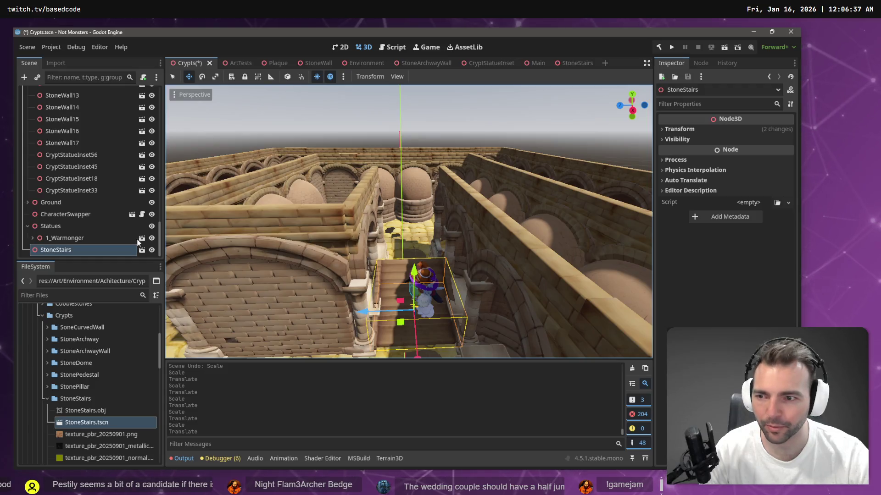
Paste a StoneStairs2 copy under StoneStairs and slide it into the corridor at -0.127, 0.325, -3.288
click(26, 226)
key(ctrl+v)
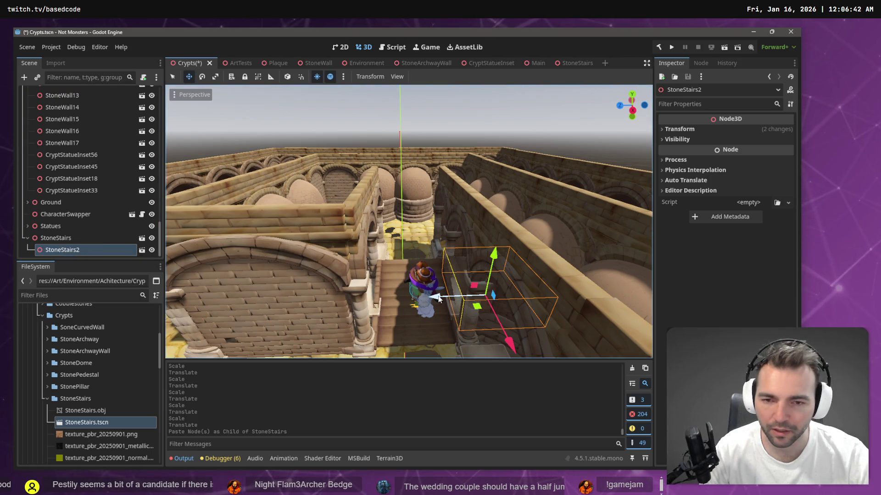
mouse_move(493, 334)
mouse_down()
mouse_move(496, 288)
mouse_move(371, 254)
mouse_up()
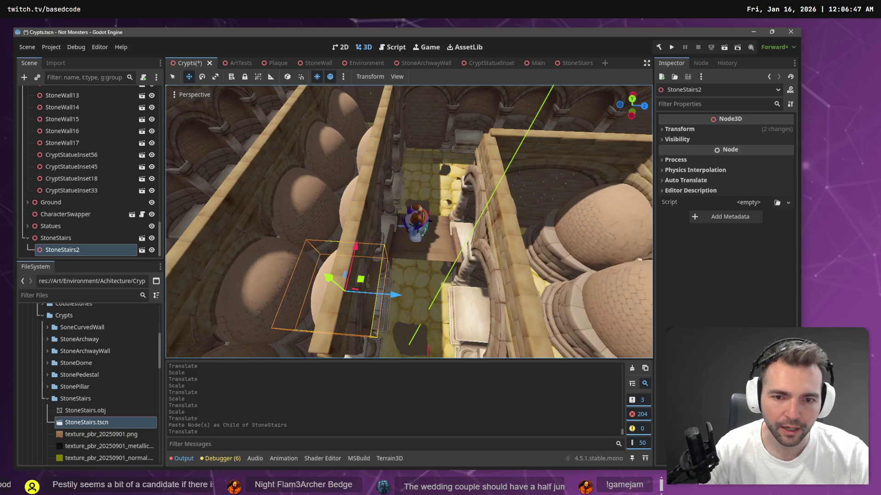
drag(395, 297, 472, 311)
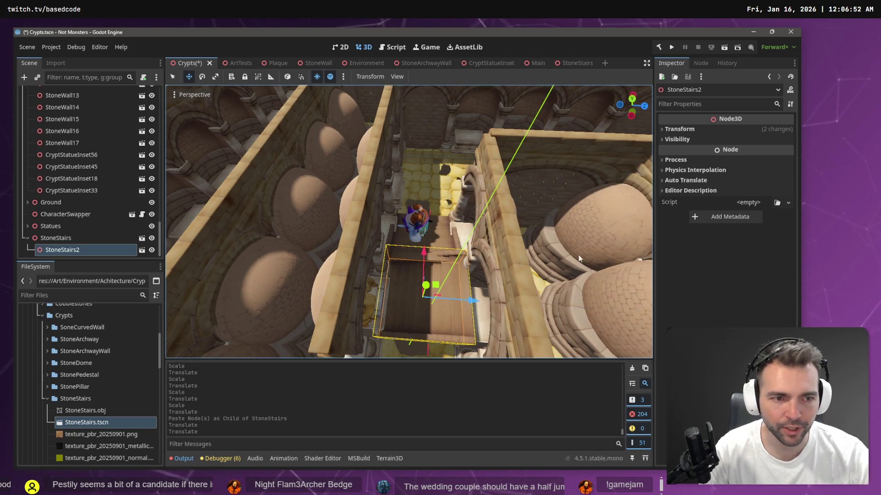
click(683, 129)
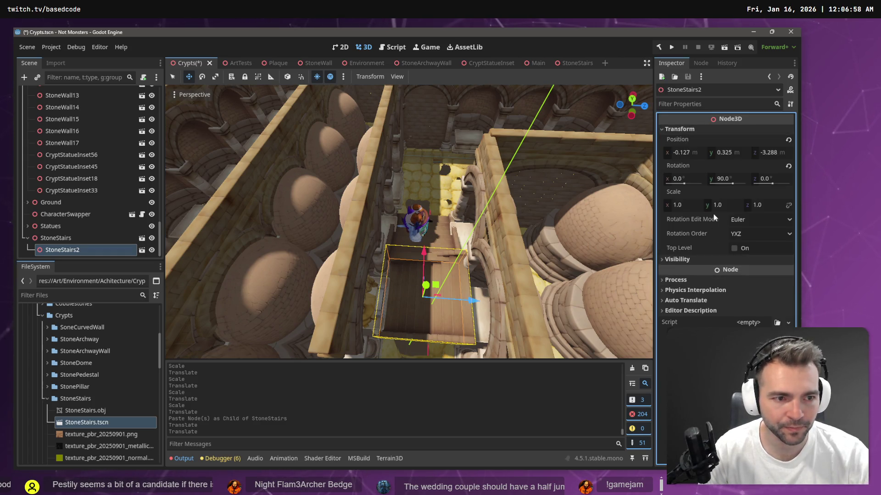
Set StoneStairs2's Y rotation to 0
click(729, 179)
text(0)
key(Return)
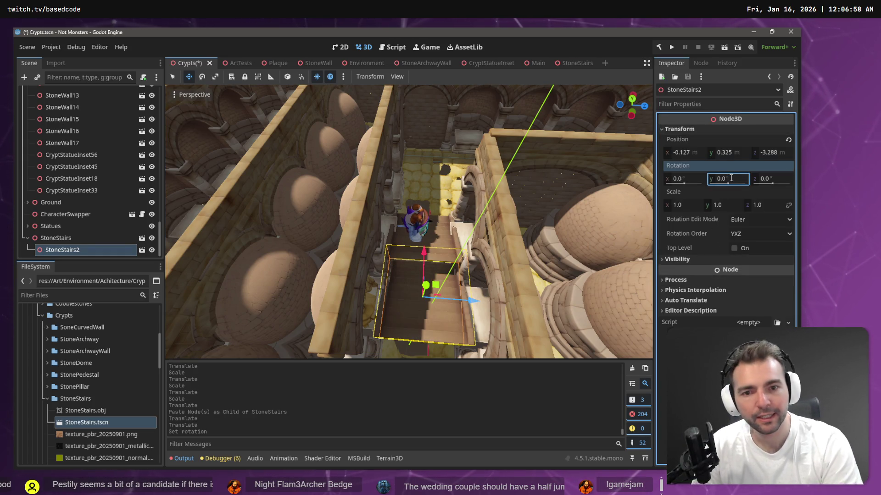
Raise StoneStairs2 to about 1.46 m and centre it at X 0.006 over the upper staircase
drag(408, 220, 367, 206)
drag(452, 156, 452, 156)
drag(391, 191, 388, 167)
scroll(381, 206, up, 3)
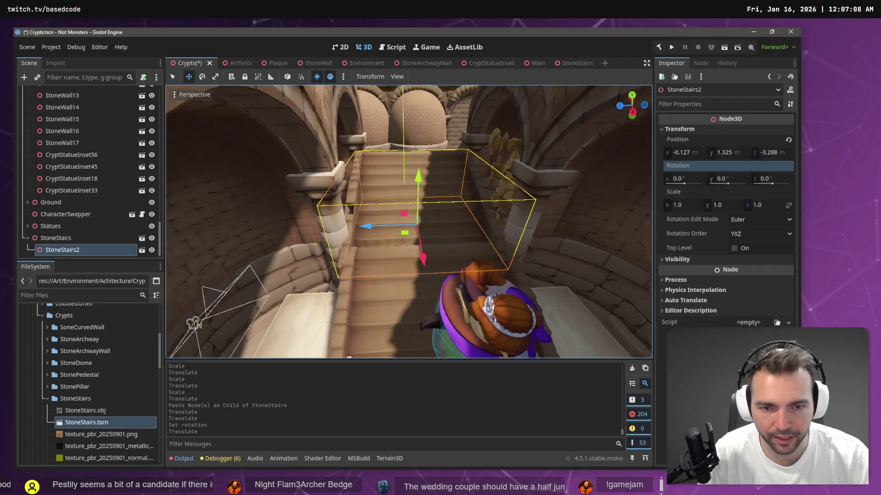
drag(360, 226, 360, 225)
mouse_move(416, 183)
mouse_down()
mouse_move(417, 156)
mouse_move(423, 177)
mouse_up()
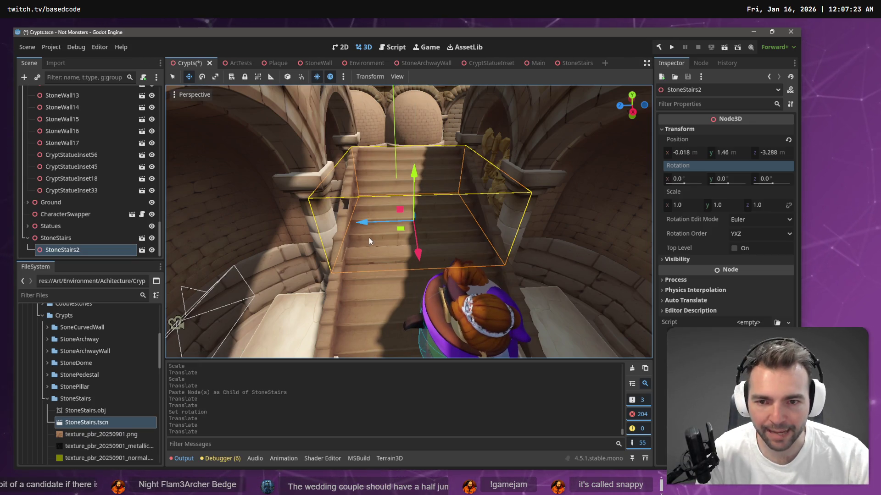
drag(362, 223, 363, 221)
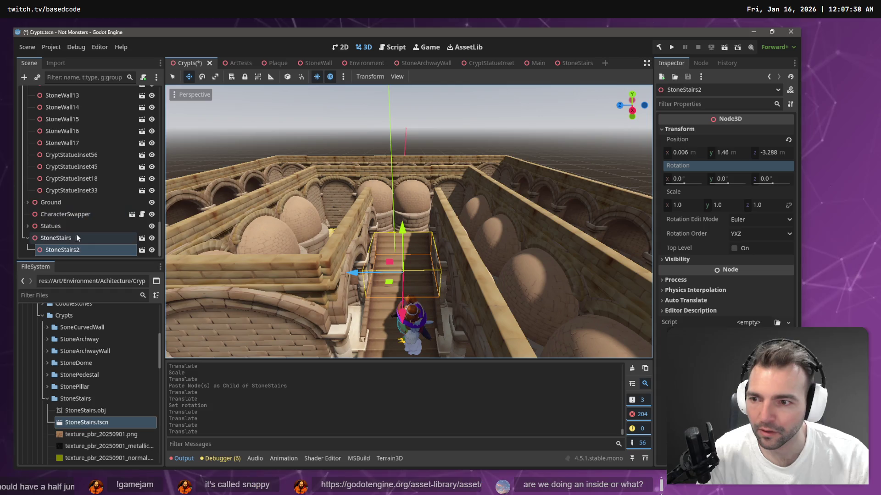
Paste two more nested copies under StoneStairs2, then switch to the StoneStairs scene
click(77, 249)
key(ctrl+v)
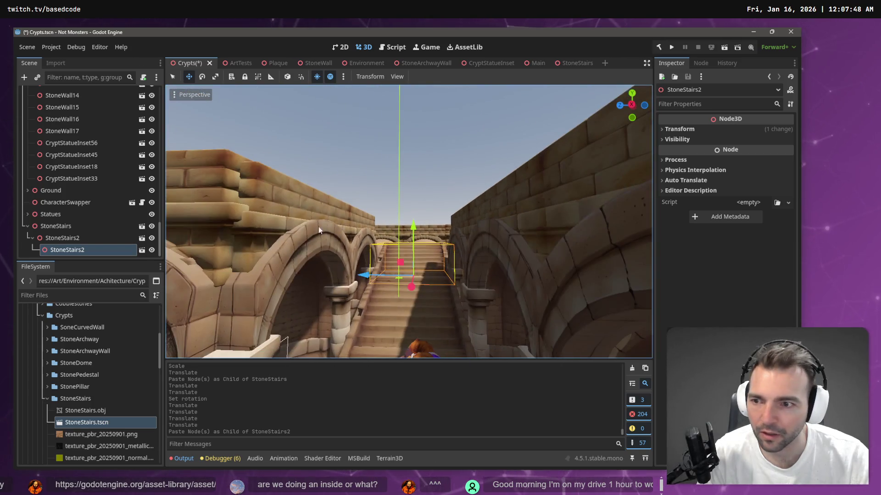
key(ctrl+v)
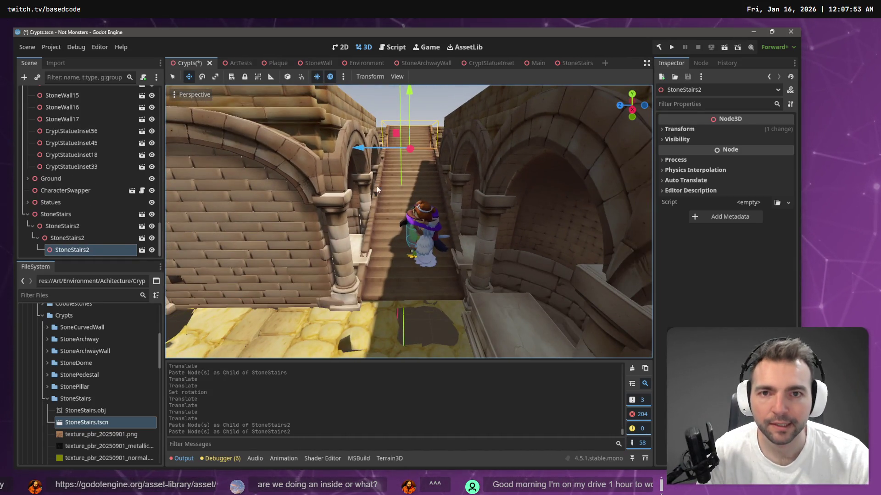
click(574, 64)
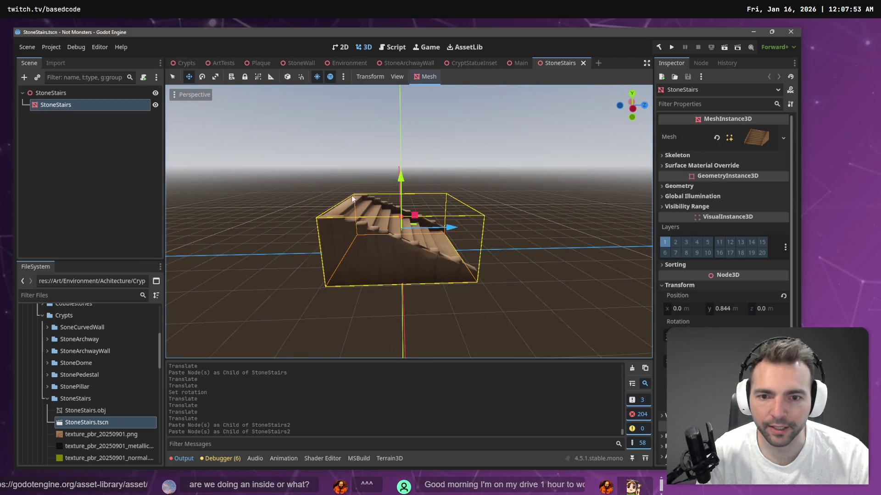
Add a StaticBody3D child to the StoneStairs root node
click(218, 162)
click(69, 94)
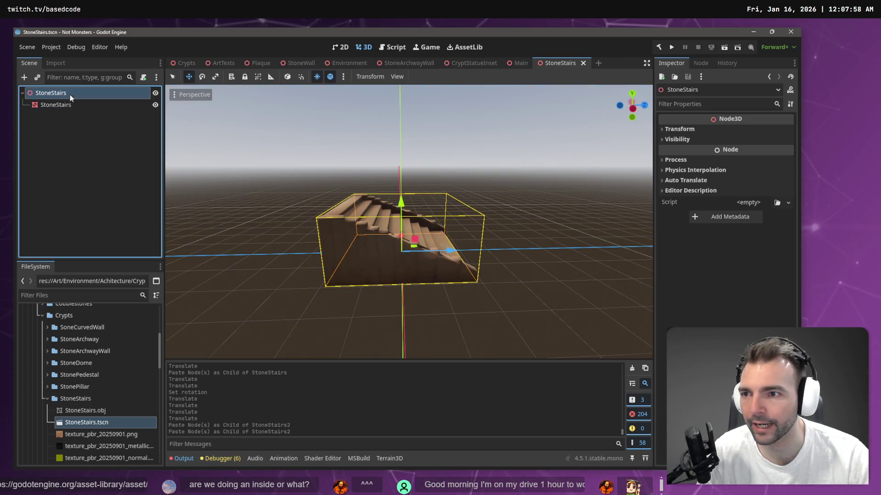
right_click(70, 94)
click(111, 100)
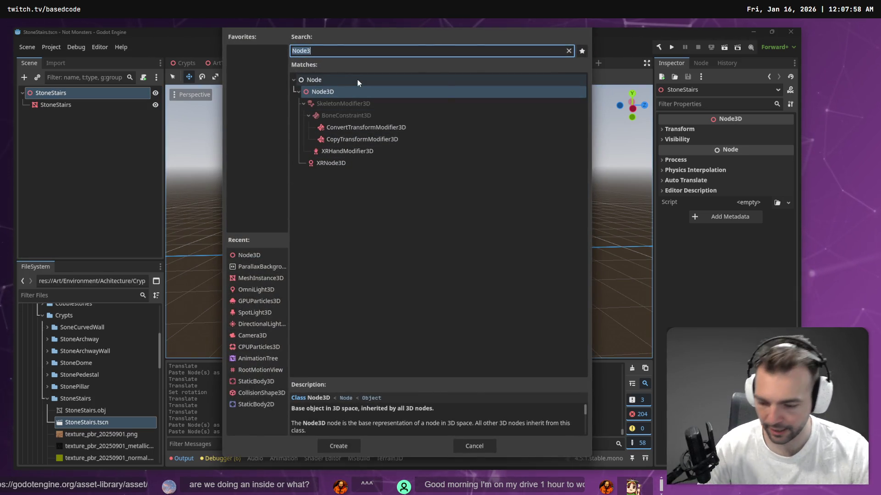
key(BackSpace)
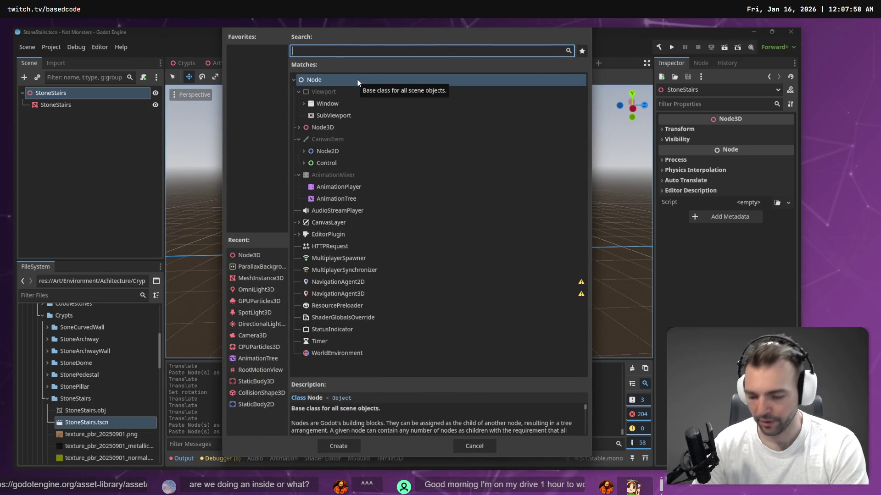
text(Static)
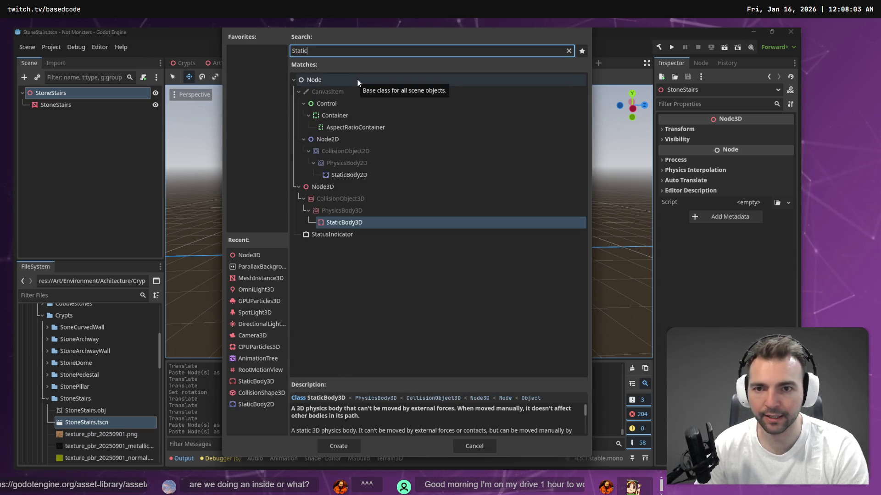
double_click(337, 224)
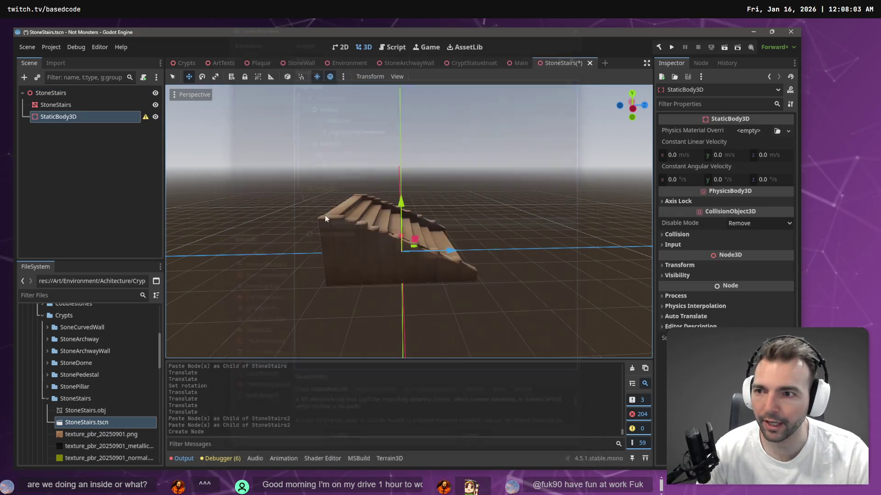
Add a MeshInstance3D under StaticBody3D and give it a BoxMesh
right_click(112, 117)
click(133, 118)
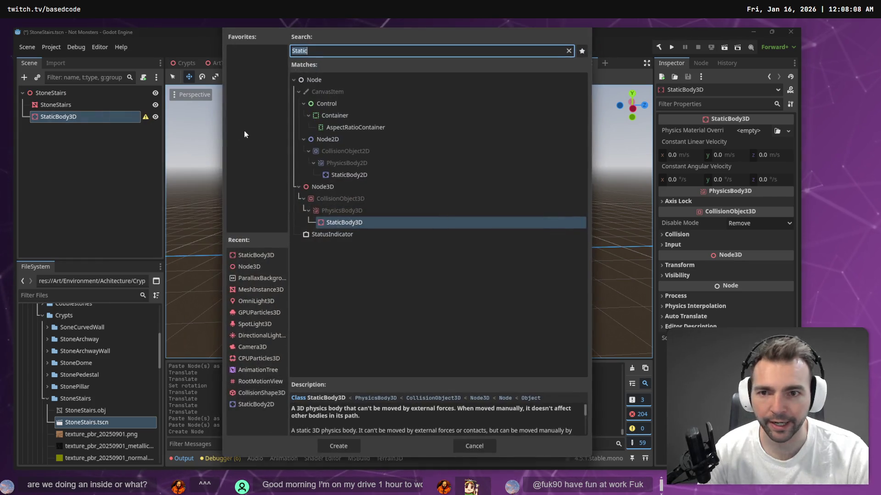
text(Meshin)
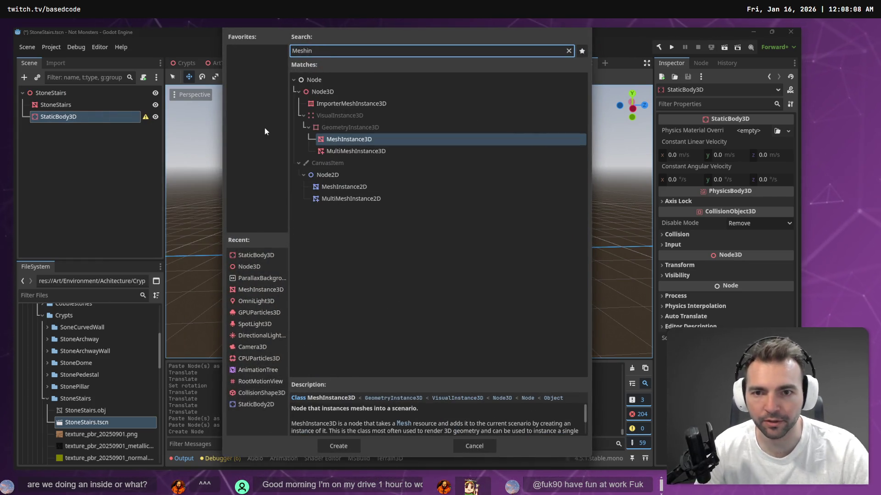
key(Return)
click(788, 131)
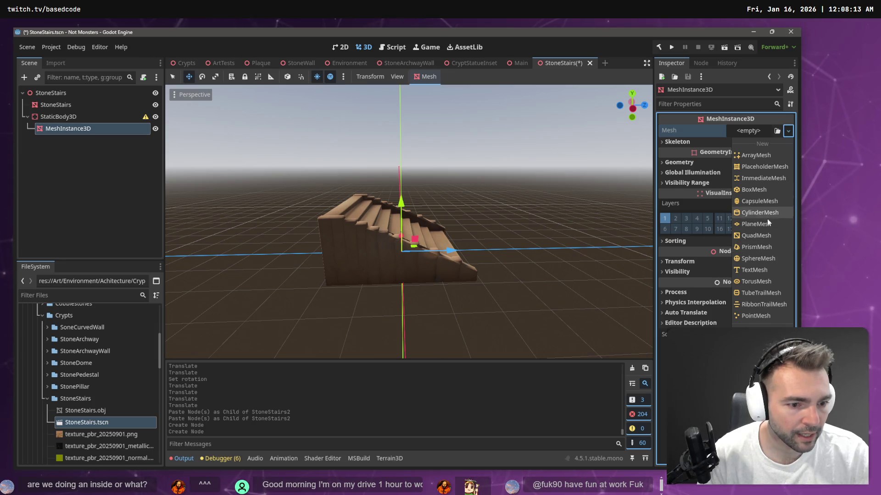
click(758, 190)
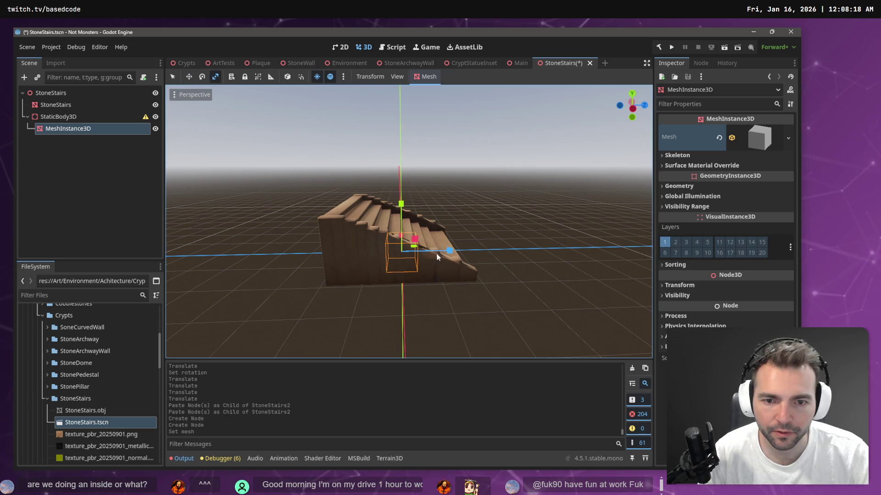
Stretch the box mesh along Z into a slab, then delete the MeshInstance3D node
mouse_move(448, 251)
mouse_down()
mouse_move(582, 263)
mouse_move(621, 253)
mouse_up()
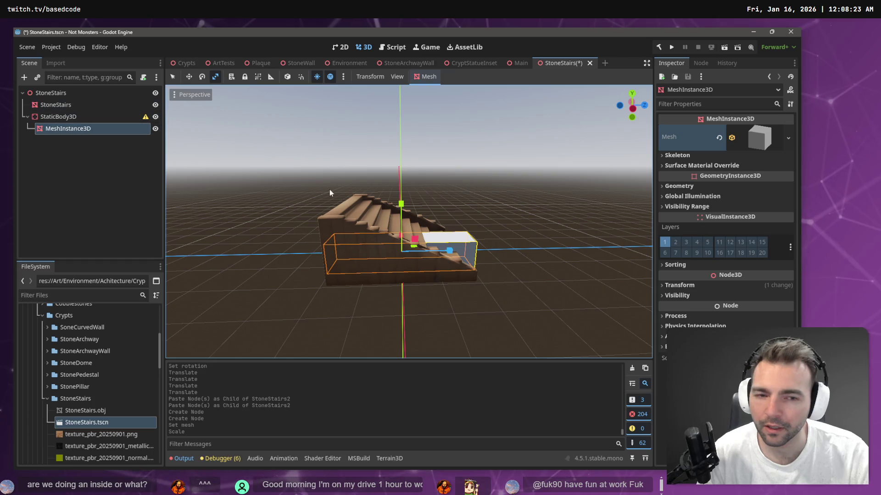
drag(330, 193, 413, 197)
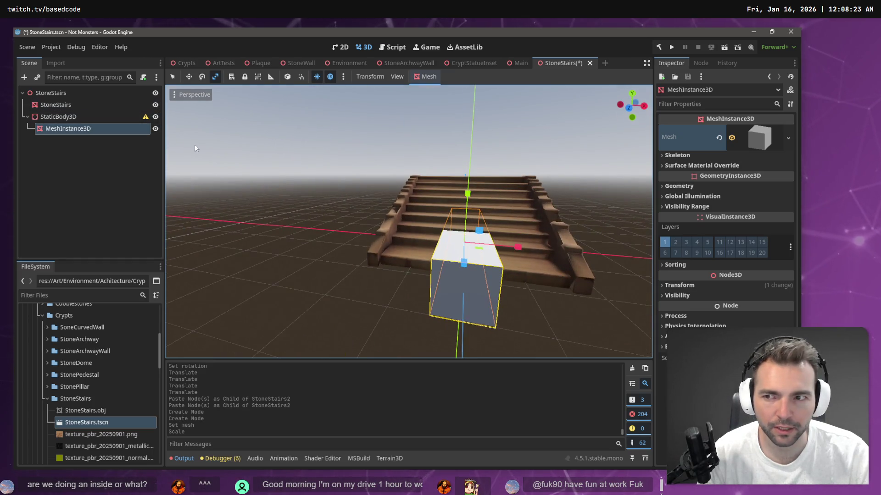
click(87, 128)
key(Delete)
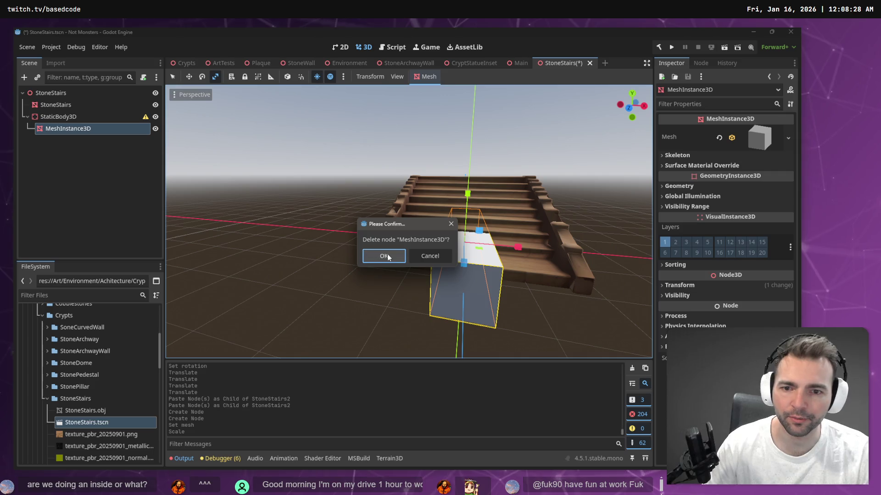
Confirm removing MeshInstance3D and add a CollisionShape3D with a BoxShape3D under StaticBody3D
click(387, 255)
click(79, 114)
right_click(79, 115)
click(118, 120)
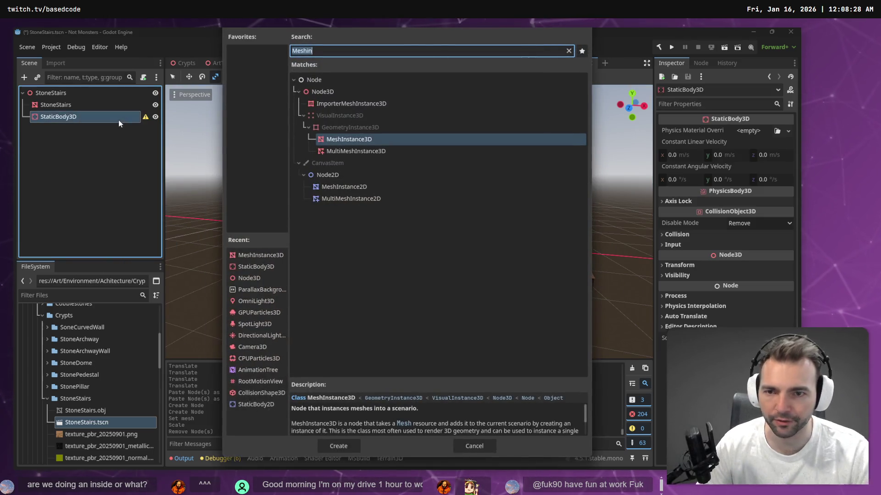
text(cylinder)
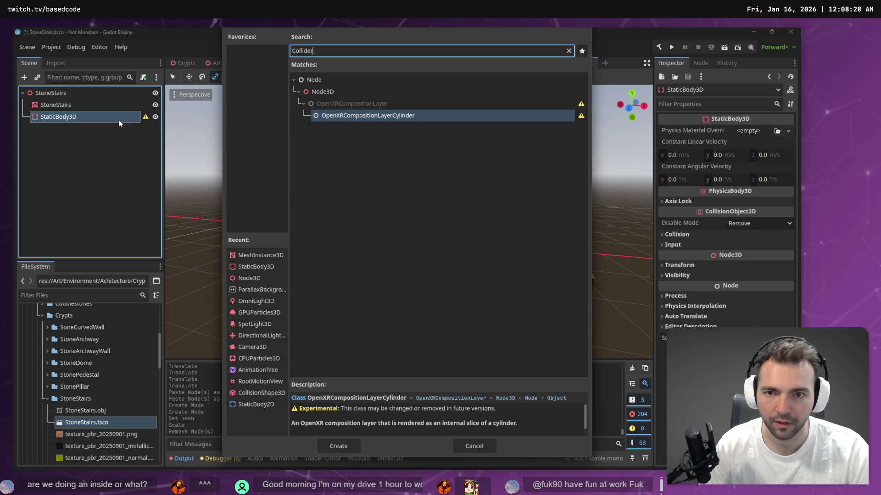
key(ctrl+a)
key(BackSpace)
text(collisi)
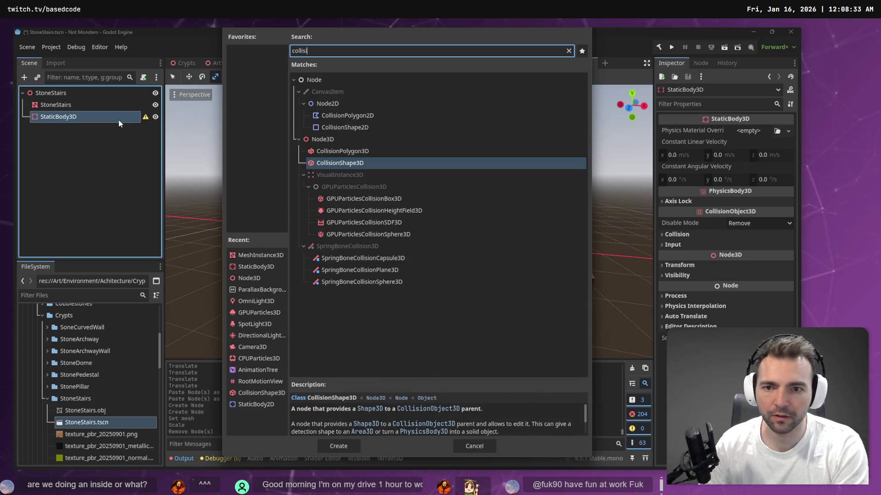
double_click(358, 163)
click(788, 131)
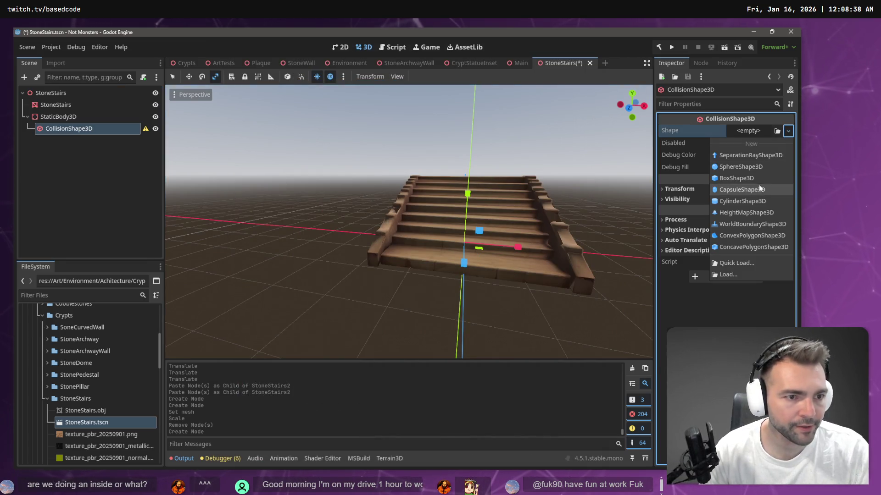
click(750, 181)
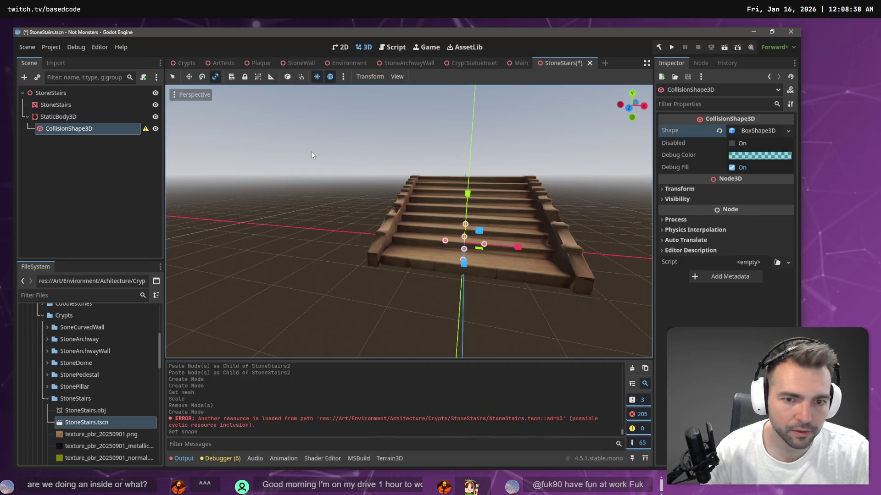
scroll(377, 207, down, 5)
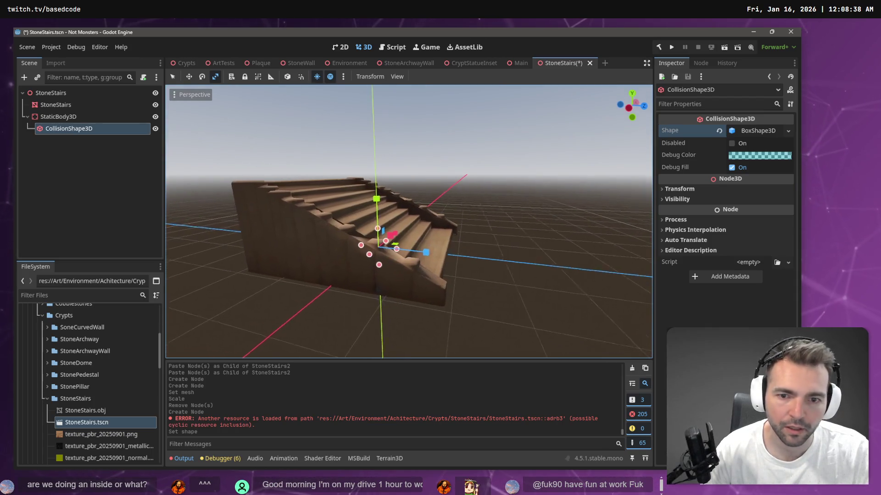
Resize the BoxShape3D into a thin slab about 3.75 wide spanning the stairs
mouse_move(447, 250)
mouse_down()
mouse_move(522, 264)
mouse_move(530, 290)
mouse_up()
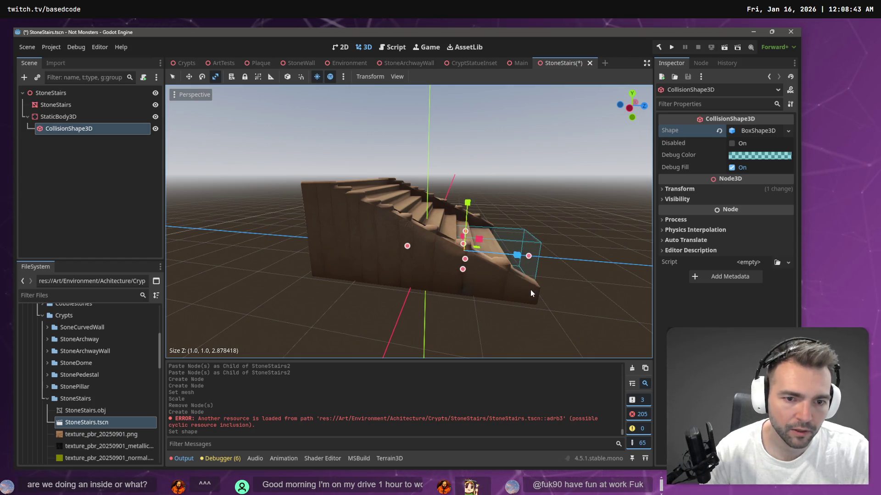
mouse_move(408, 249)
mouse_down()
mouse_move(292, 226)
mouse_move(328, 243)
mouse_move(497, 243)
mouse_move(540, 269)
mouse_move(403, 268)
mouse_up()
drag(471, 253, 457, 253)
drag(381, 241, 321, 232)
scroll(334, 238, down, 5)
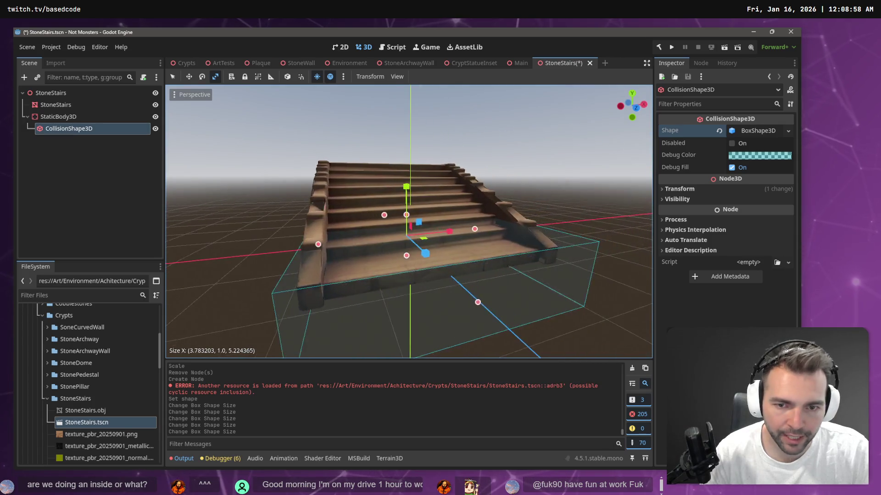
drag(367, 246, 369, 249)
drag(453, 218, 451, 240)
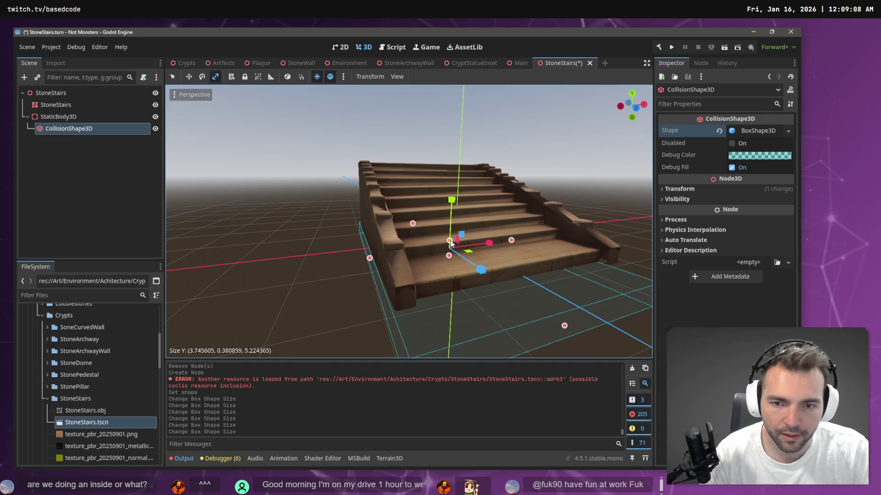
Tilt the slab to the stairs' slope, raise it onto the steps and shorten its depth
key(e)
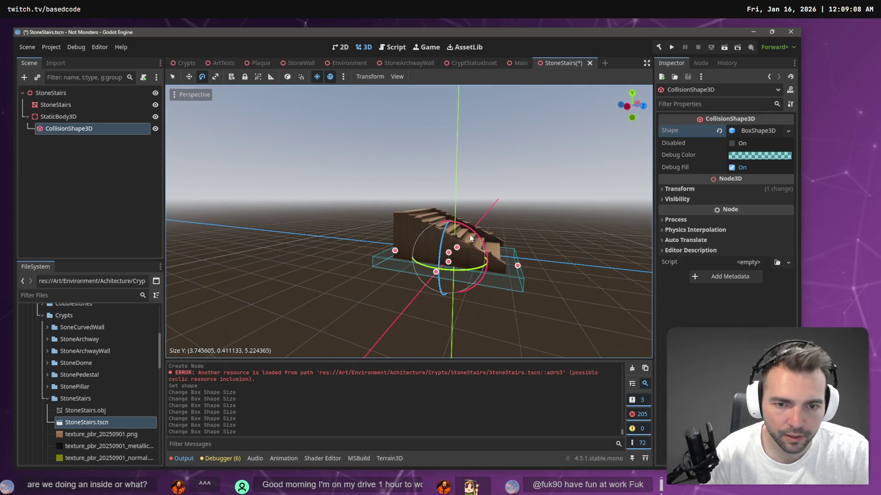
mouse_move(475, 235)
mouse_down()
mouse_move(483, 248)
mouse_move(476, 243)
mouse_up()
key(w)
mouse_move(450, 215)
mouse_down()
mouse_move(454, 152)
mouse_move(484, 137)
mouse_up()
scroll(454, 182, up, 5)
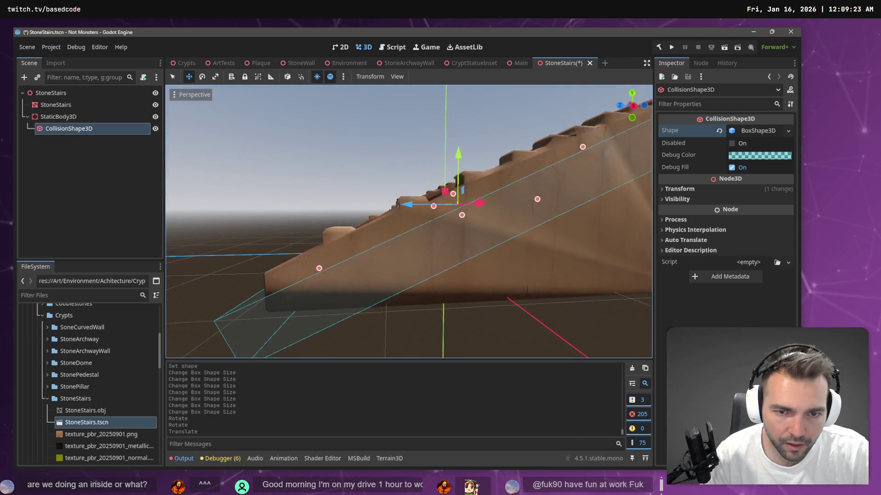
scroll(456, 182, down, 5)
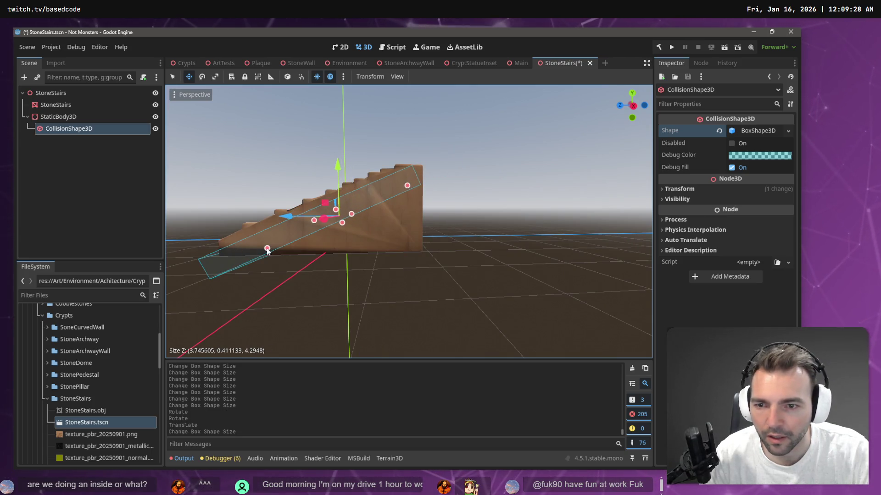
drag(267, 250, 348, 236)
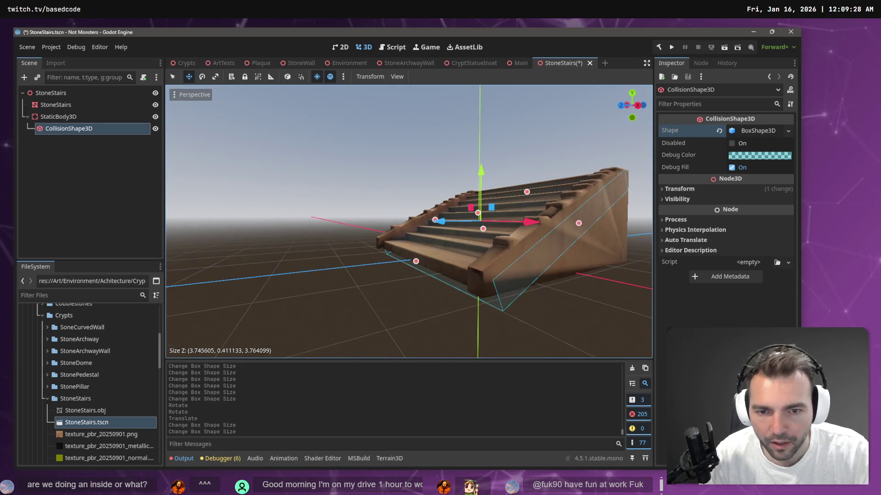
scroll(409, 220, up, 5)
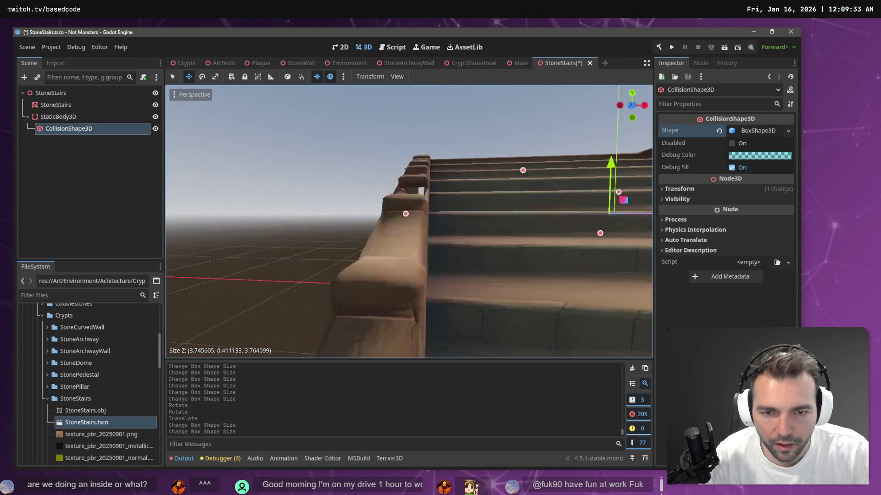
scroll(409, 221, down, 5)
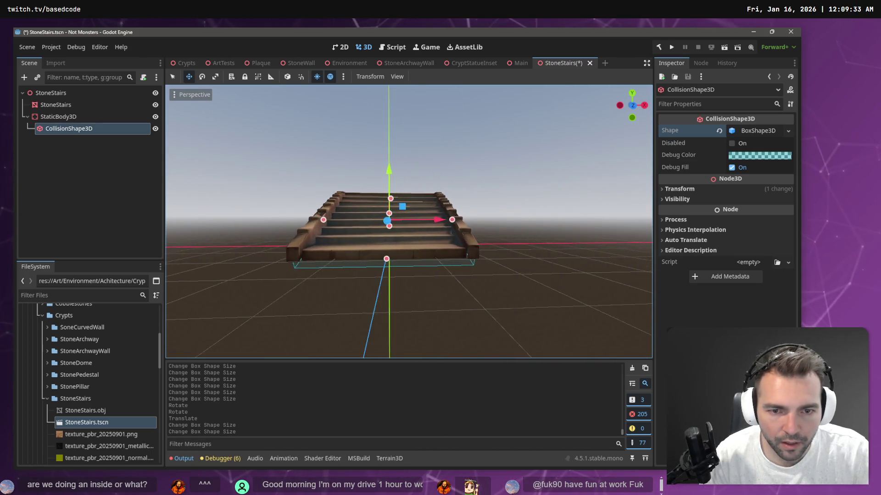
scroll(409, 221, up, 3)
drag(256, 238, 286, 239)
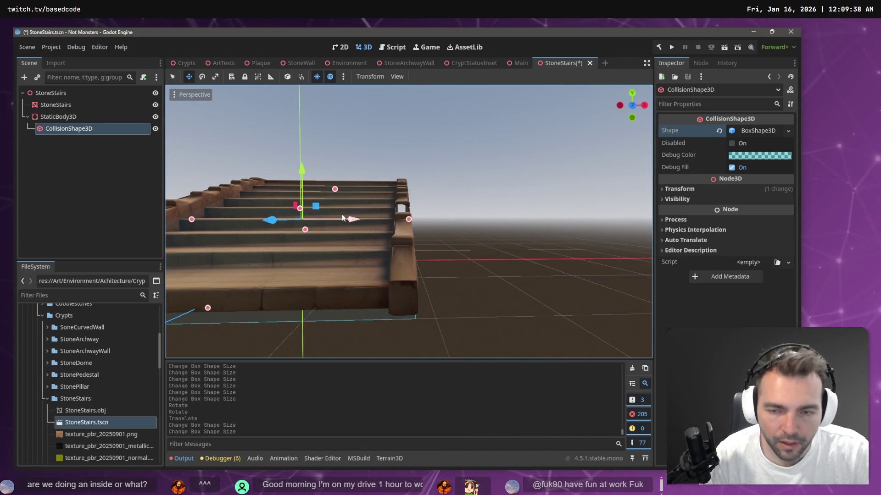
click(92, 117)
click(88, 129)
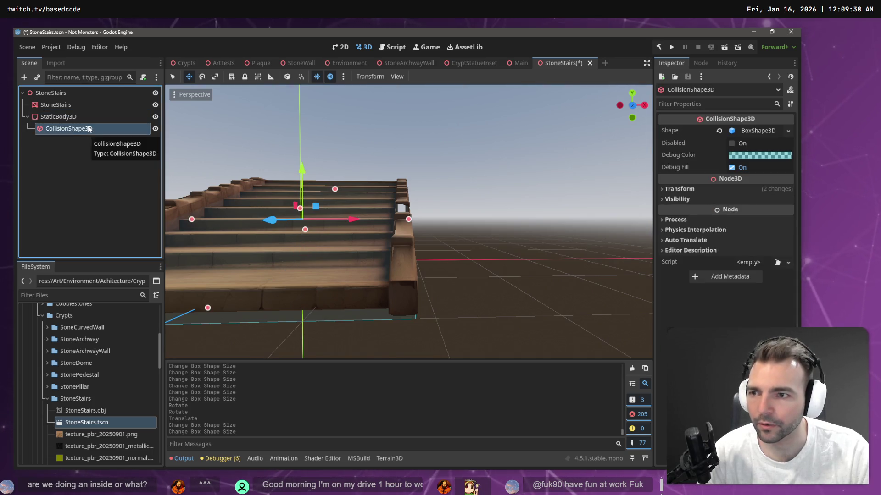
click(80, 117)
key(ctrl+v)
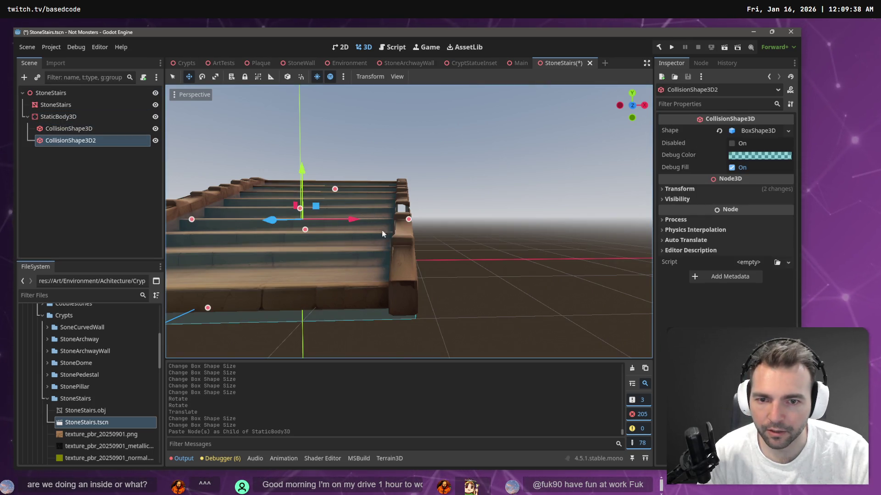
drag(383, 234, 472, 227)
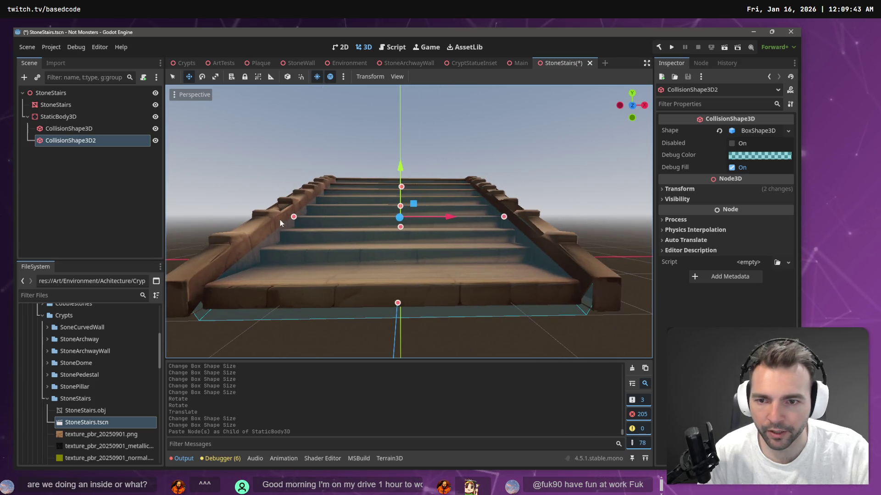
drag(297, 216, 429, 227)
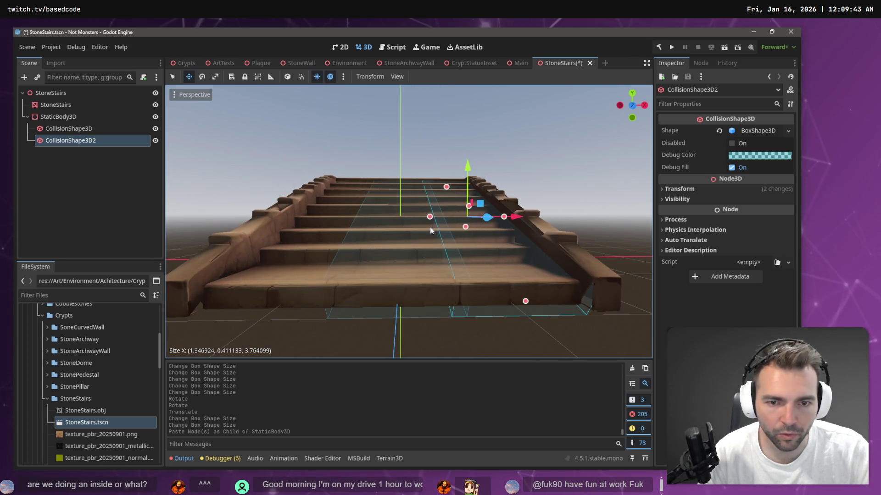
key(ctrl+z)
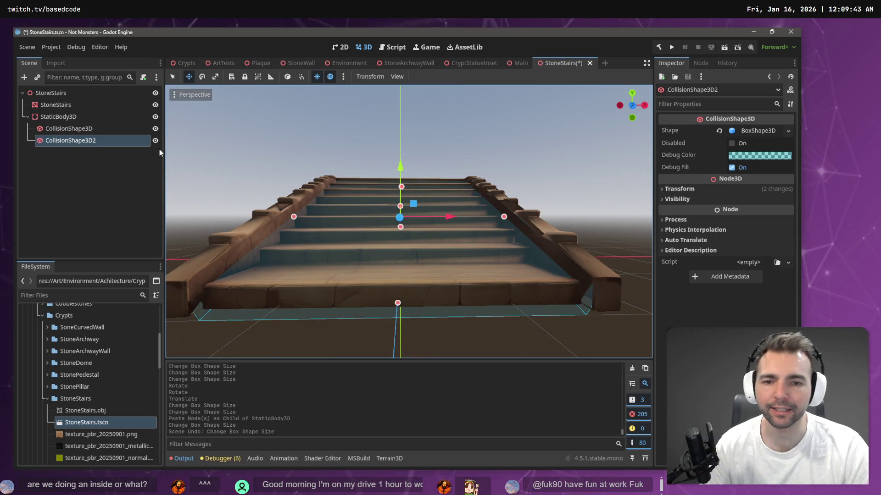
key(ctrl+z)
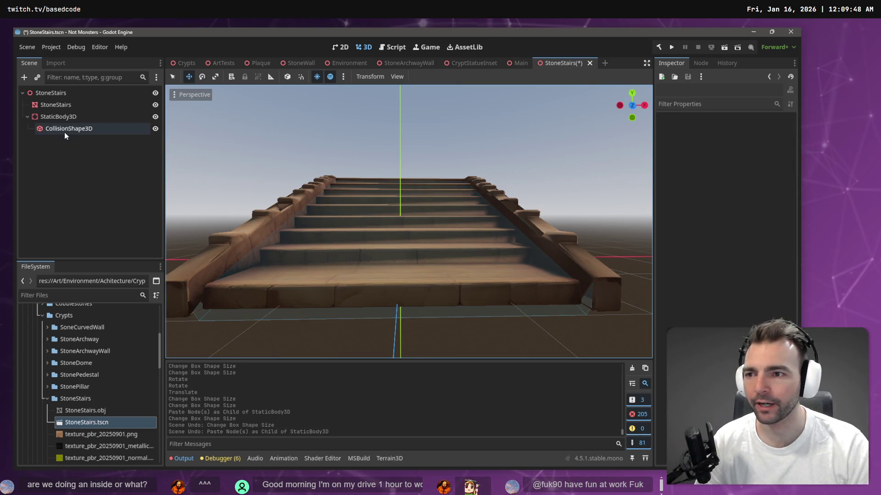
click(64, 131)
key(ctrl+v)
right_click(59, 142)
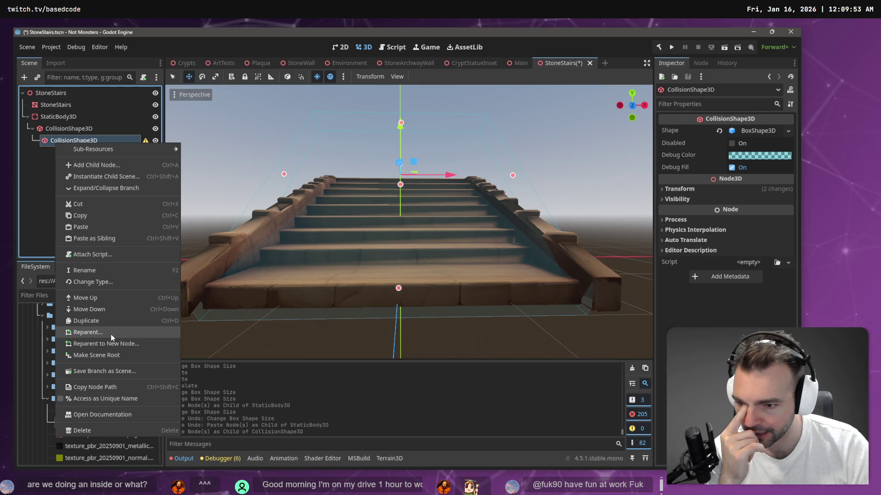
click(42, 190)
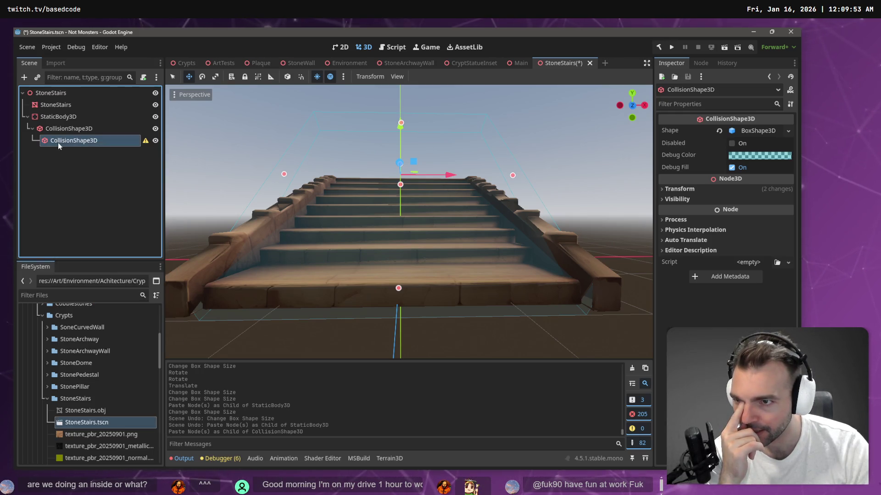
drag(58, 141, 56, 138)
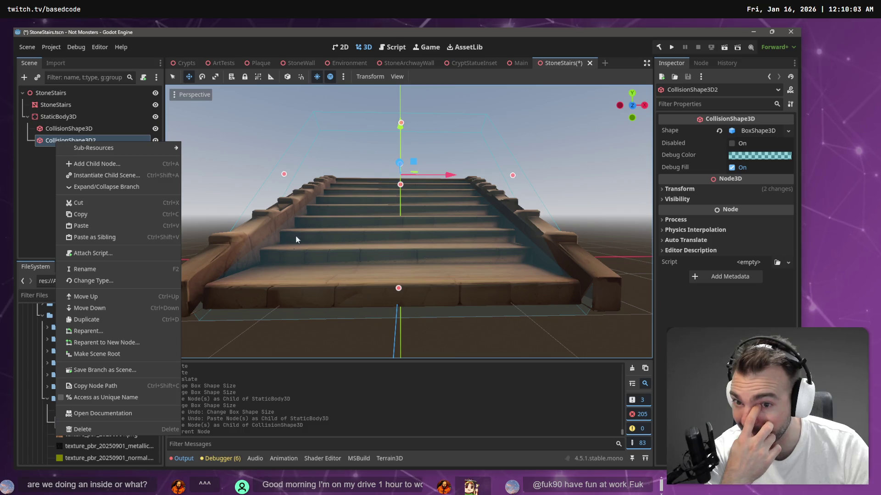
click(90, 129)
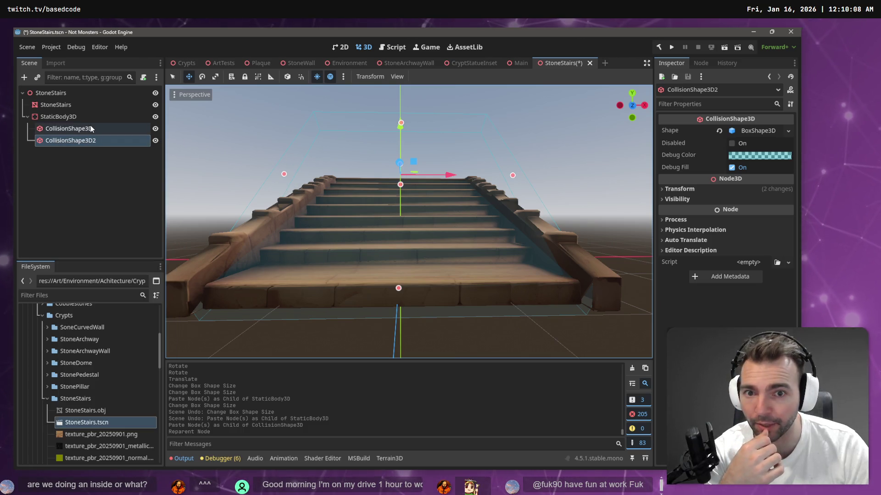
click(91, 128)
click(89, 141)
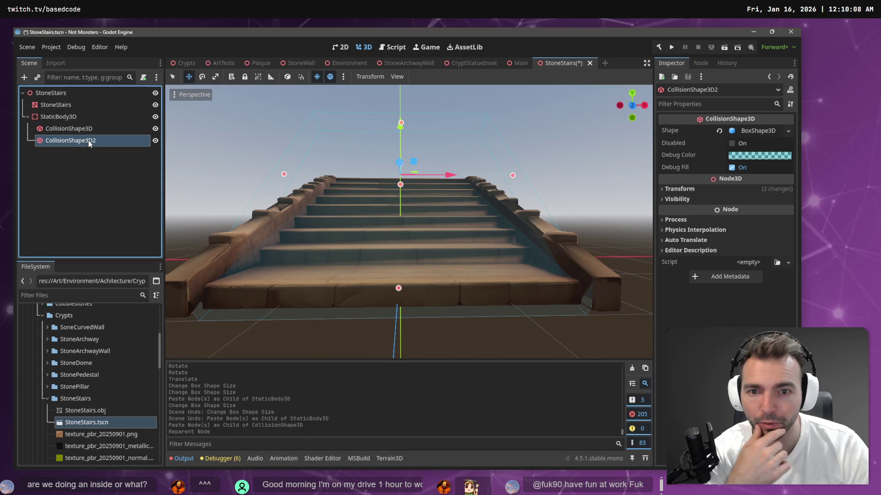
click(687, 188)
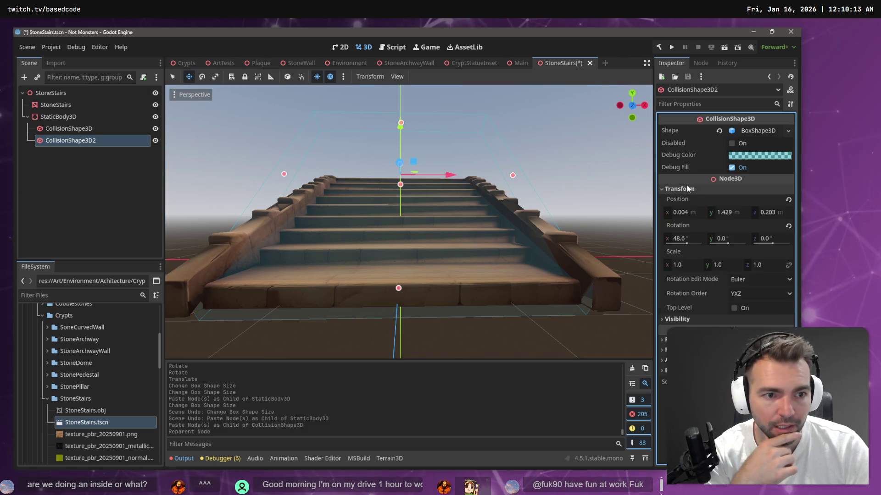
click(85, 142)
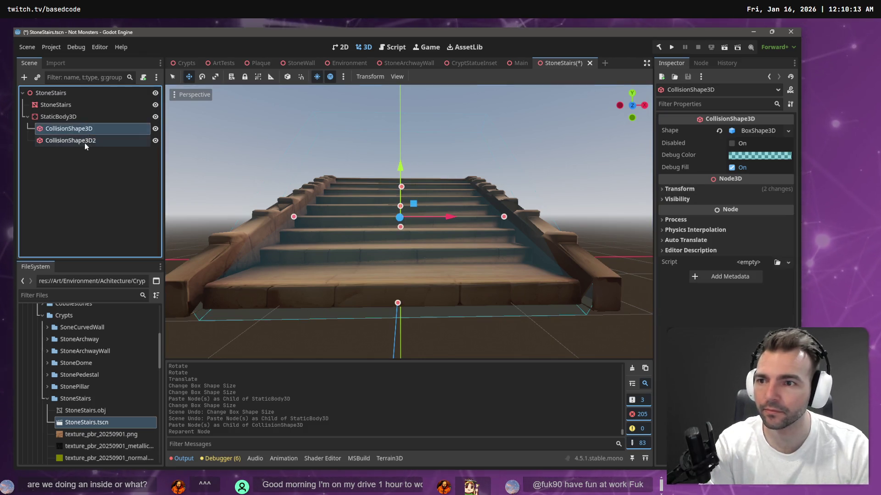
key(Delete)
key(Return)
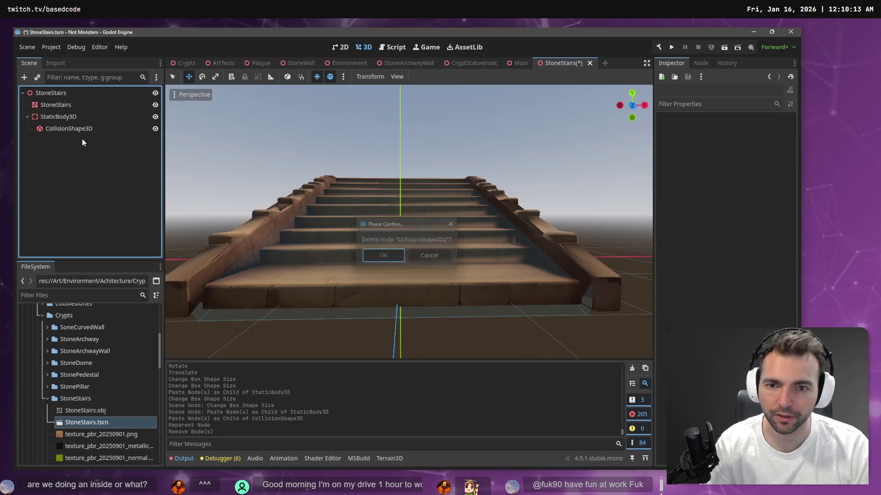
click(72, 128)
click(70, 118)
key(ctrl+v)
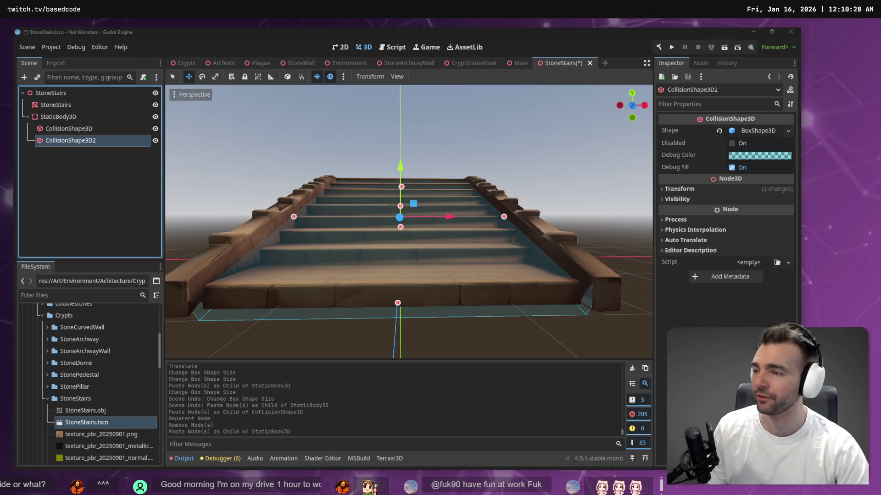
click(450, 217)
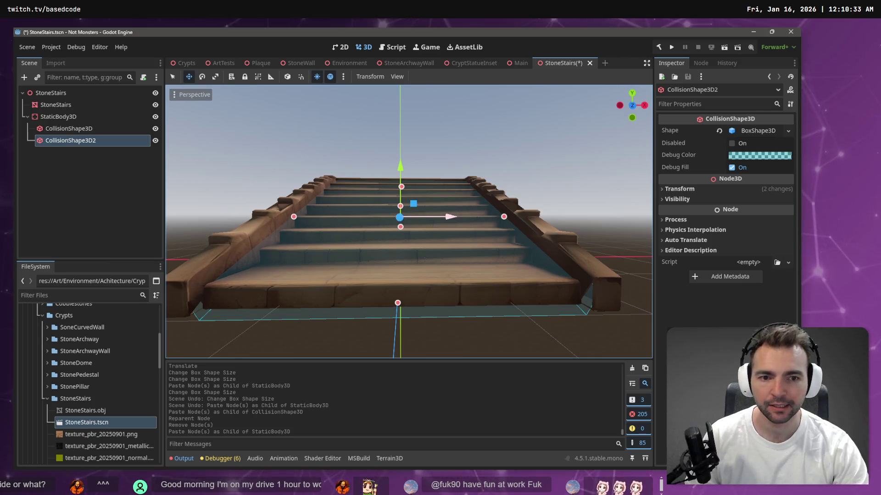
mouse_move(450, 216)
mouse_down()
mouse_move(549, 221)
mouse_move(456, 235)
mouse_move(560, 238)
mouse_up()
key(ctrl+z)
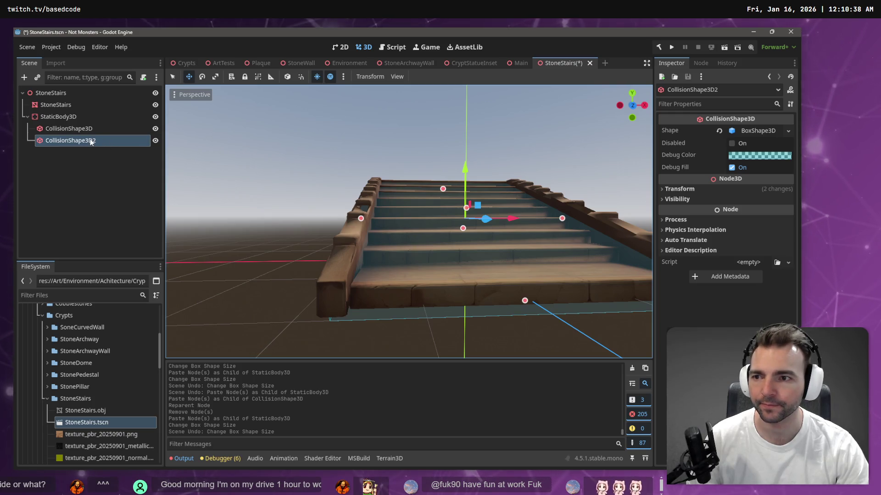
key(ctrl+z)
click(74, 128)
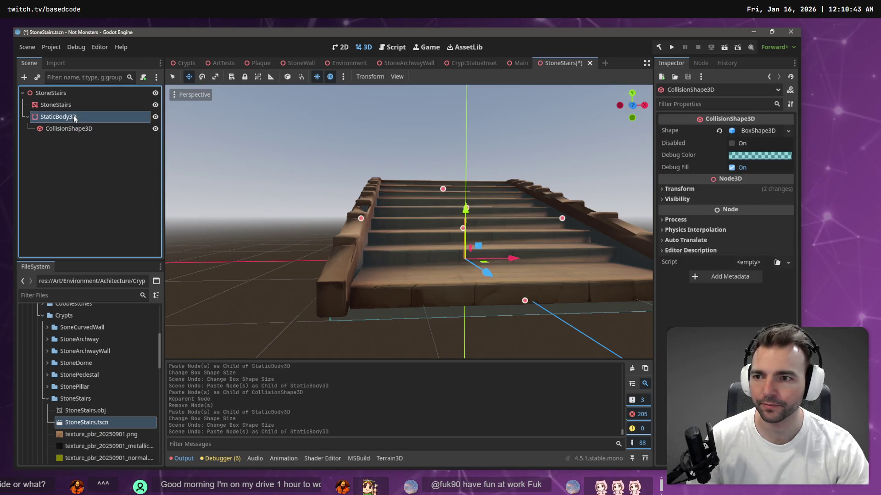
Add a second CollisionShape3D under StaticBody3D with a BoxShape3D shape
right_click(75, 118)
click(117, 122)
text(collisi)
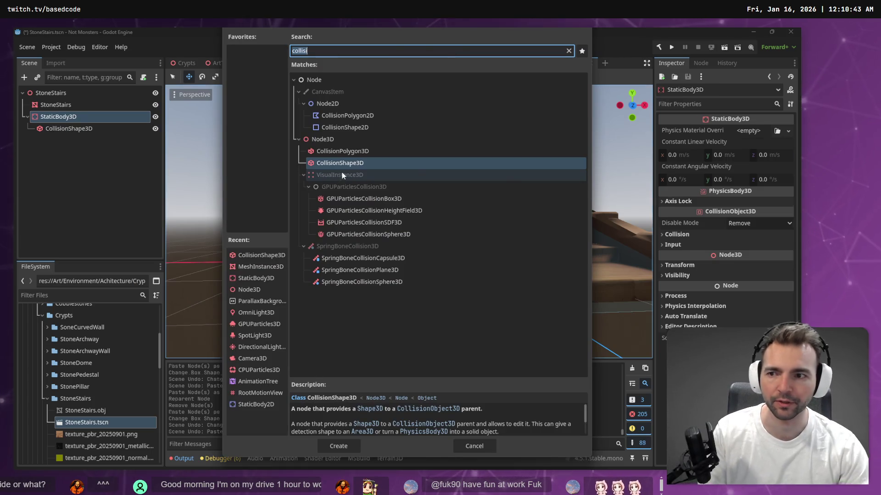
key(Return)
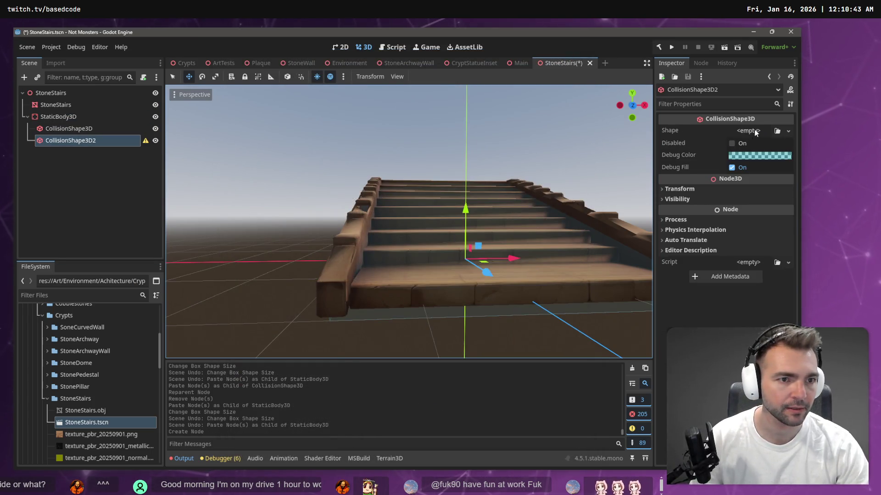
click(748, 131)
click(736, 178)
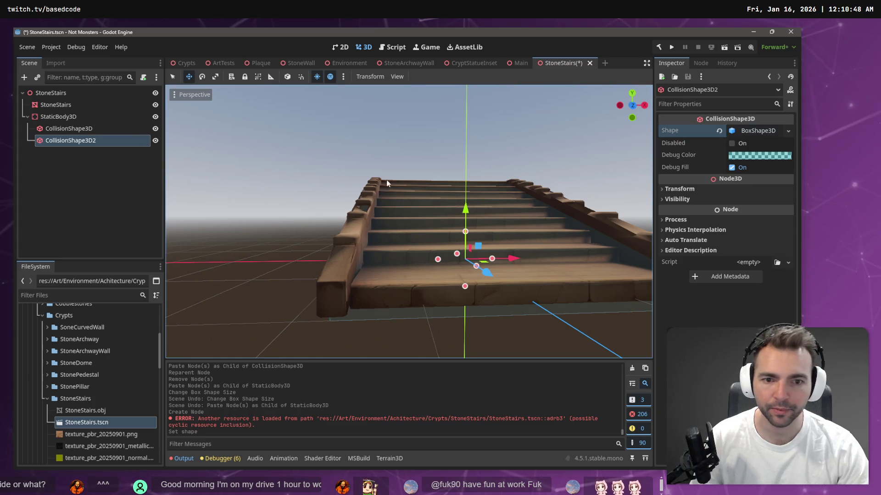
Copy the first collision shape's 24.3° X rotation onto CollisionShape3D2
click(84, 131)
right_click(85, 131)
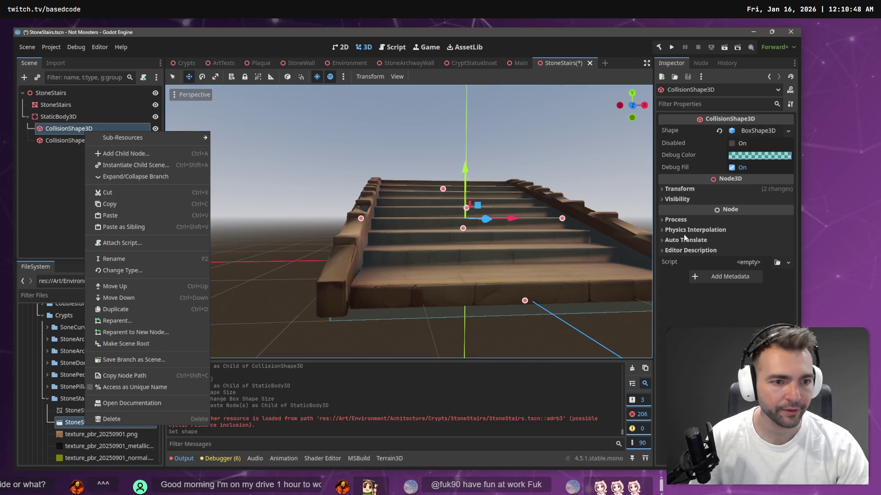
click(688, 191)
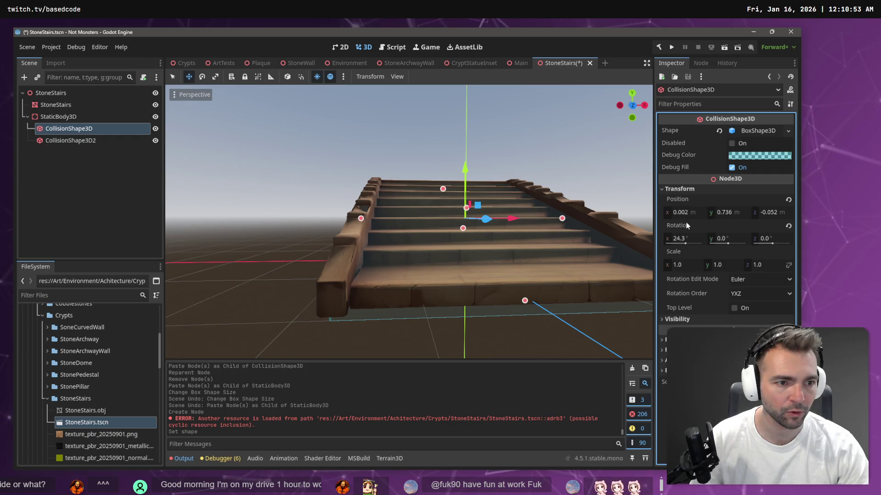
right_click(671, 230)
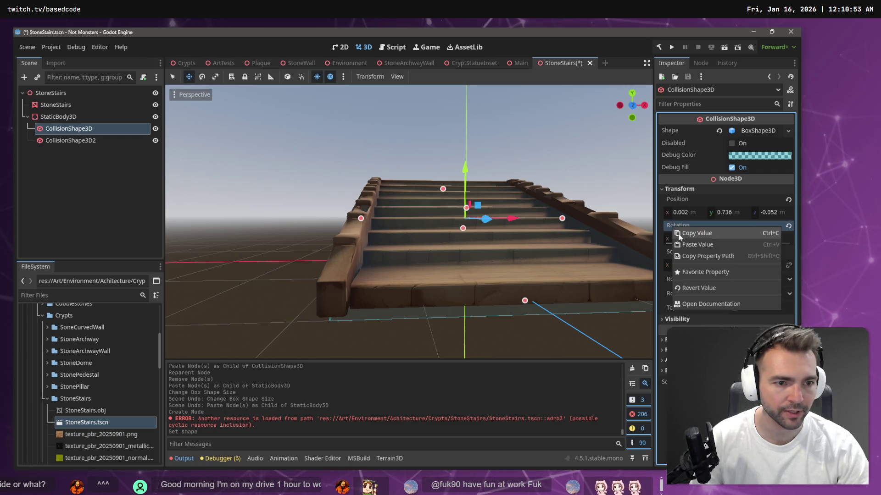
click(697, 233)
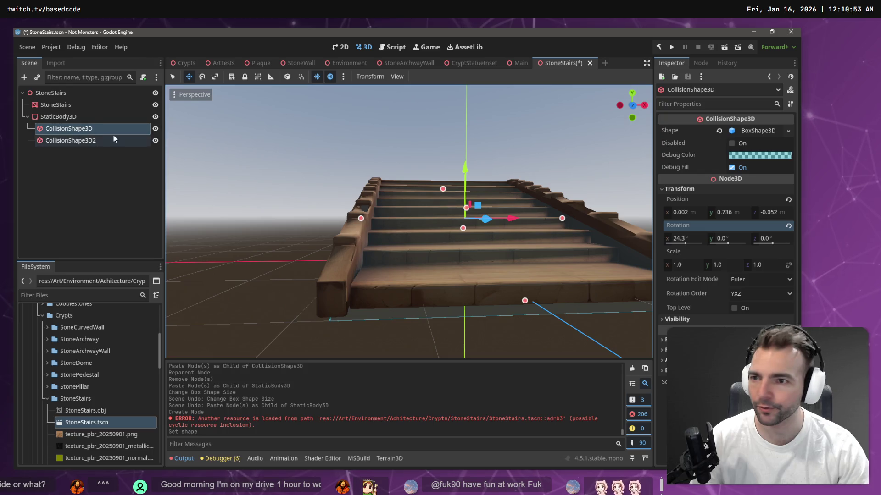
click(71, 140)
click(678, 192)
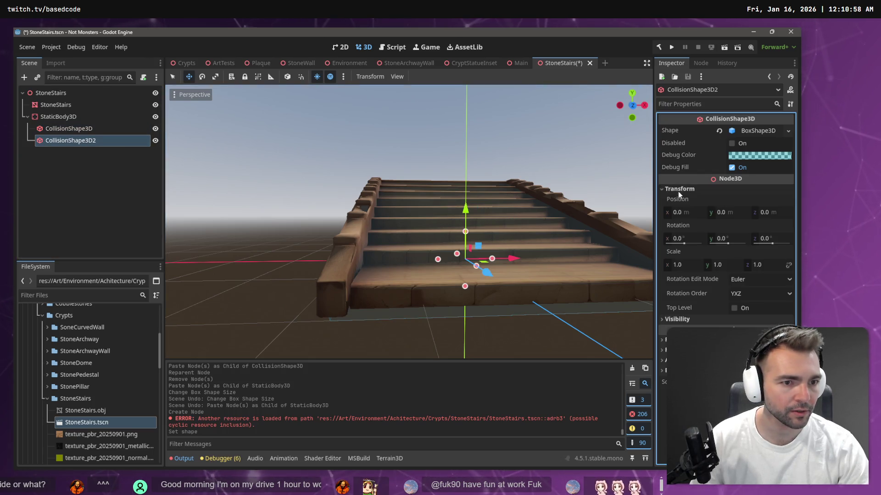
right_click(681, 224)
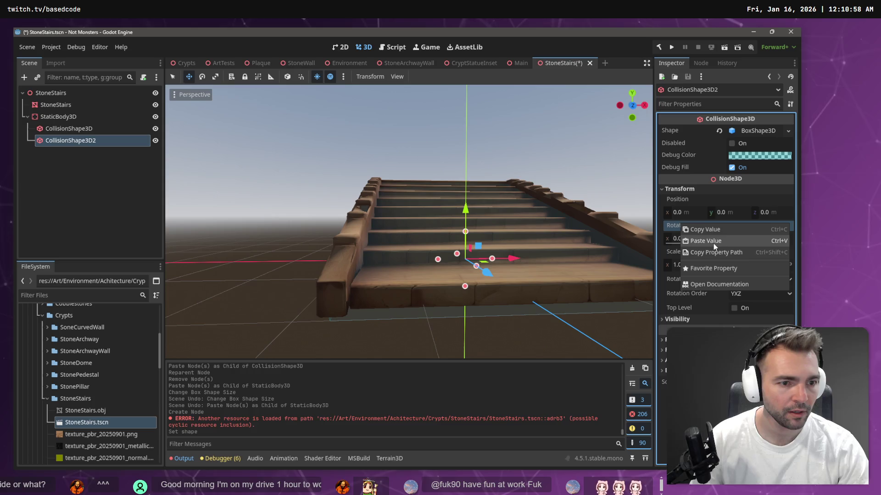
click(714, 243)
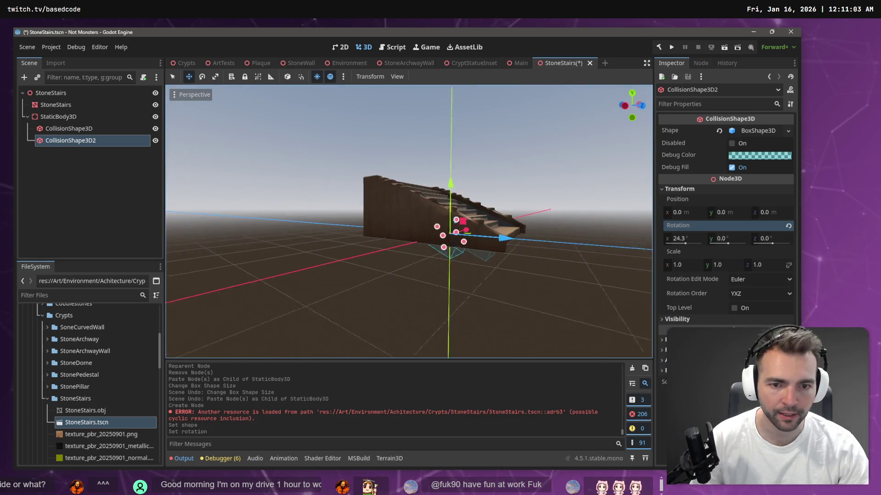
Check the first shape's position and scale copy options, leaving them unchanged
click(70, 128)
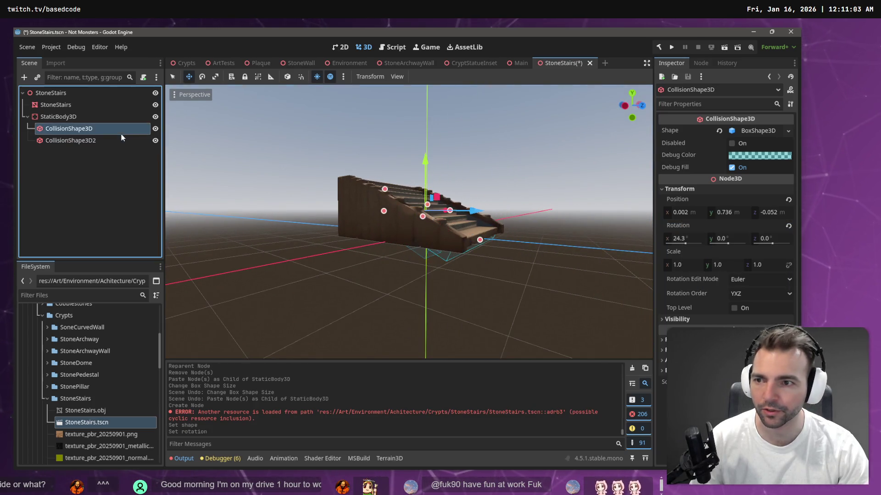
right_click(688, 204)
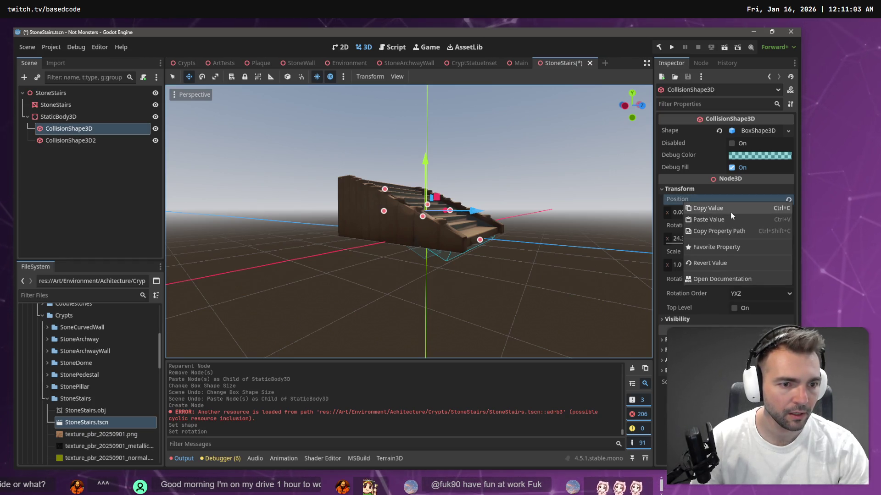
click(672, 254)
right_click(674, 252)
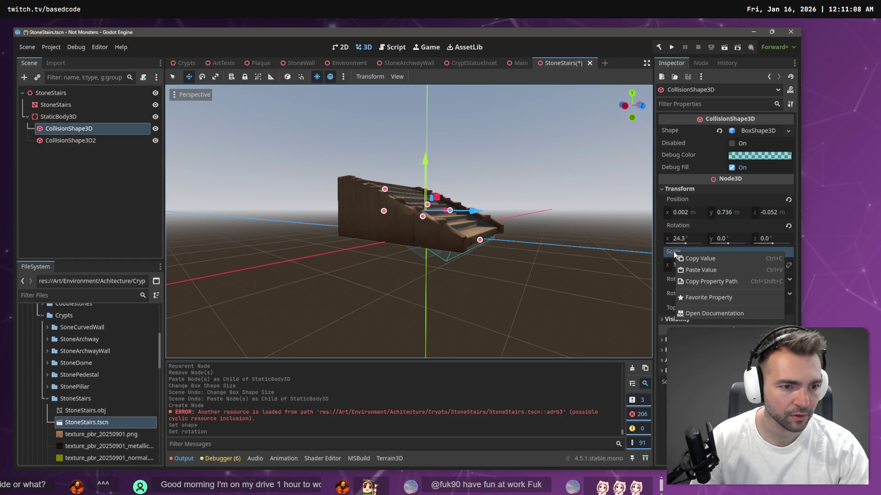
click(139, 147)
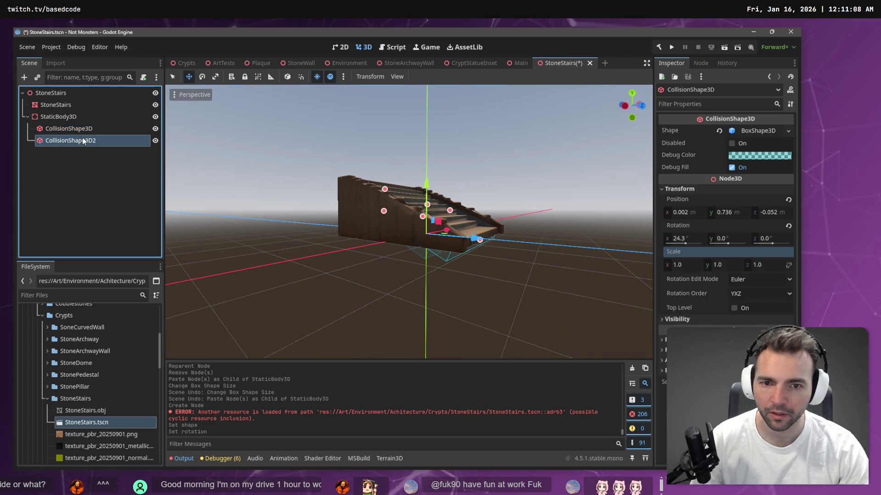
Shape CollisionShape3D2 into a 0.24 × 0.29 × 3.07 box on the left railing at -1.758, 0.813, 0.377
scroll(466, 194, up, 5)
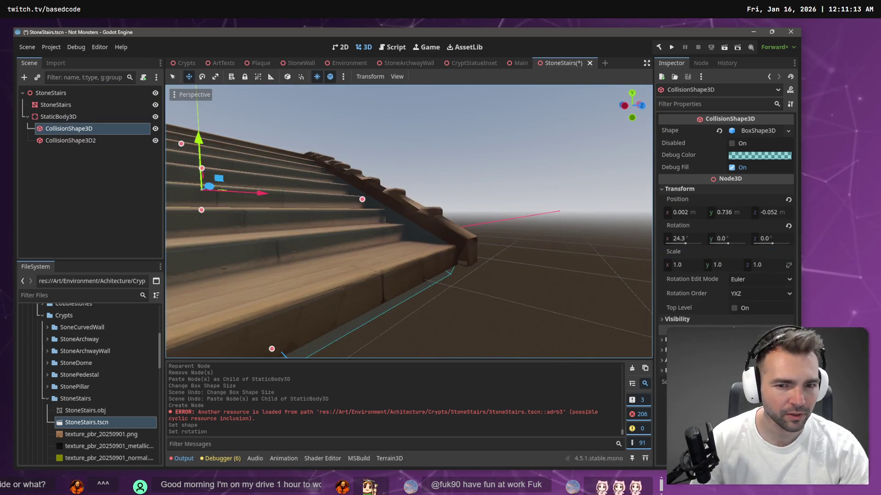
scroll(466, 194, down, 4)
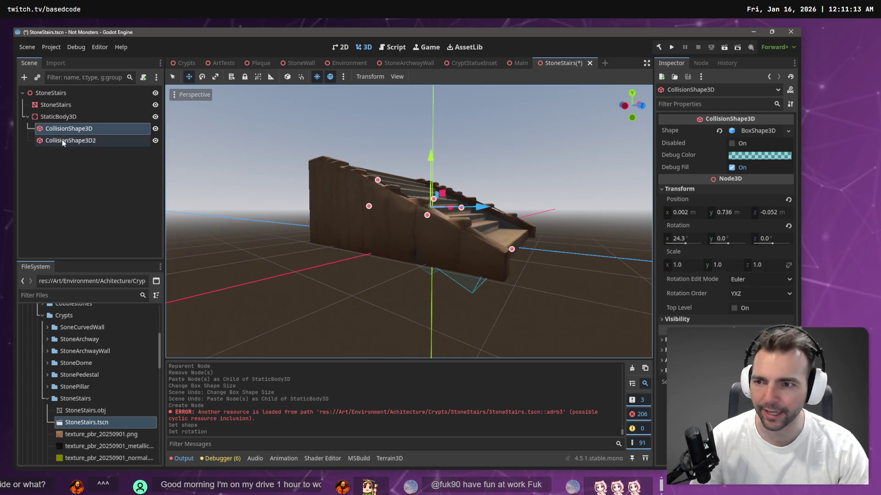
click(61, 140)
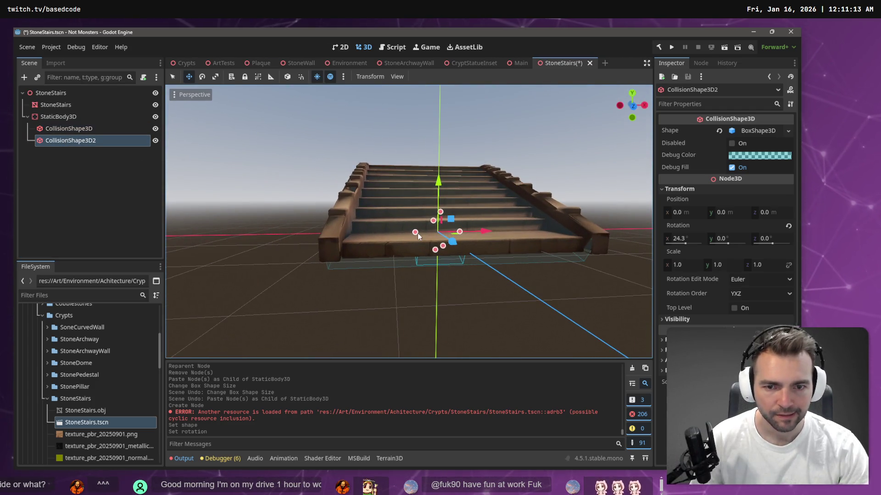
drag(415, 232, 336, 233)
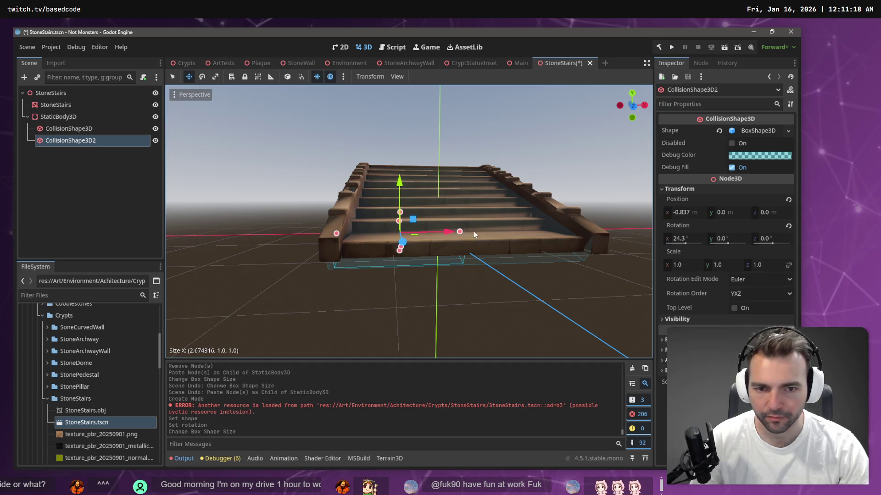
mouse_move(459, 232)
mouse_down()
mouse_move(342, 238)
mouse_move(375, 201)
mouse_up()
mouse_move(316, 308)
mouse_down()
mouse_move(354, 242)
mouse_move(479, 270)
mouse_up()
drag(379, 266, 399, 240)
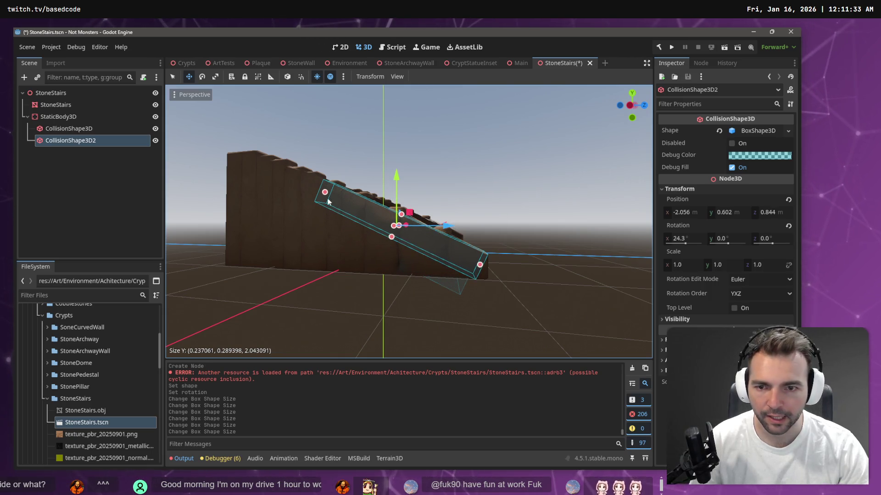
drag(325, 193, 256, 174)
mouse_move(548, 154)
mouse_down()
mouse_move(434, 180)
mouse_move(387, 207)
mouse_up()
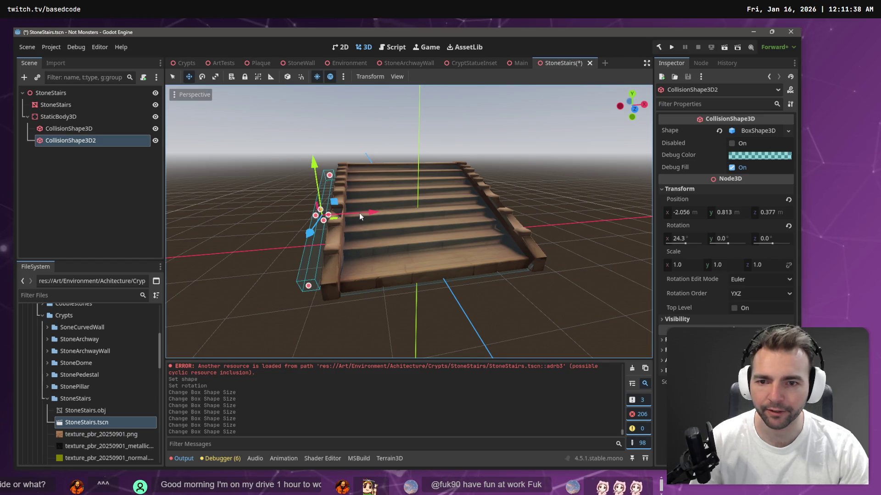
drag(375, 220, 388, 220)
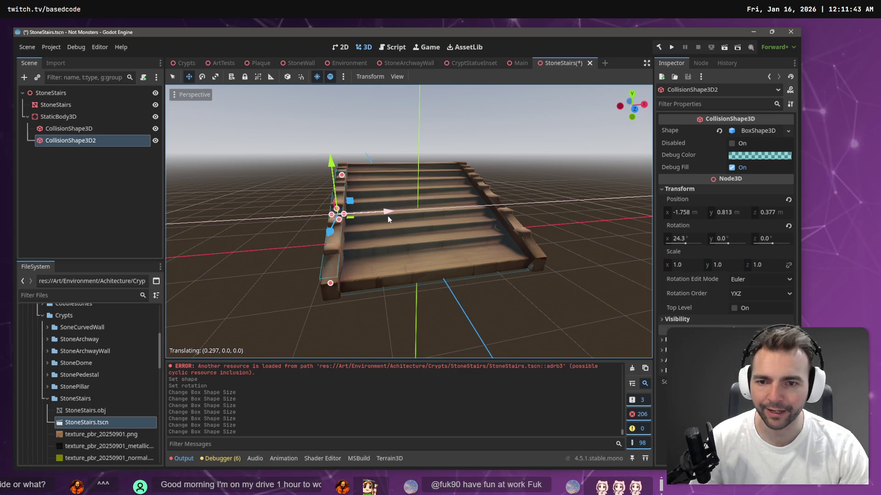
Copy CollisionShape3D2 into a third box on the right railing, lengthen it, and shorten the left box's lower end
click(91, 116)
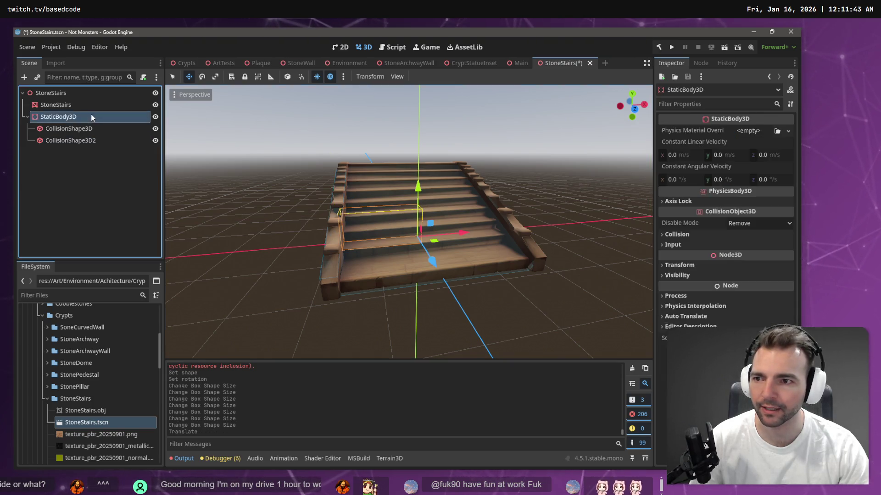
click(84, 147)
click(89, 143)
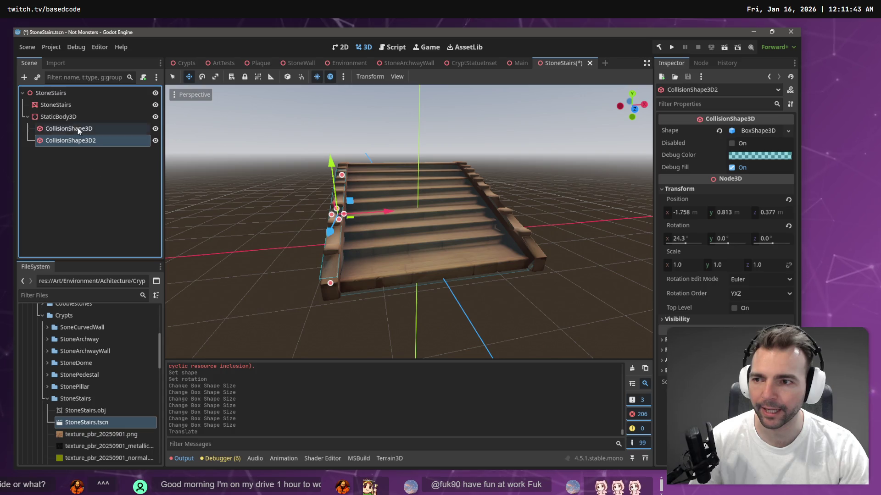
key(ctrl+c)
click(60, 117)
key(ctrl+v)
drag(388, 211, 531, 224)
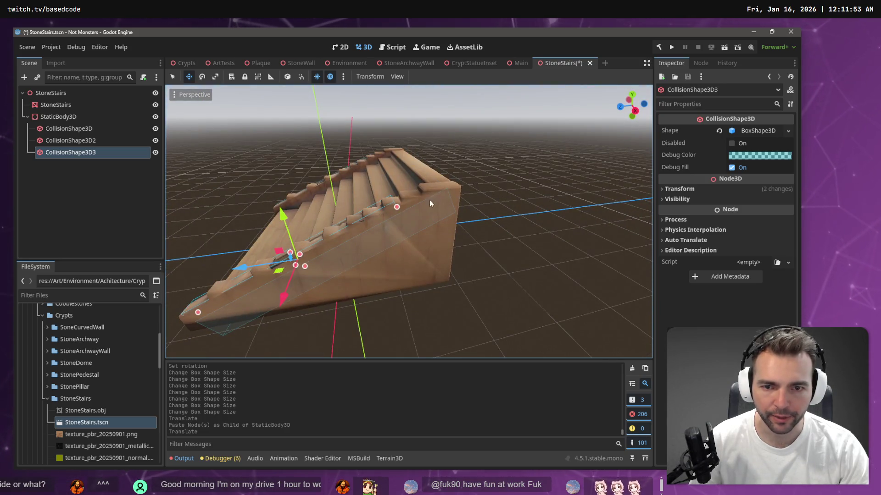
drag(397, 208, 447, 197)
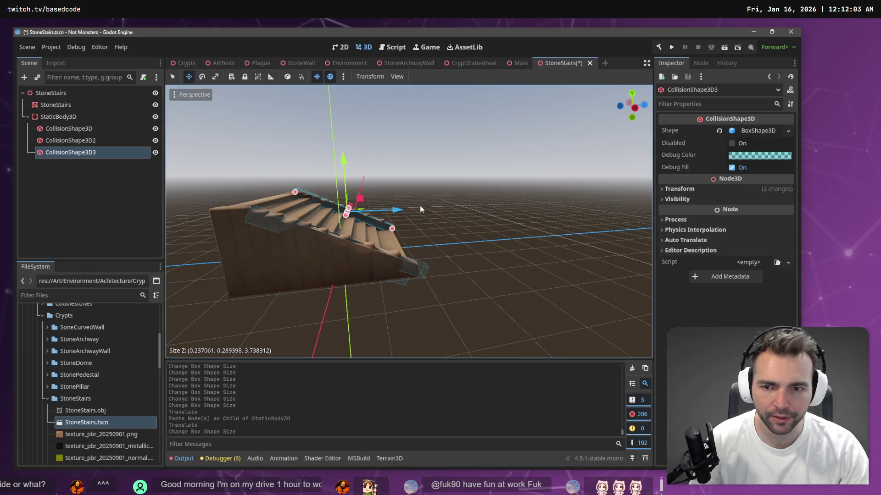
click(66, 141)
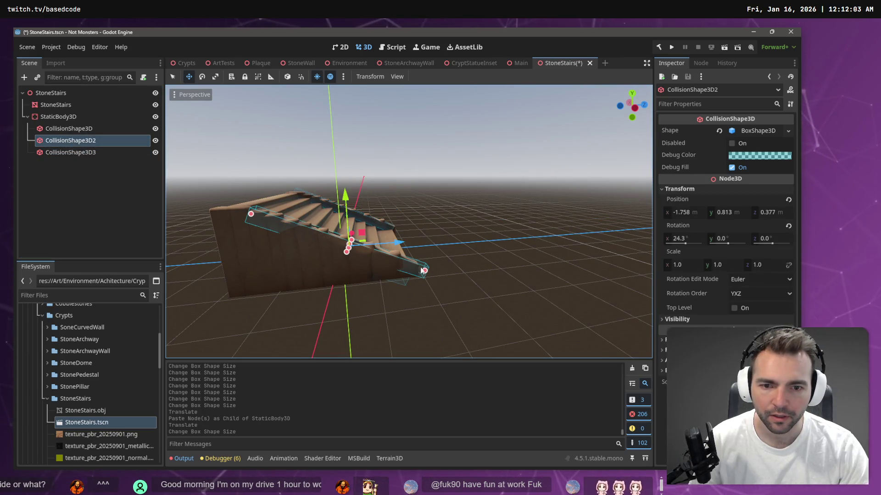
drag(422, 271, 331, 270)
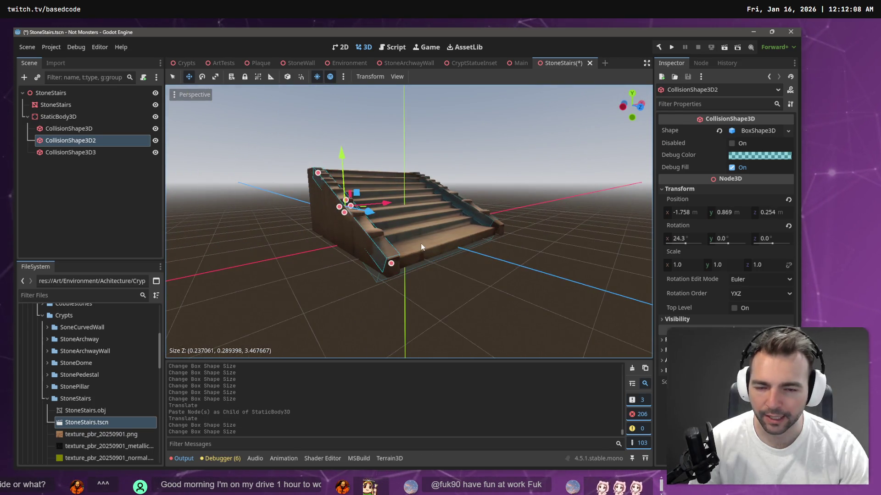
Fine-tune CollisionShape3D3's position along the right railing and save the StoneStairs scene
click(108, 152)
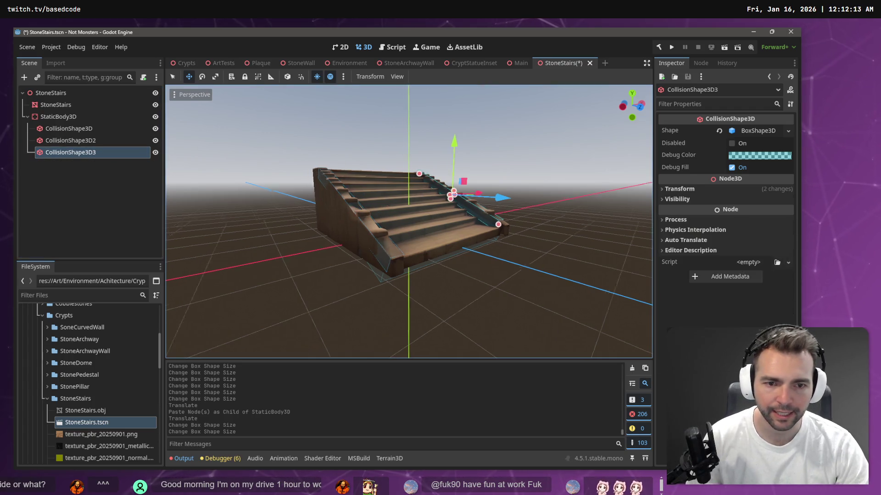
key(f)
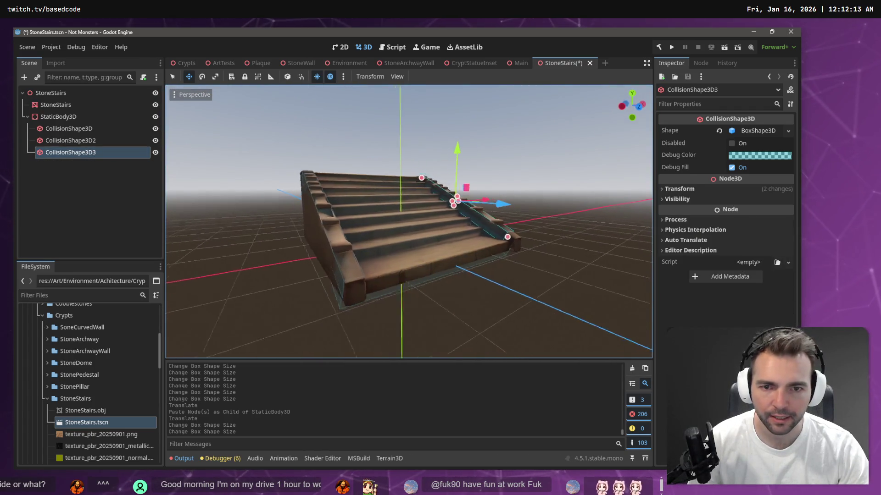
mouse_move(457, 200)
mouse_down()
mouse_move(418, 198)
mouse_move(465, 201)
mouse_up()
key(ctrl+z)
mouse_move(414, 146)
mouse_down()
mouse_move(423, 159)
mouse_move(417, 150)
mouse_up()
drag(466, 205, 469, 204)
drag(417, 153, 468, 146)
click(468, 145)
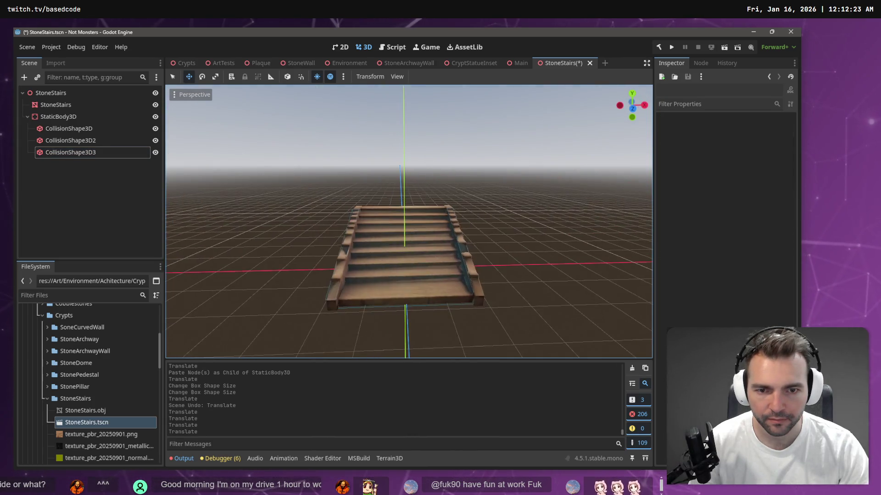
key(ctrl+s)
In the Crypts scene, collapse the tree groups and move CharacterSwapper nearer the camera
click(186, 65)
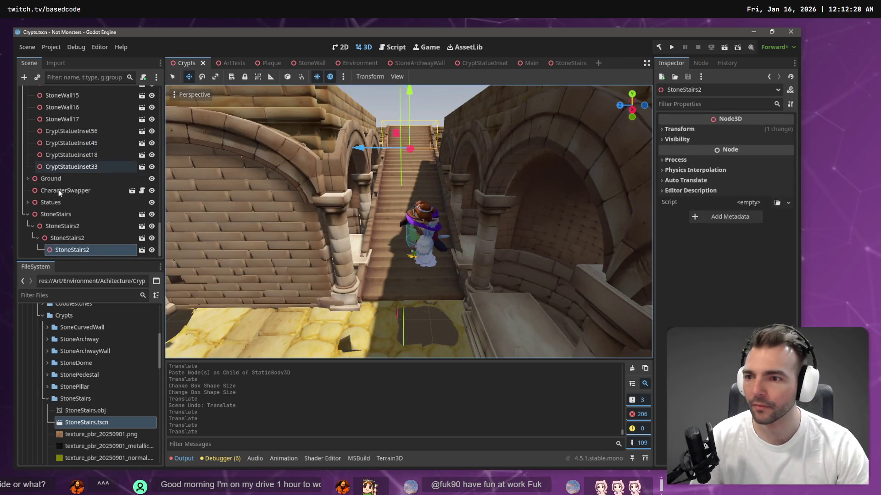
click(28, 214)
drag(157, 233, 159, 87)
click(28, 105)
click(64, 129)
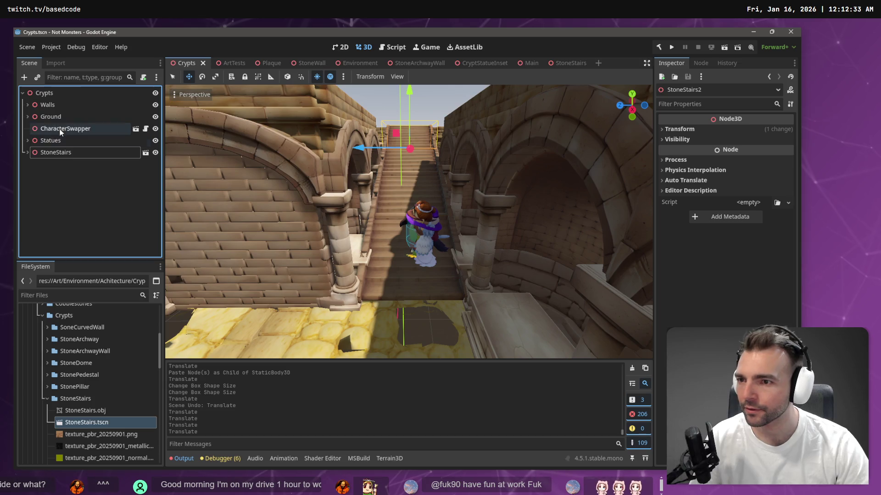
drag(412, 270, 442, 365)
Save and run the Crypts scene with F6, walking the character up and down the stairs
key(F6)
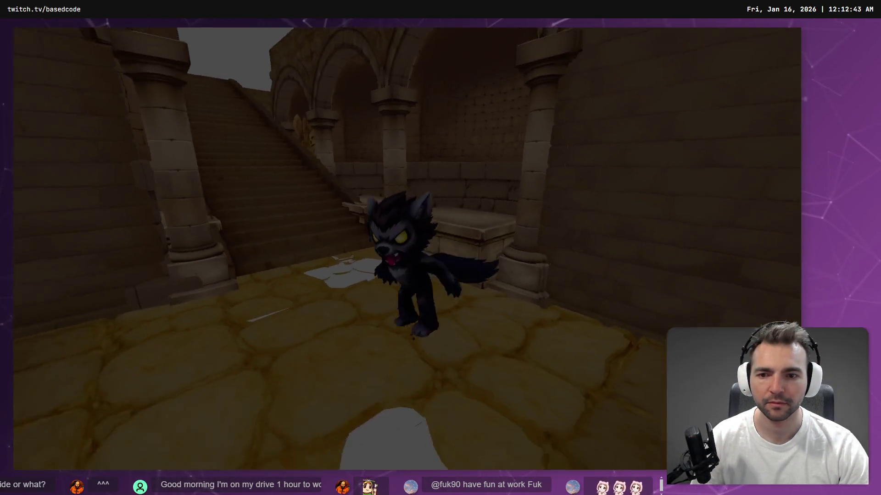
key(w)
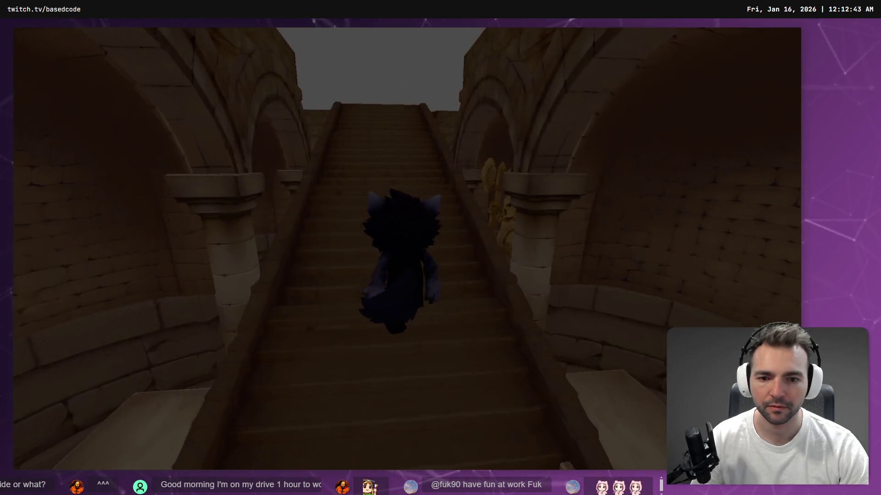
key(w)
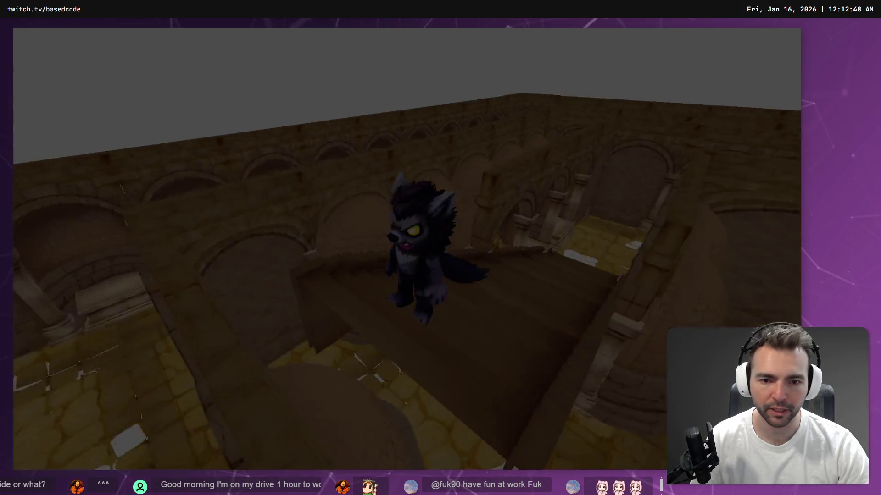
key(w)
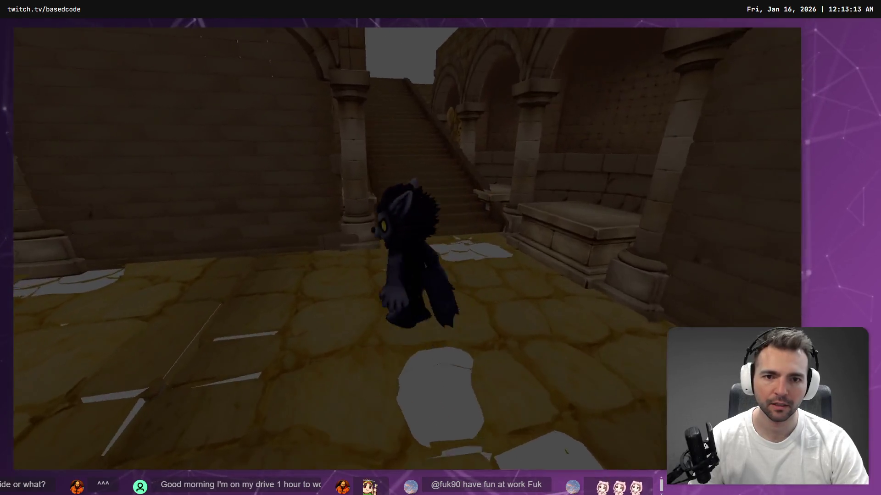
Stop the game, select 1_Warmonger and drag it off the stairs into the right-hand recess
key(Escape)
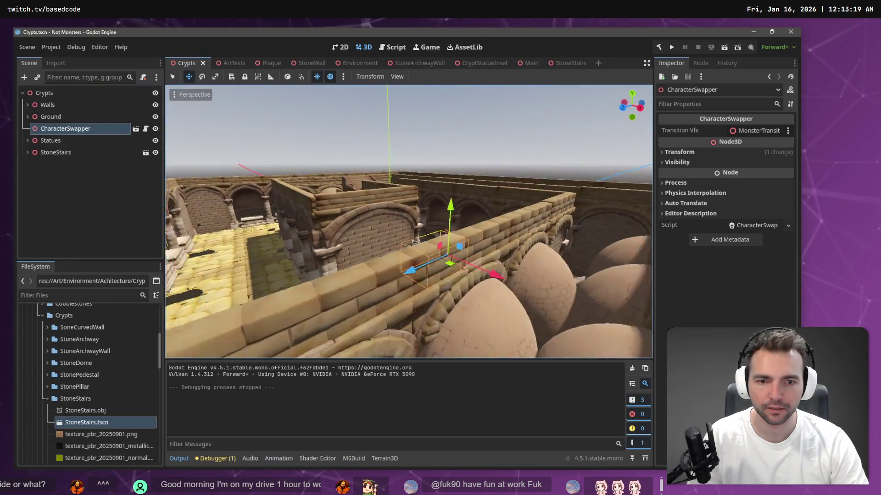
mouse_move(416, 241)
mouse_down()
mouse_move(370, 193)
mouse_move(324, 205)
mouse_up()
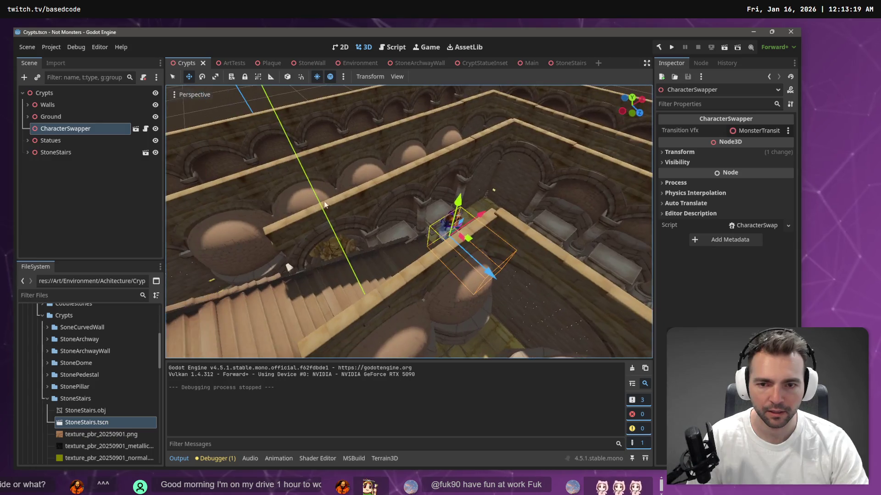
click(337, 252)
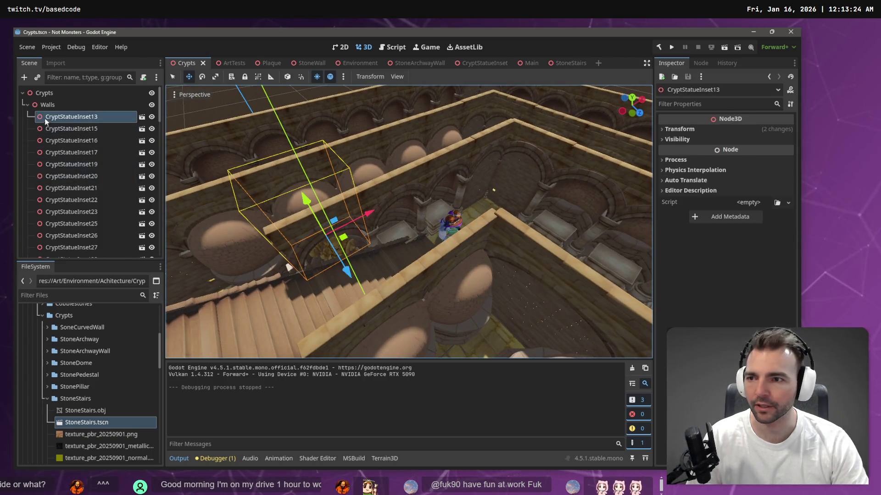
click(29, 105)
click(28, 140)
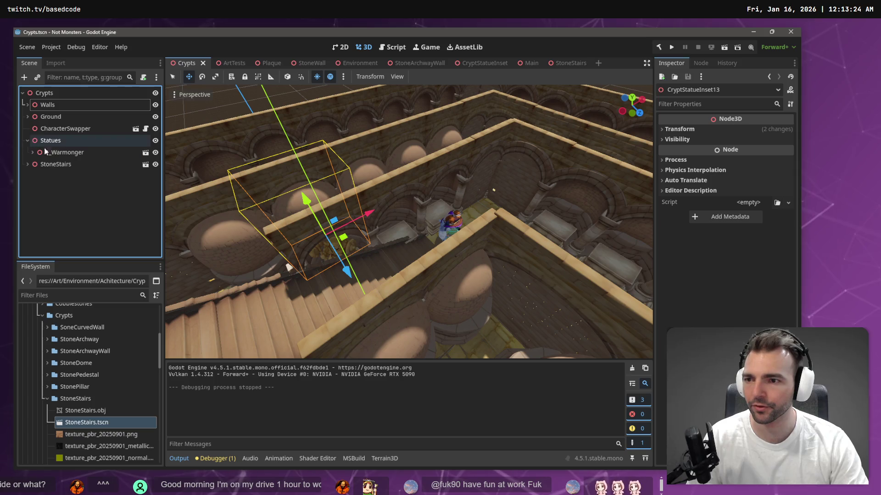
click(68, 152)
mouse_move(358, 254)
mouse_down()
mouse_move(610, 209)
mouse_move(590, 215)
mouse_up()
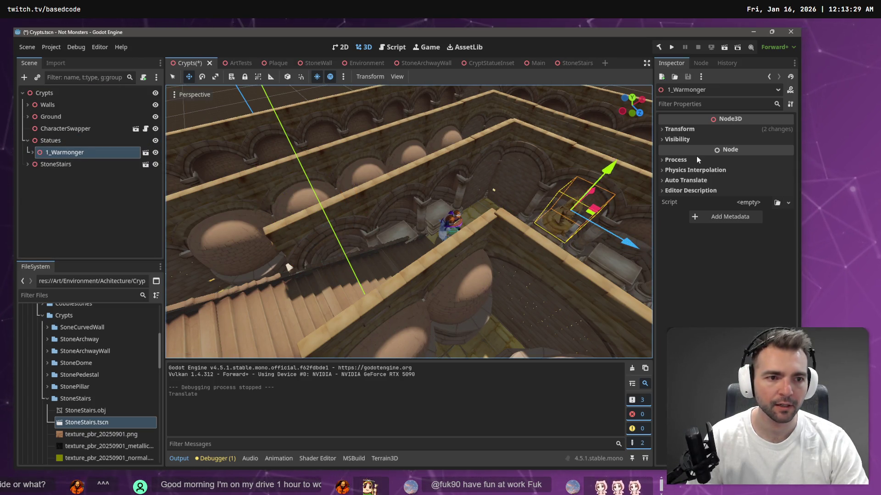
Set the statue's Rotation Y to -90 in the Transform values
click(680, 130)
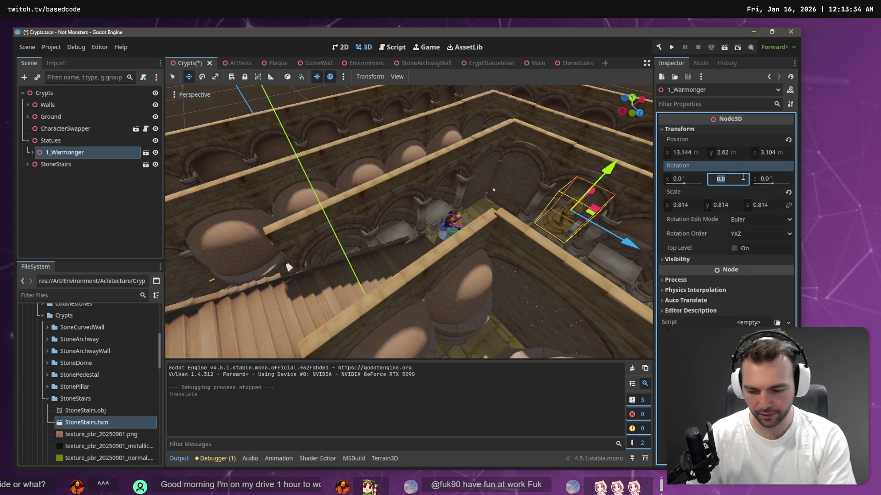
text(90)
key(Return)
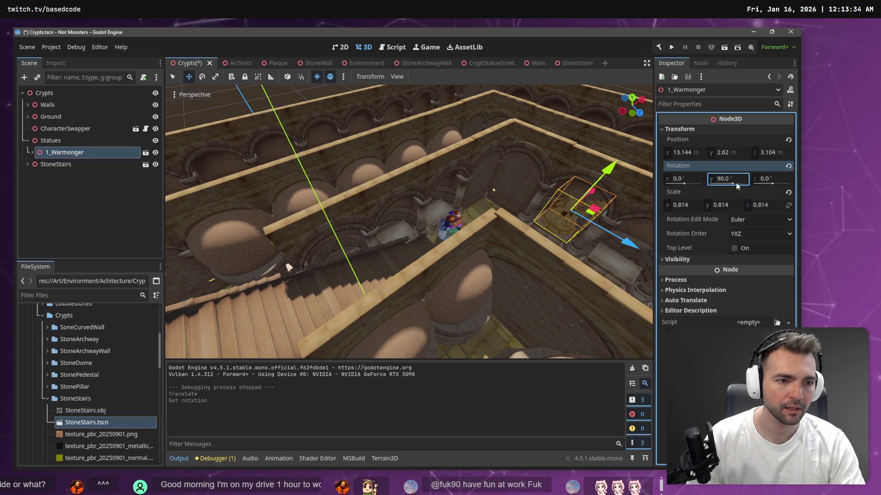
text(-)
key(Return)
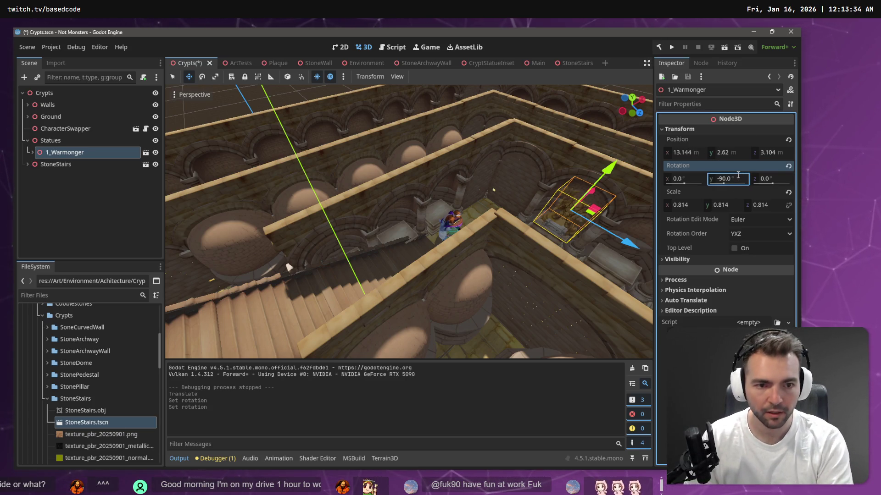
Reselect 1_Warmonger and nudge it slightly along Z to about 3.029
scroll(425, 115, down, 5)
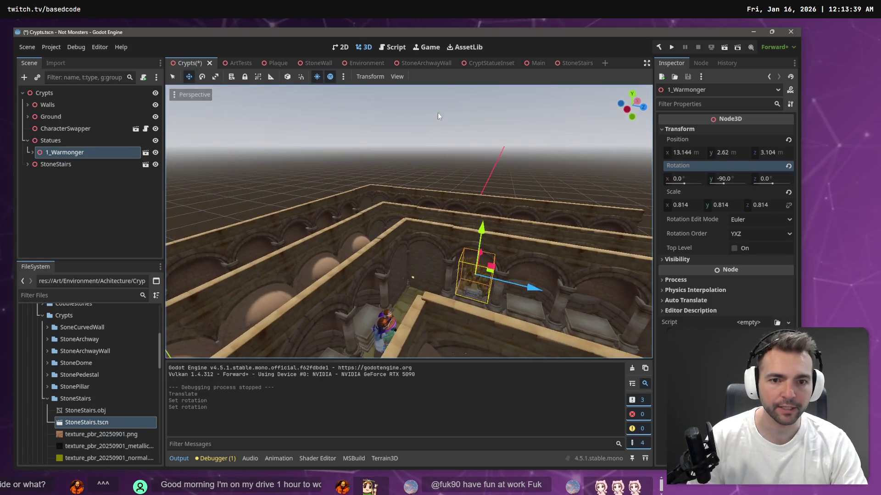
click(438, 112)
scroll(469, 181, up, 5)
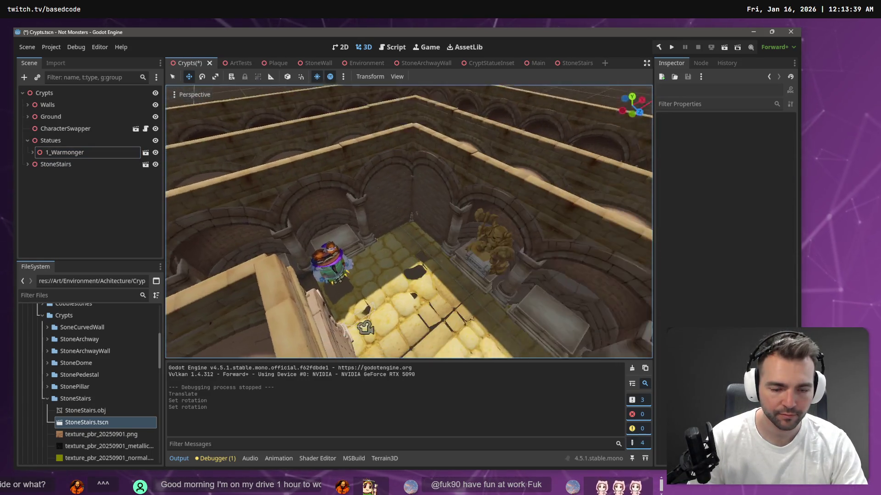
click(476, 219)
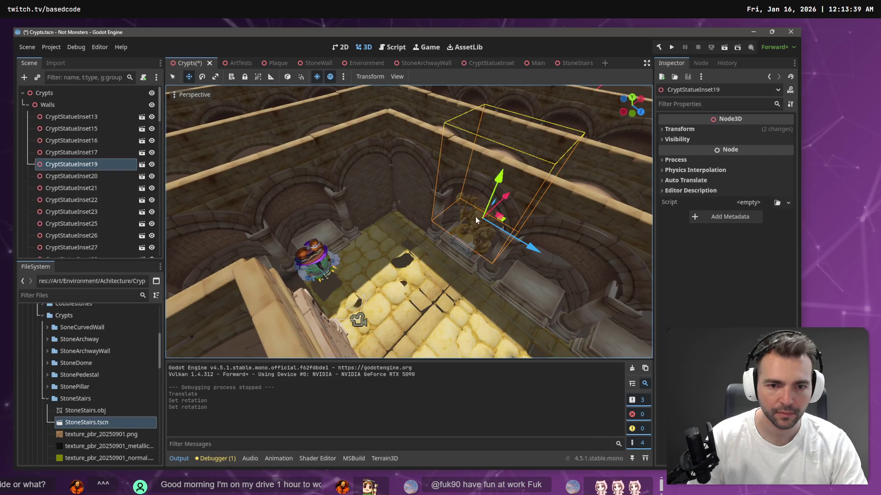
click(27, 106)
click(28, 140)
click(78, 152)
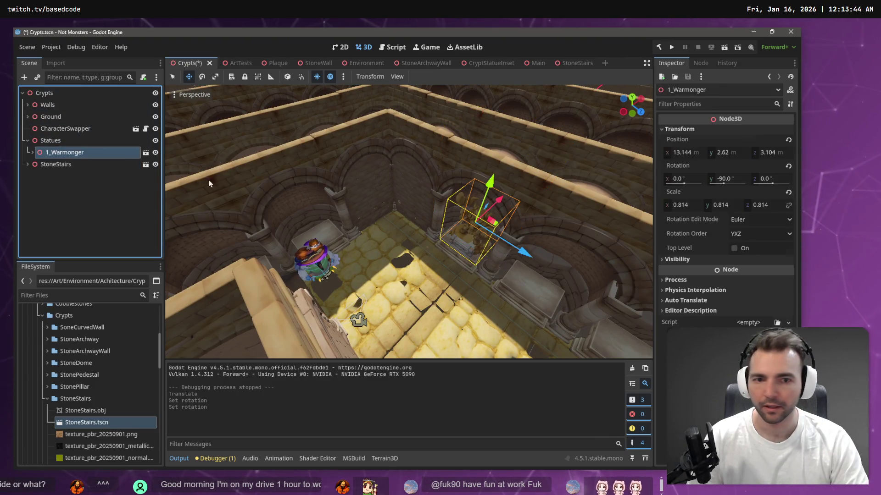
drag(517, 253, 523, 252)
click(401, 204)
key(ctrl+s)
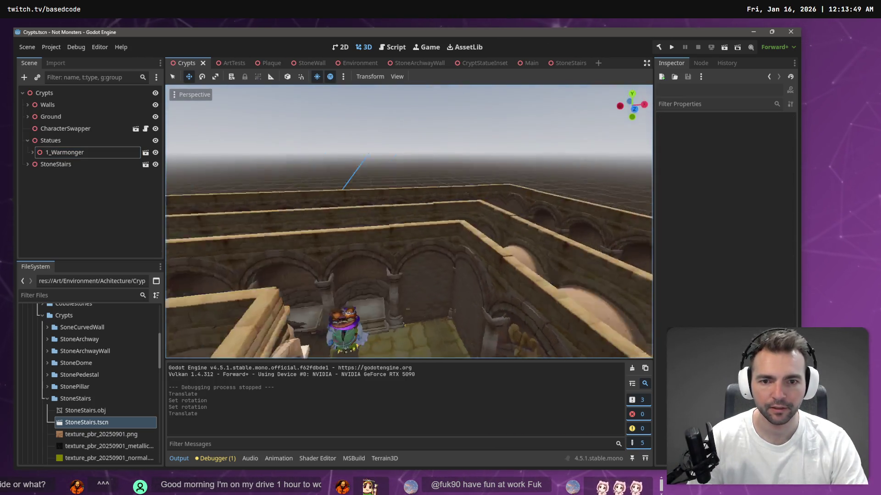
key(w)
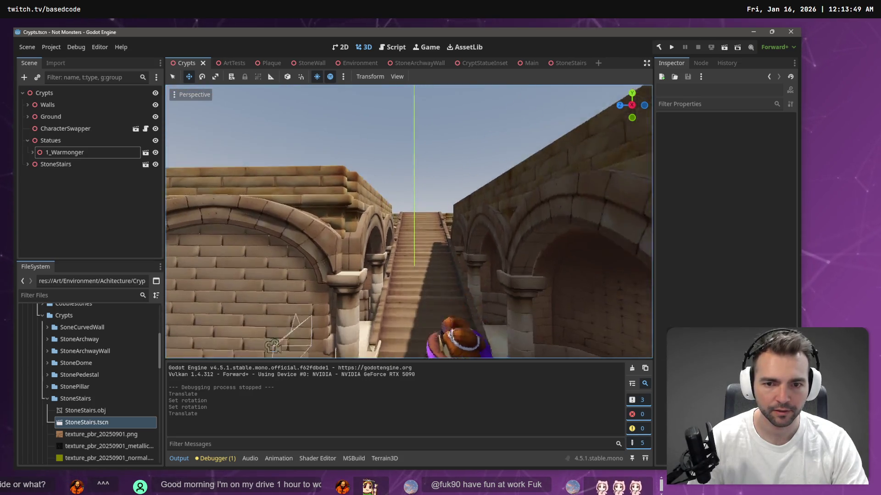
key(e)
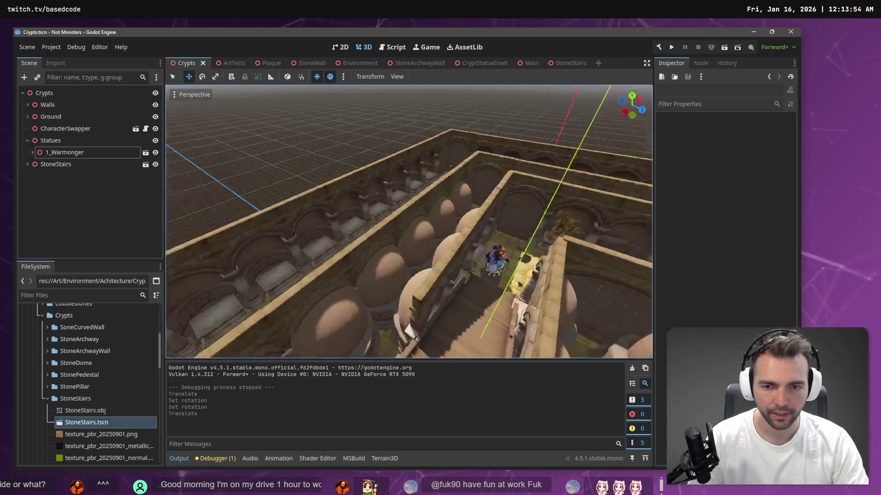
key(q)
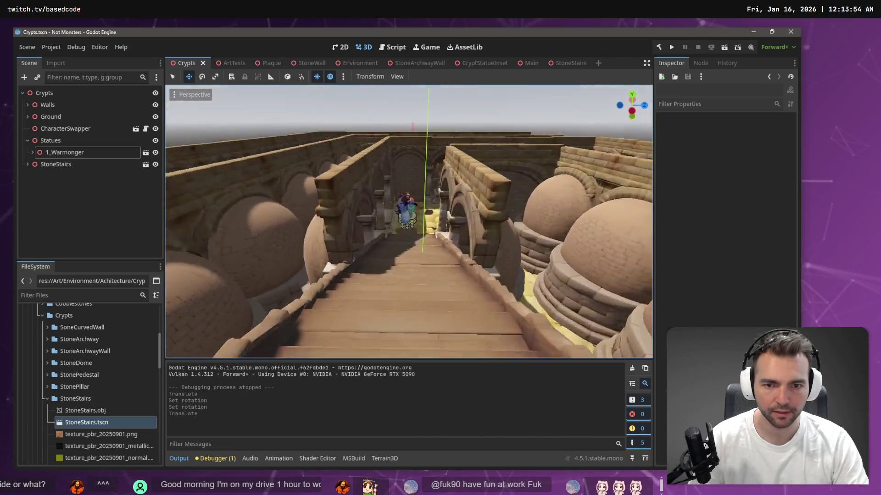
key(w)
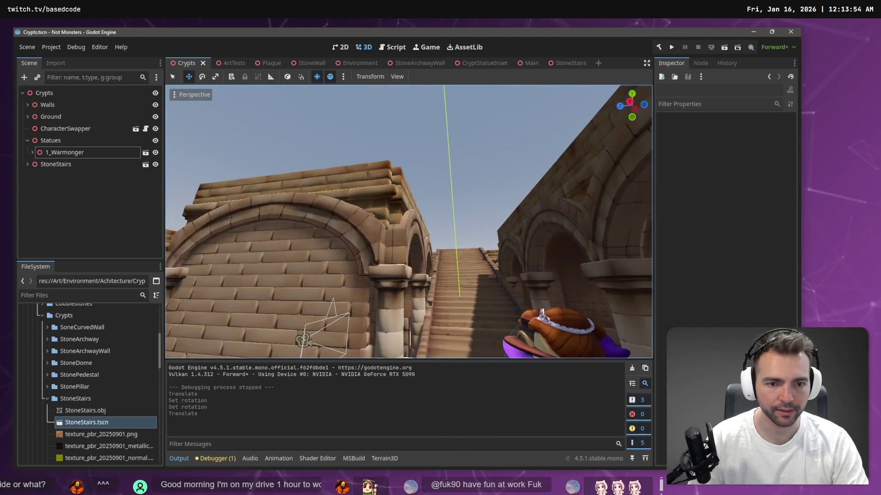
key(d)
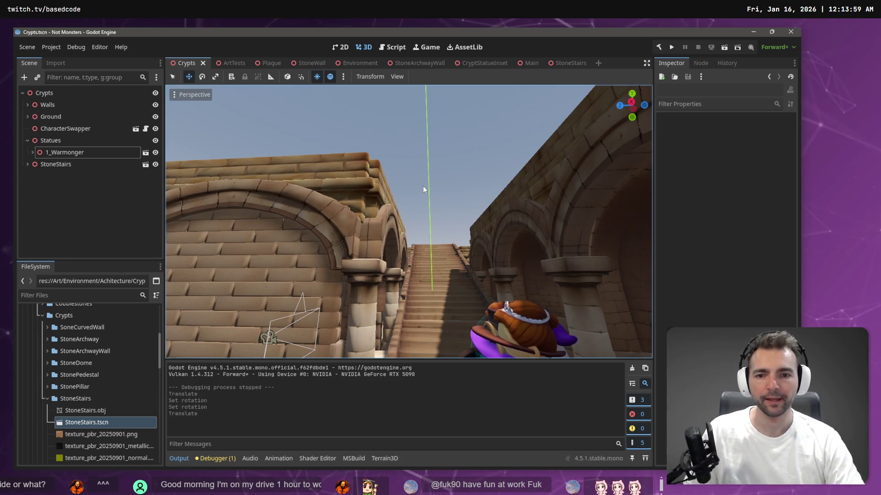
click(430, 257)
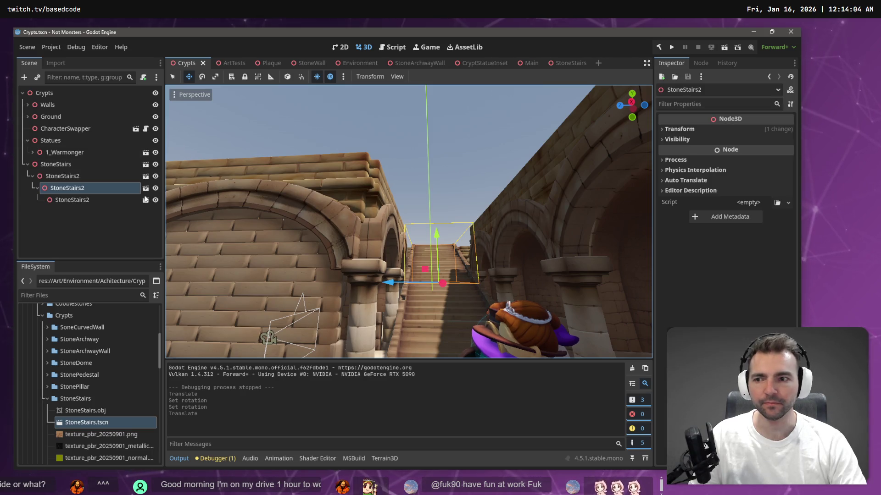
click(76, 200)
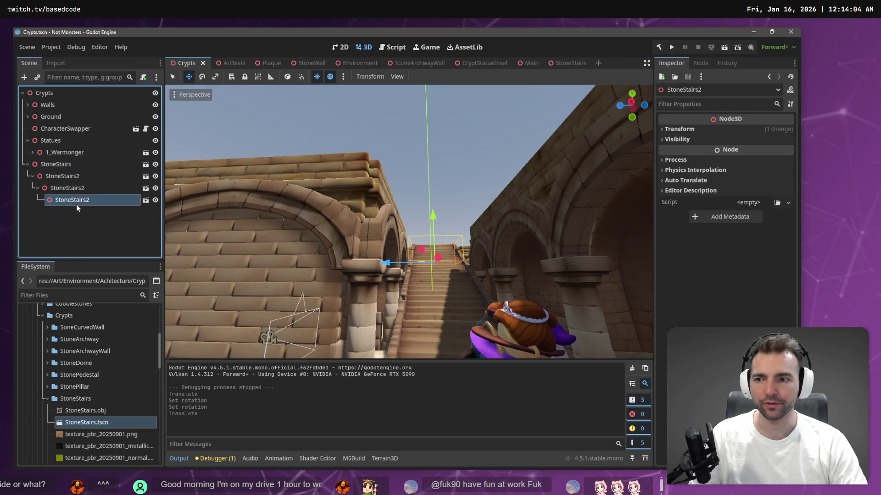
key(f)
scroll(408, 221, up, 5)
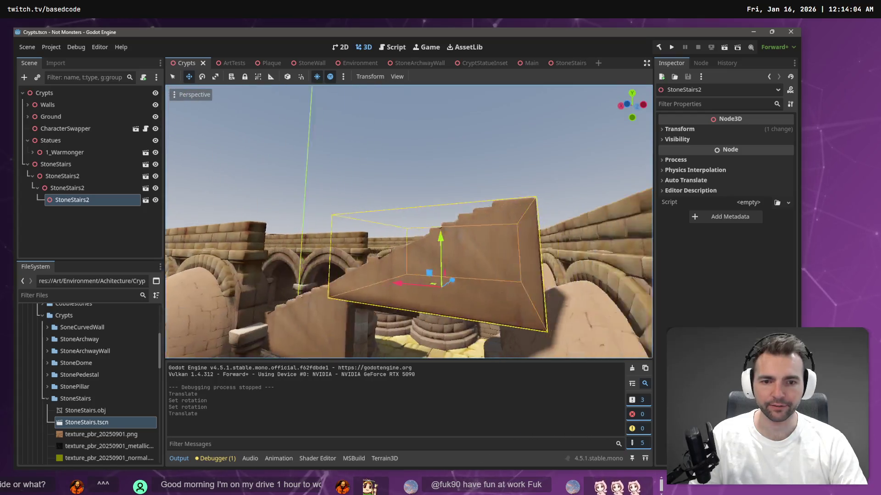
scroll(408, 222, up, 5)
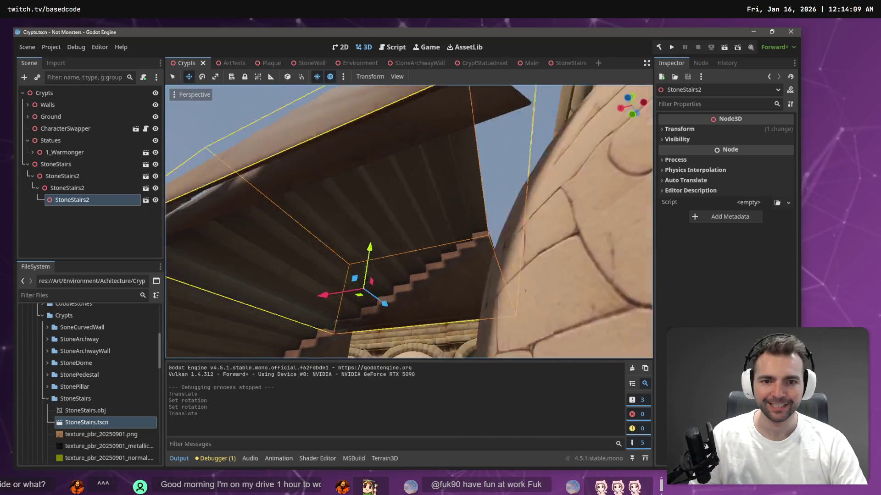
scroll(408, 221, down, 5)
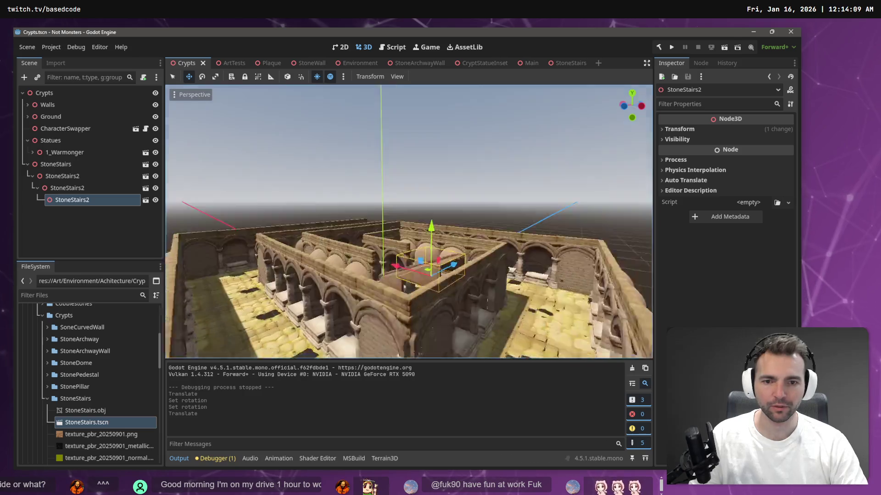
scroll(408, 222, up, 3)
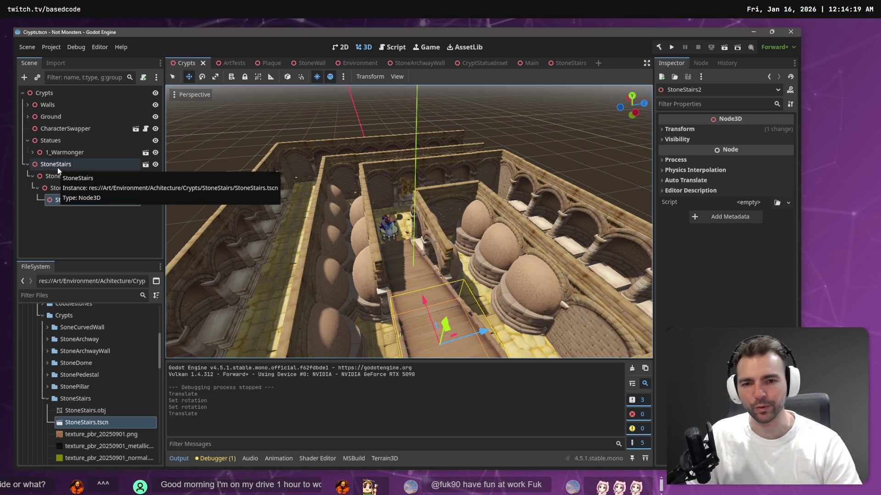
key(w)
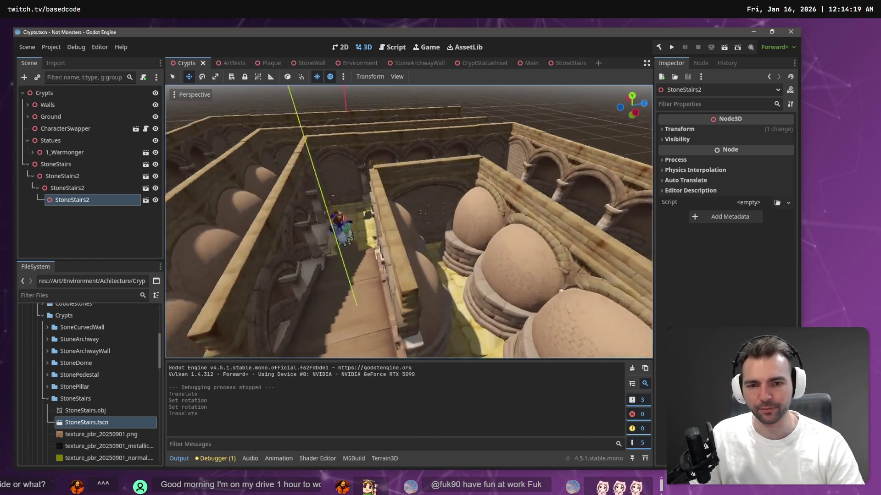
key(a)
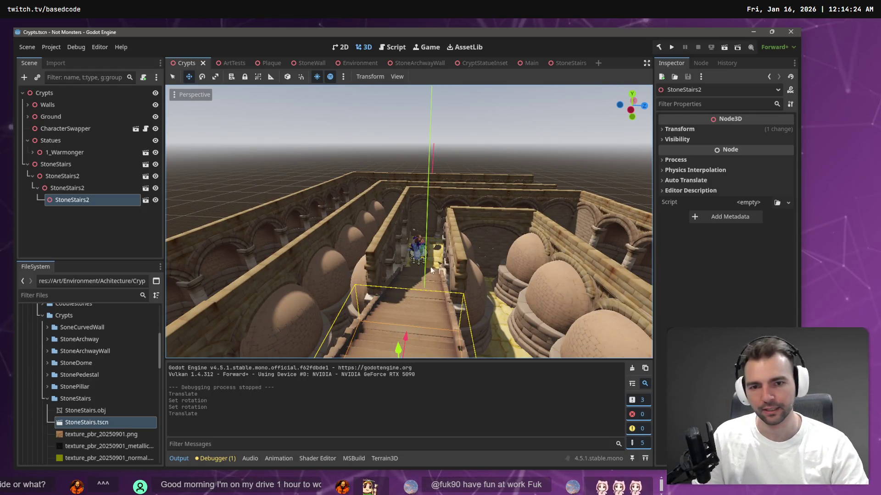
key(w)
key(w)
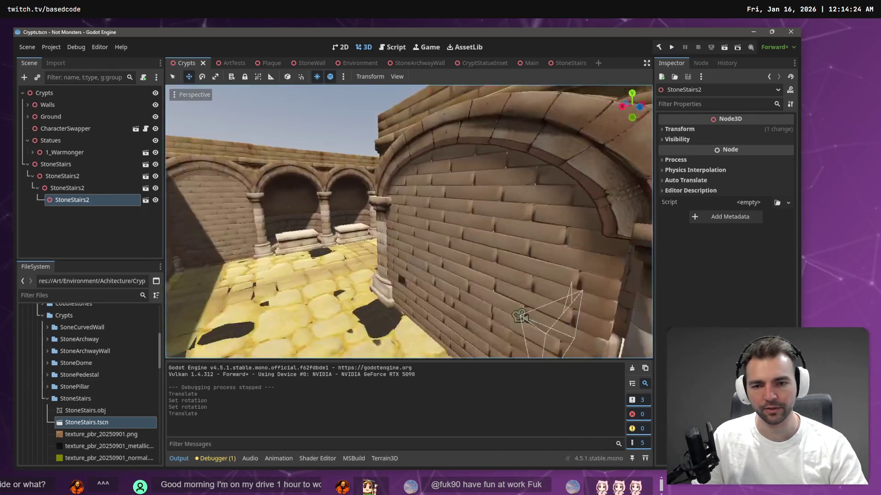
key(s)
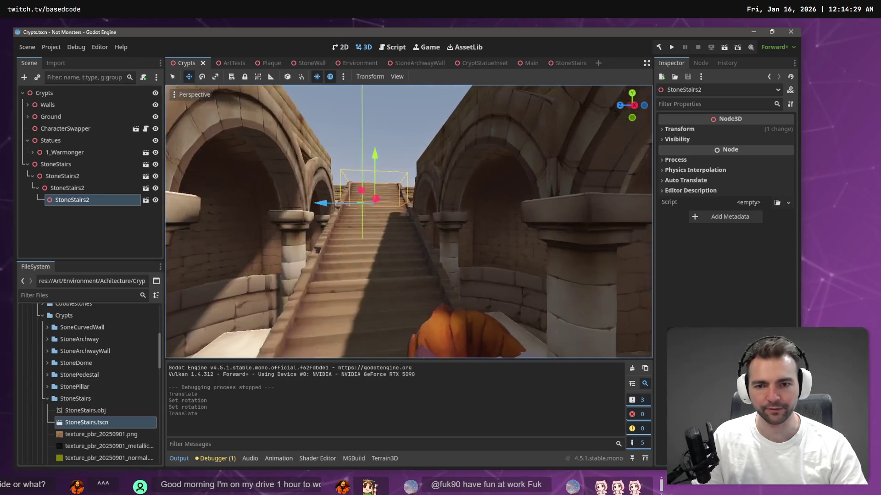
key(w)
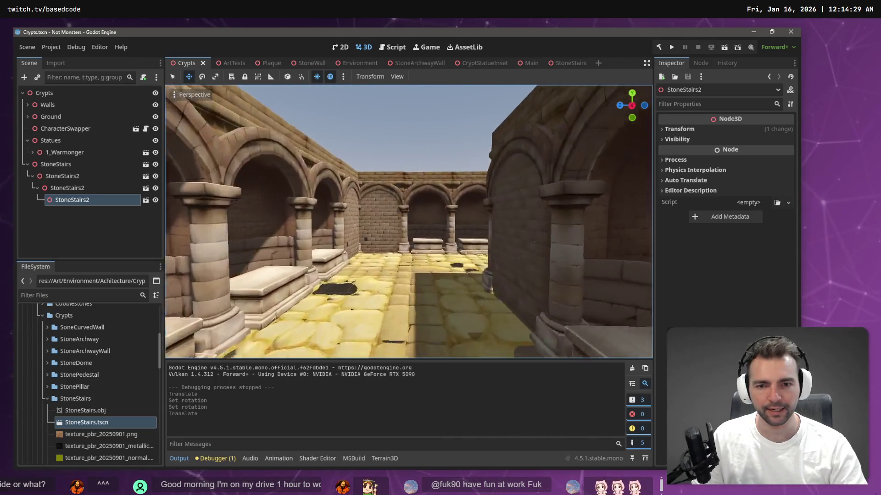
key(w)
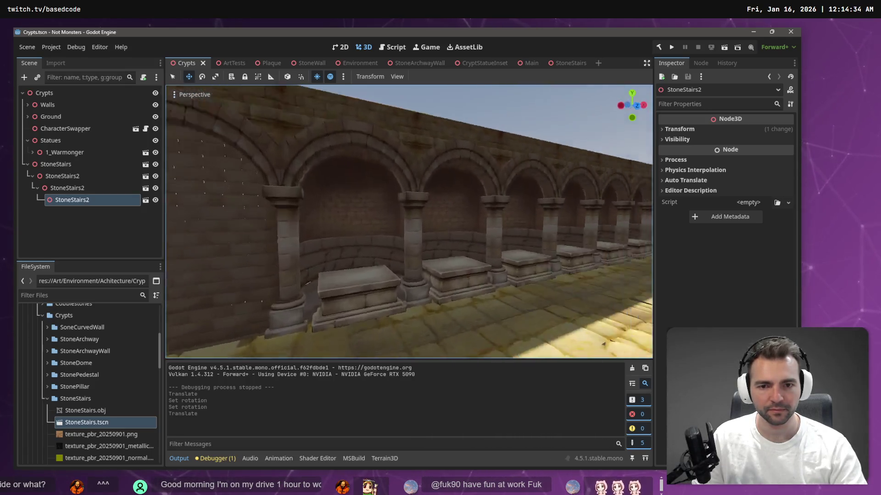
key(w)
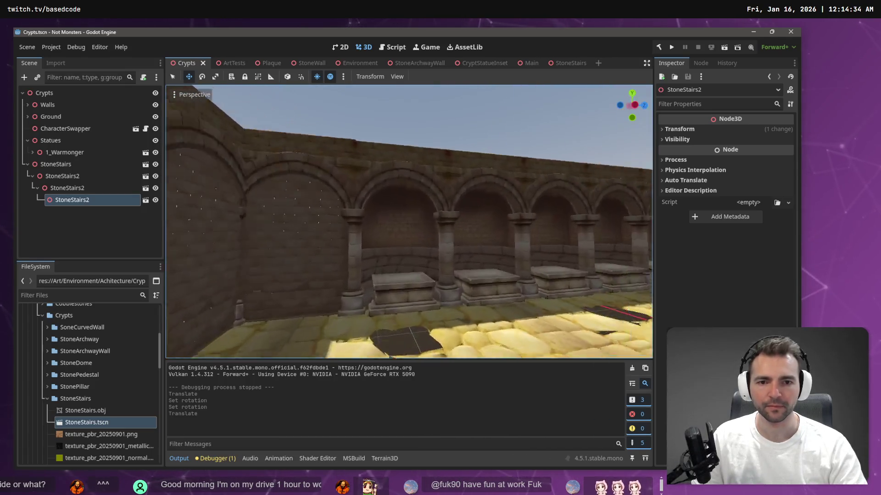
key(e)
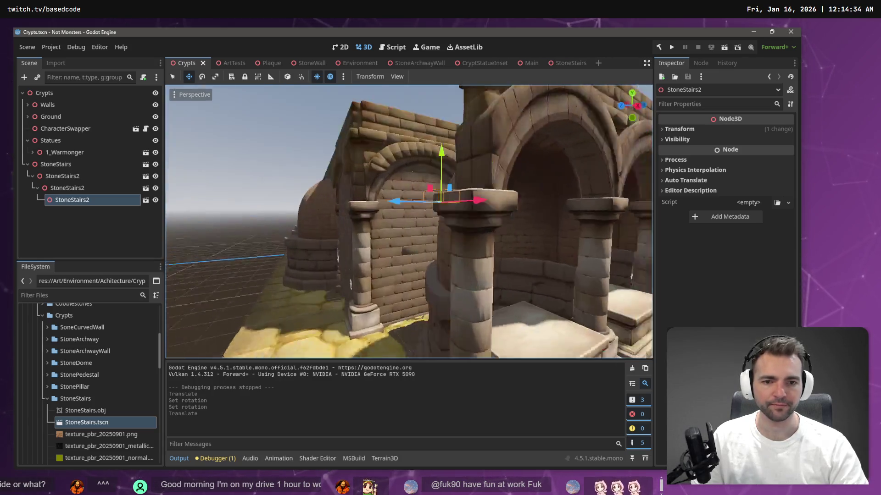
key(e)
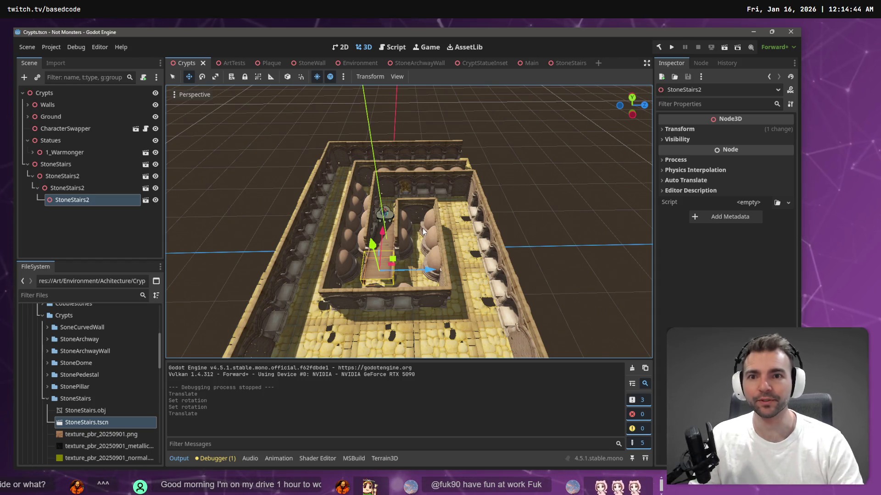
click(517, 171)
key(w)
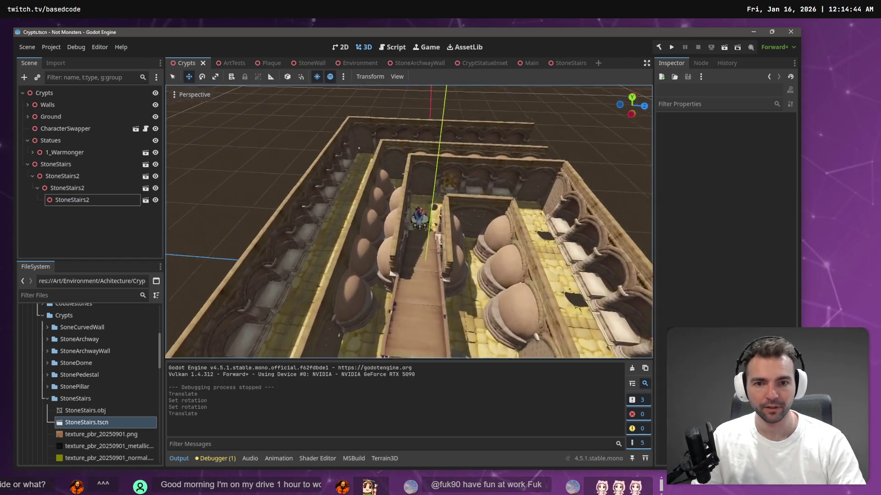
key(w)
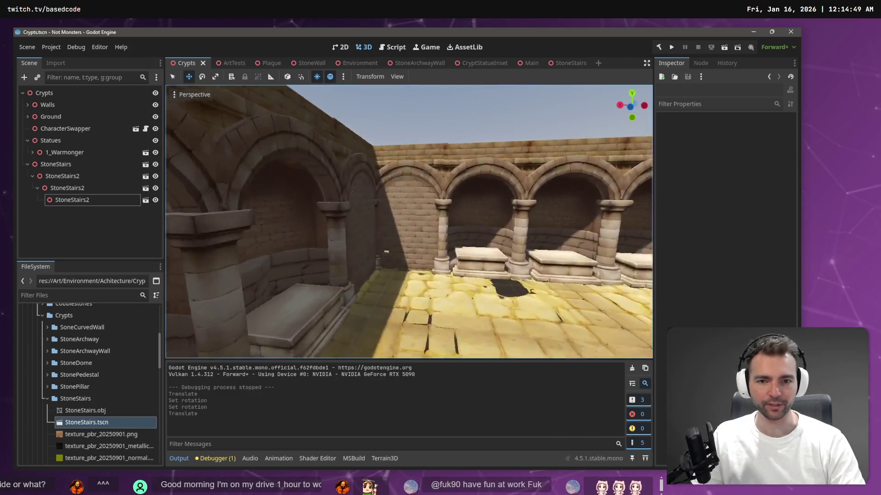
key(w)
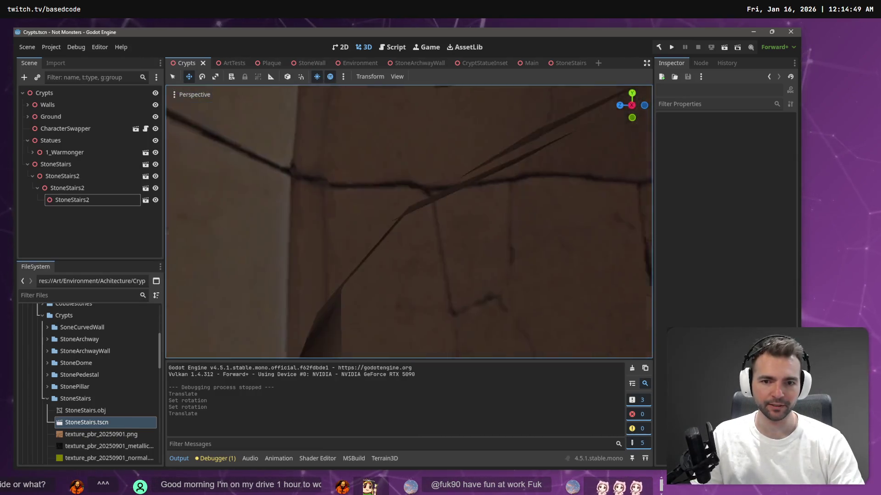
key(s)
key(w)
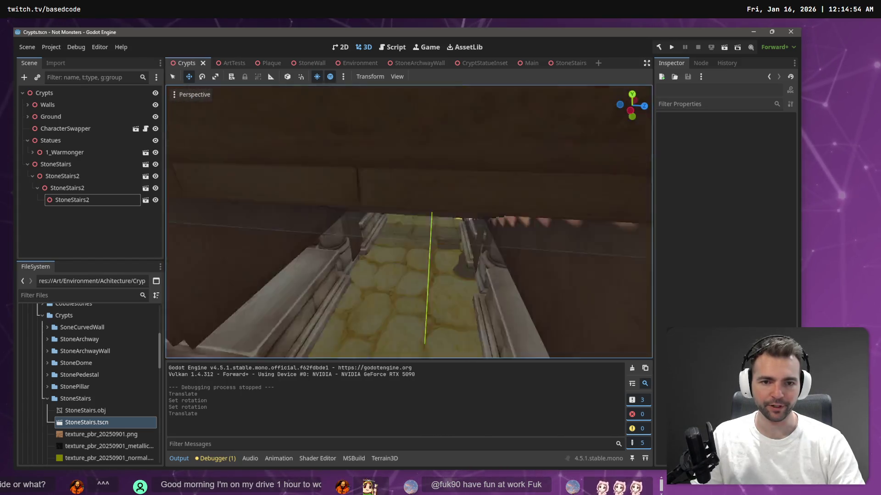
key(s)
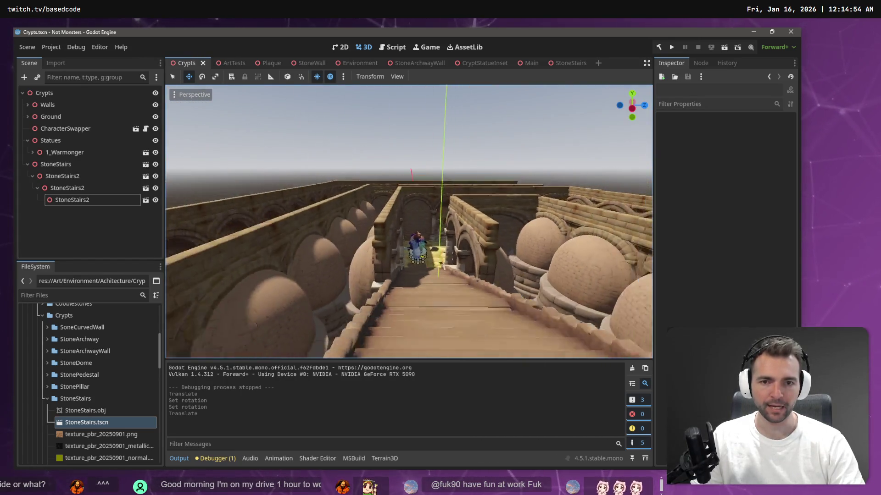
key(w)
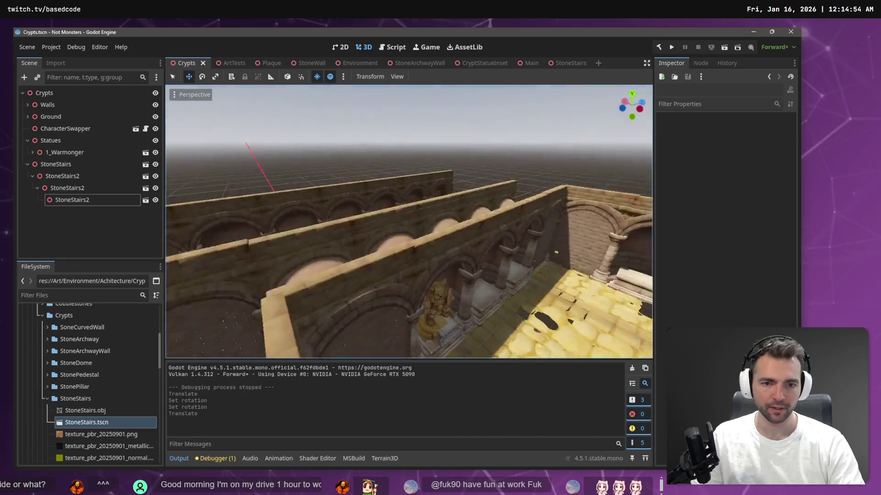
key(w)
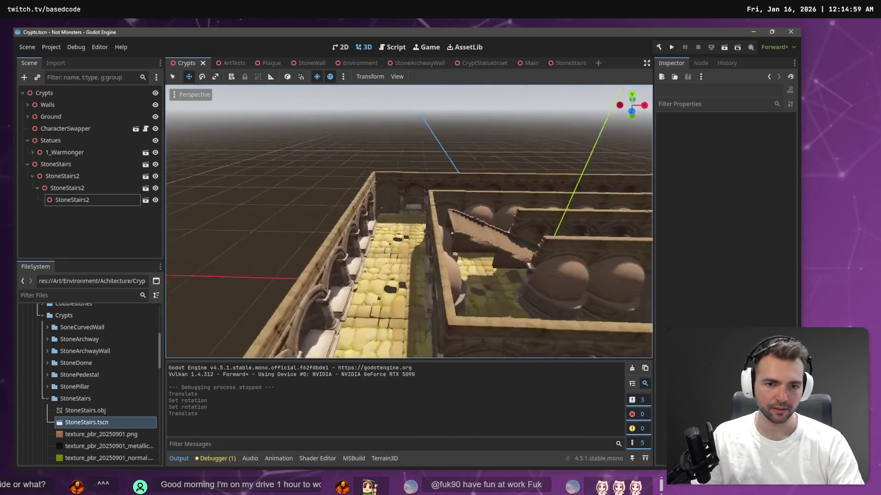
key(w)
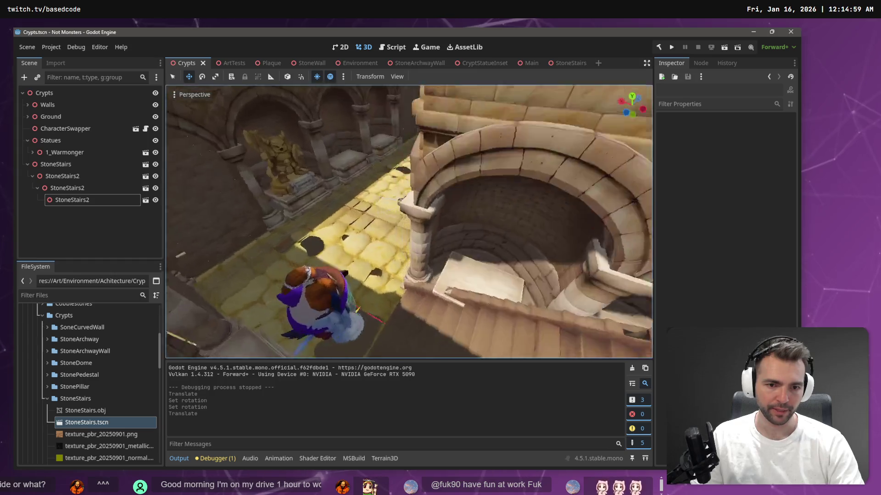
key(s)
Instantiate a StoneWall scene as a child of CryptStatueInset65
click(408, 223)
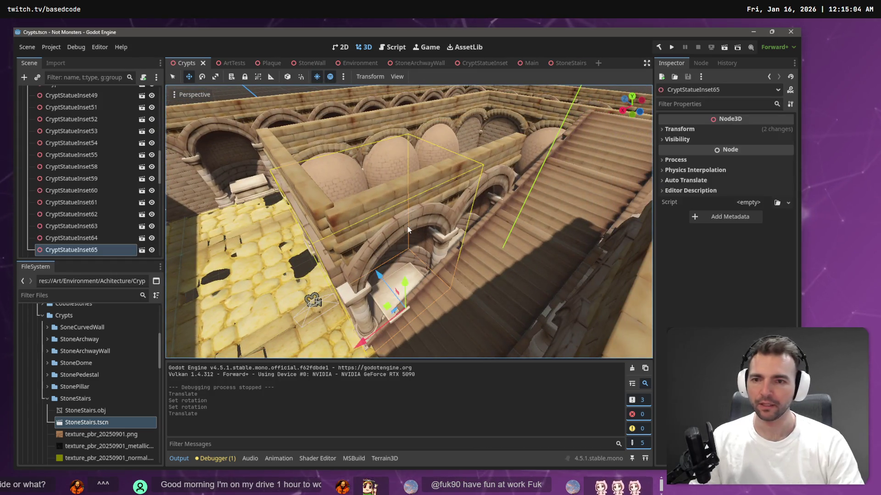
right_click(73, 249)
click(134, 160)
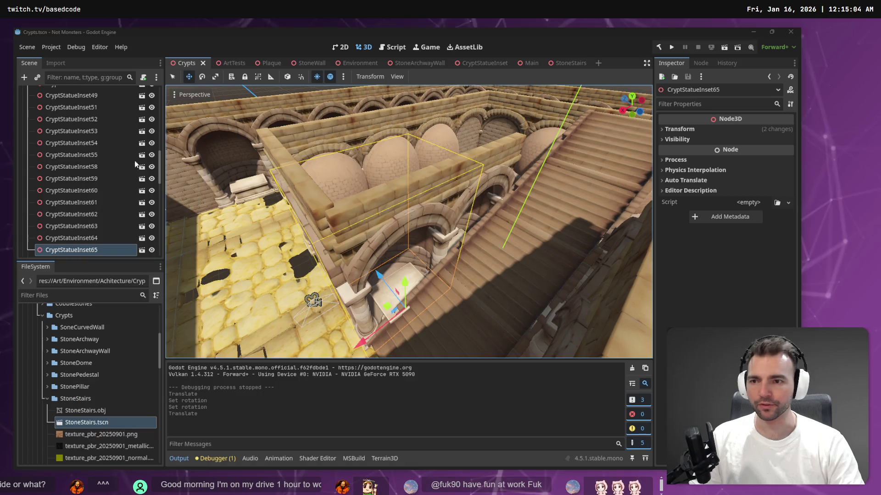
double_click(320, 155)
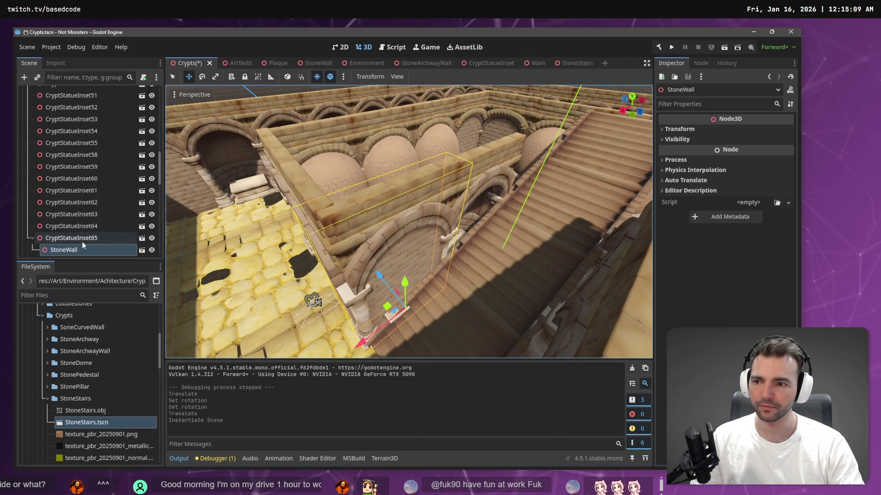
Reparent the new StoneWall under Walls and delete CryptStatueInset65
click(370, 214)
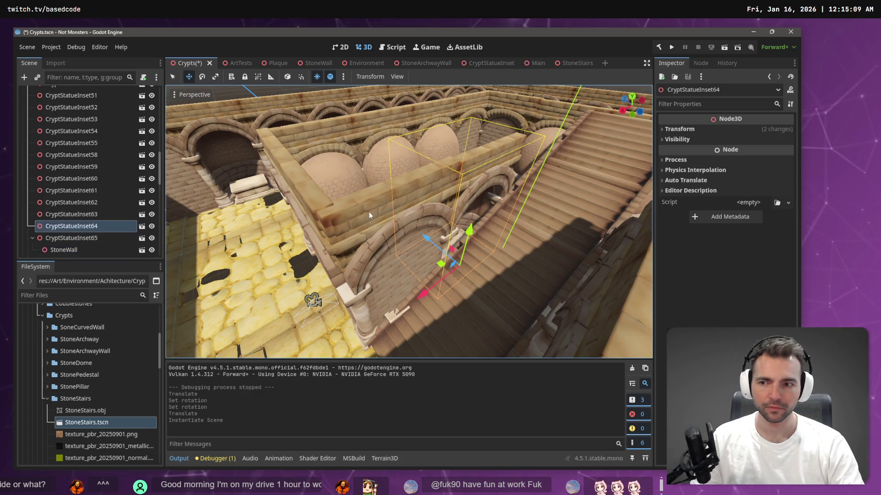
click(66, 242)
click(65, 248)
right_click(65, 249)
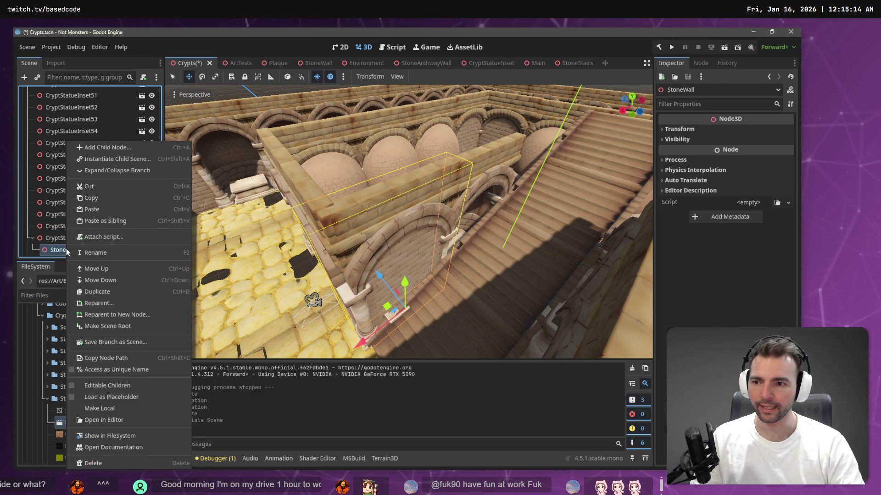
click(103, 303)
click(364, 139)
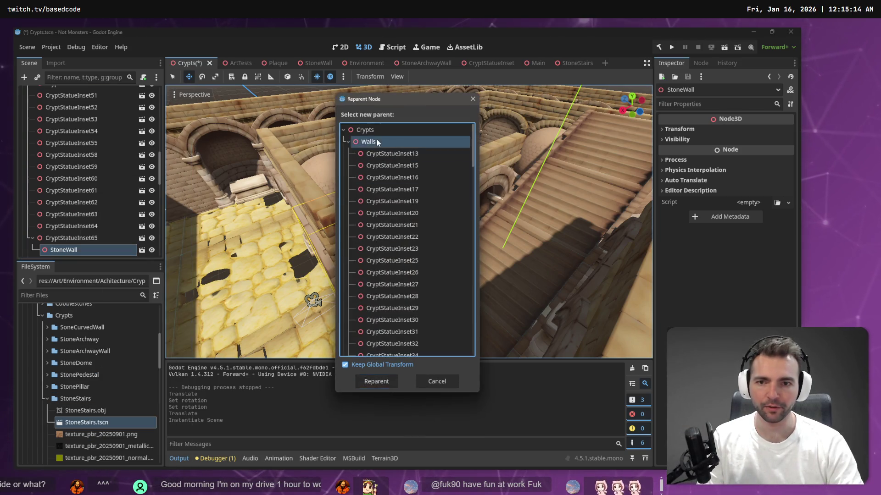
click(374, 379)
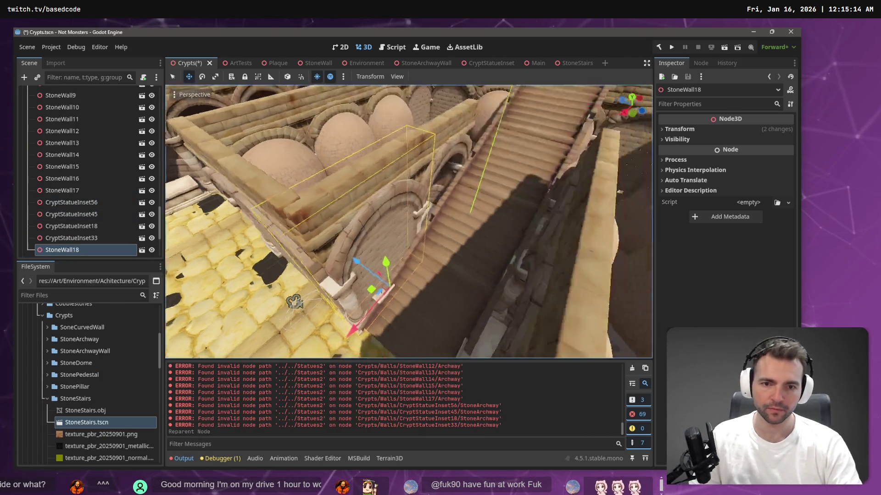
click(384, 216)
key(Delete)
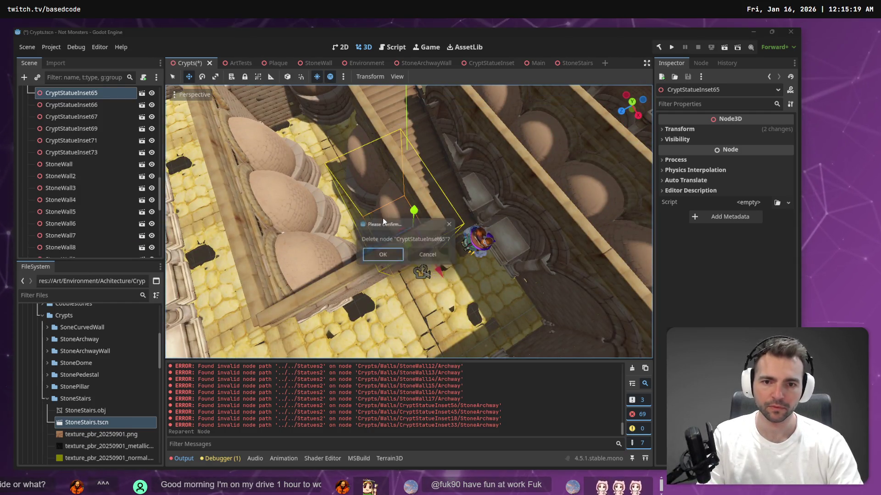
key(Return)
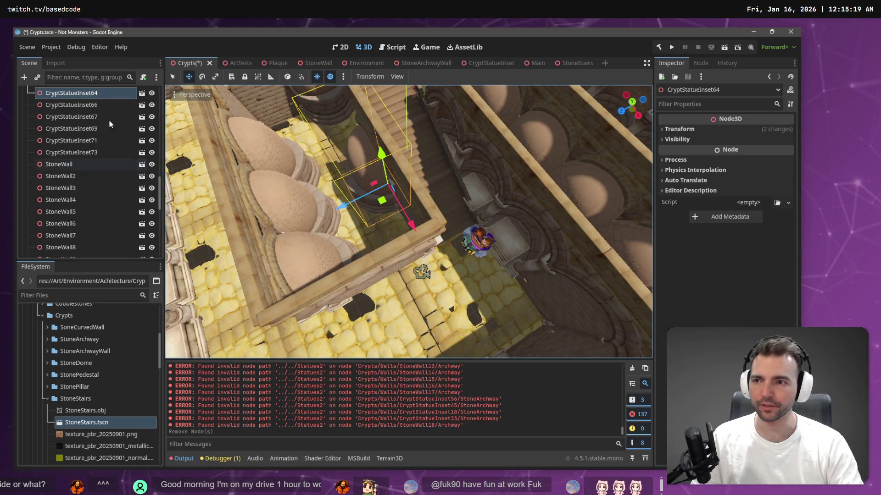
Instantiate a StoneWall under CryptStatueInset64 and reparent it to Walls
right_click(101, 94)
click(135, 112)
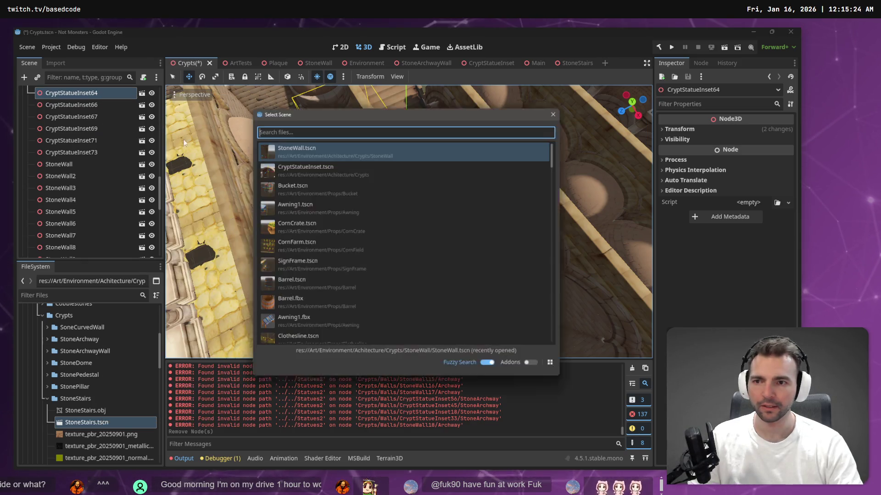
double_click(313, 154)
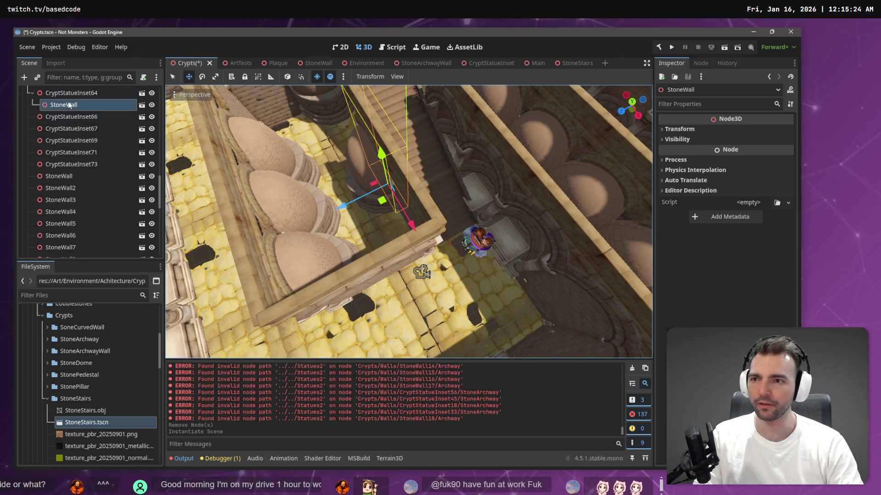
right_click(69, 105)
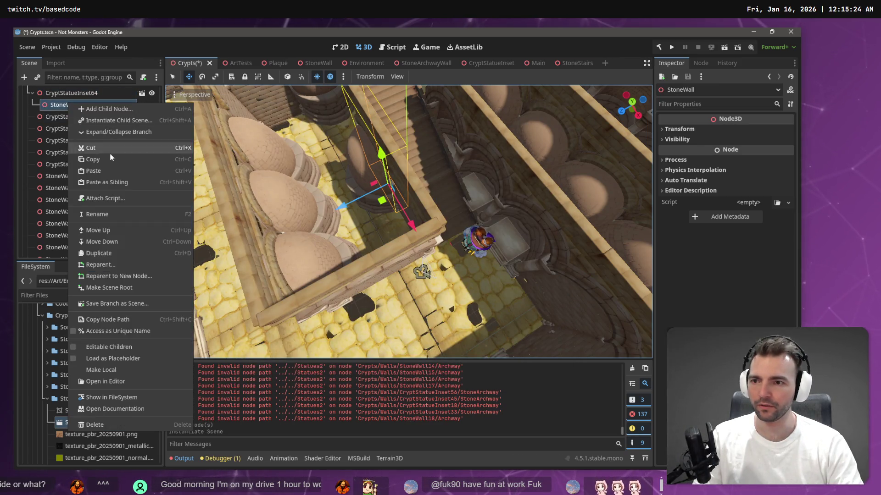
click(109, 263)
double_click(371, 143)
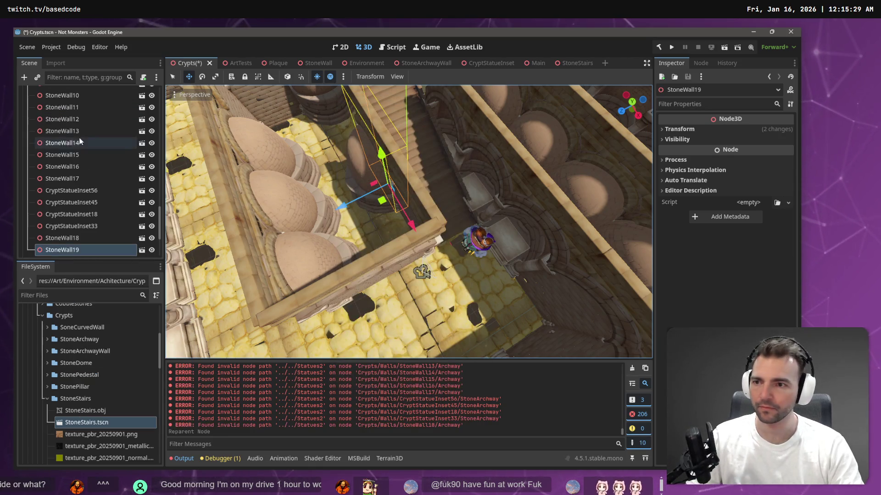
Delete CryptStatueInset64 from the scene
click(351, 159)
key(Delete)
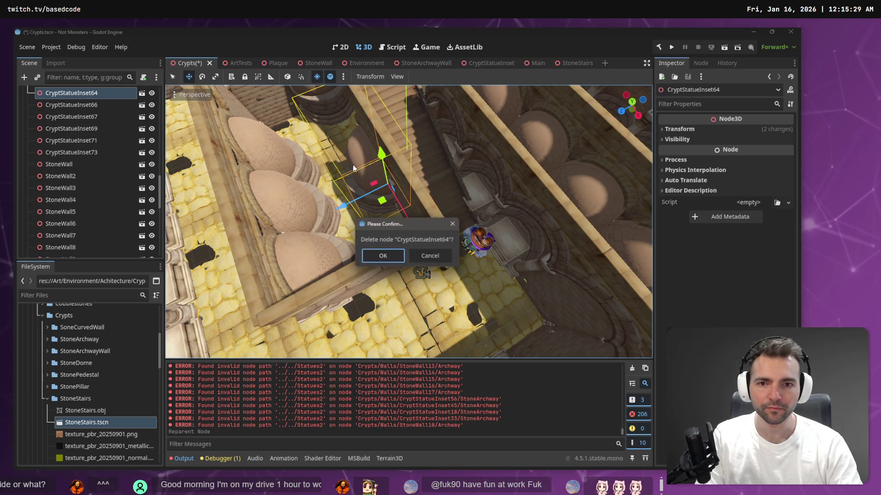
key(Return)
click(463, 125)
Focus CryptStatueInset44 and try instantiating a StoneWall under it, then undo
key(f)
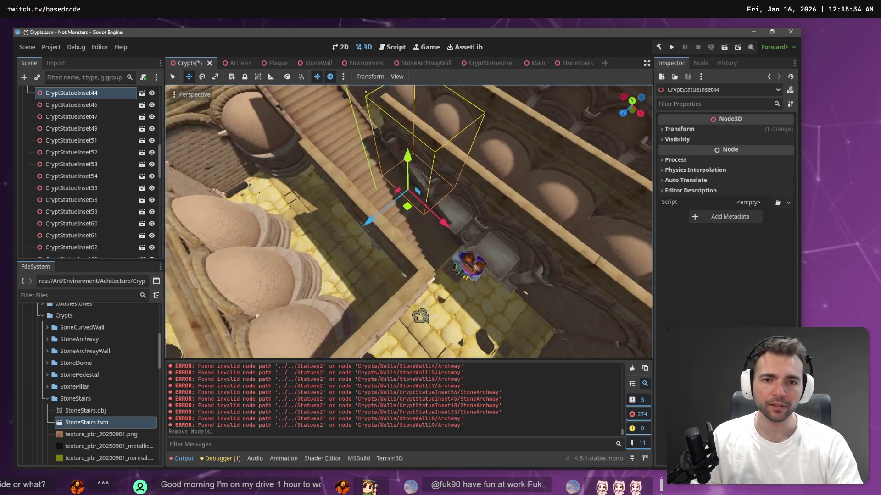
right_click(84, 92)
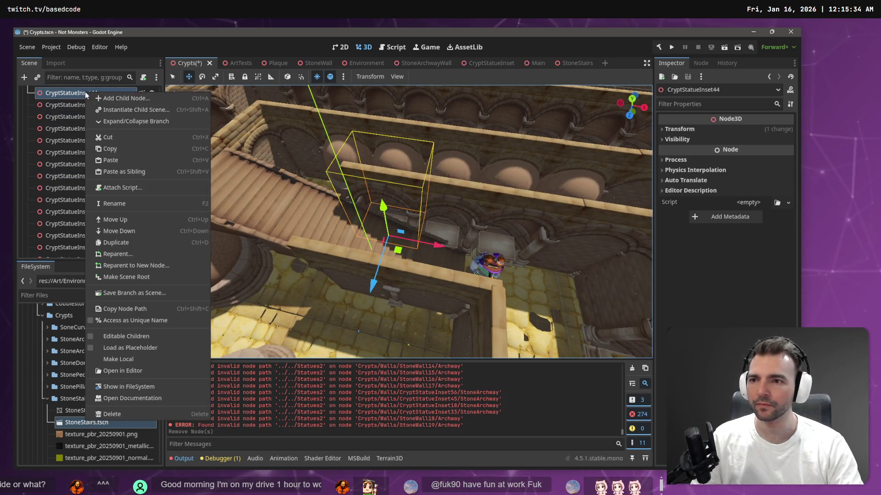
click(128, 112)
double_click(318, 150)
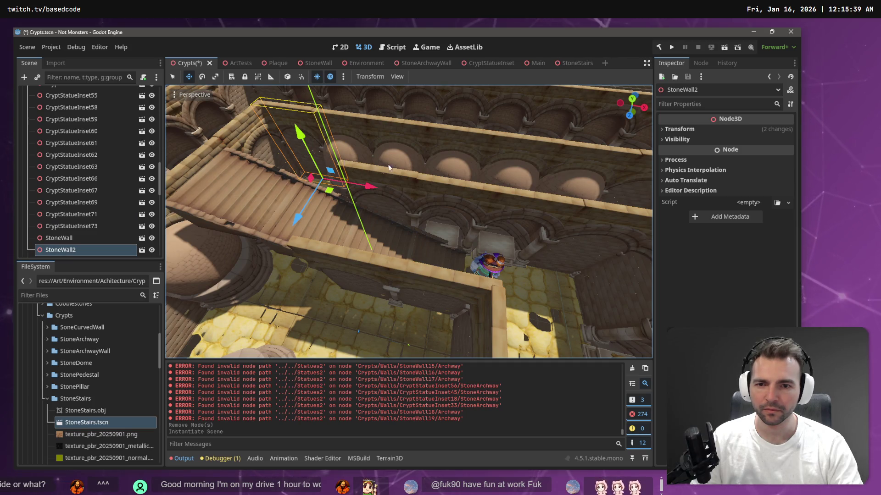
key(ctrl+z)
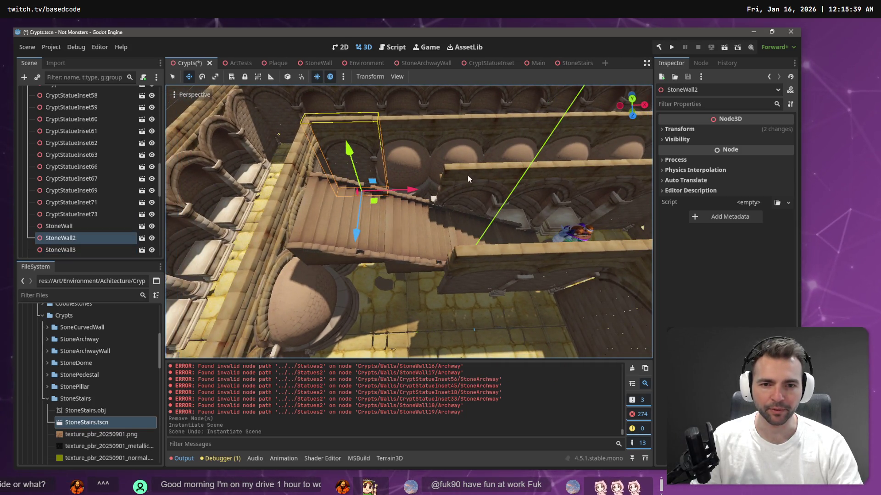
click(467, 181)
Instantiate StoneWall.tscn as a child of CryptStatueInset44
right_click(62, 93)
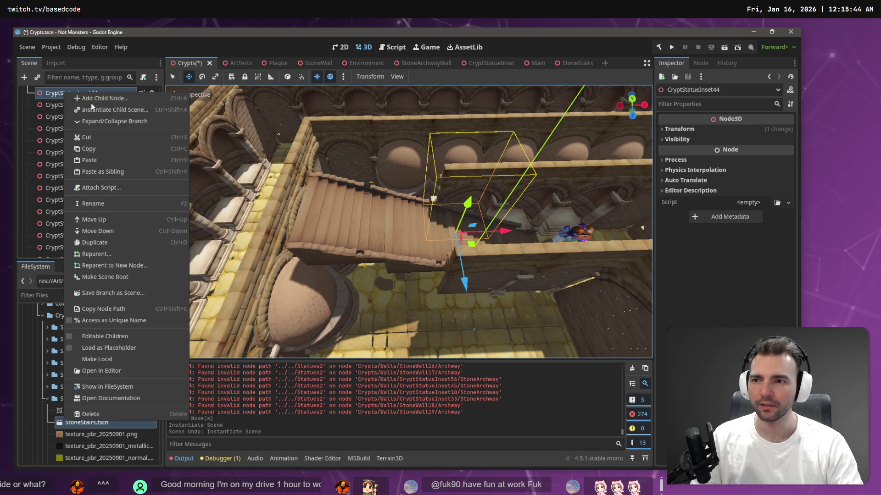
click(93, 103)
key(Escape)
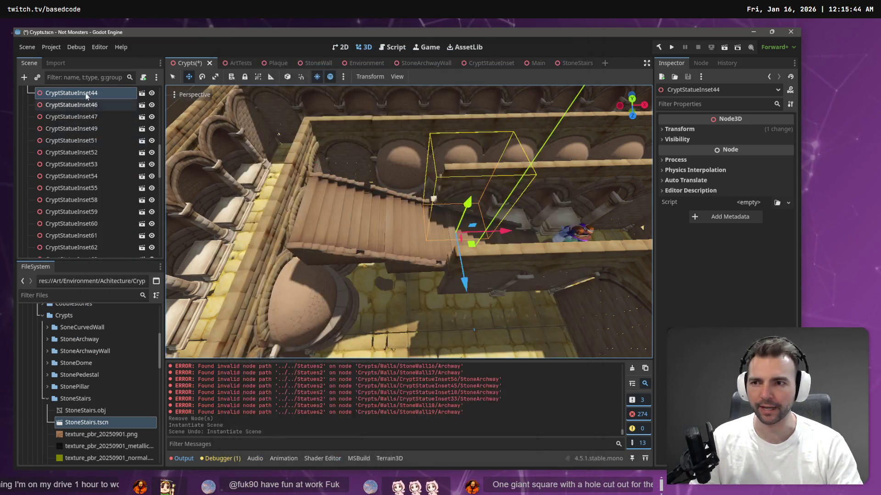
right_click(86, 93)
click(139, 107)
double_click(339, 151)
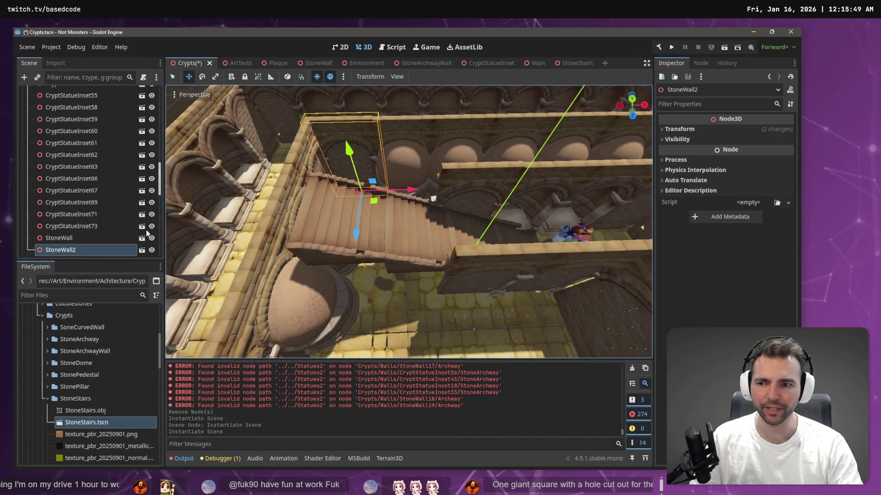
Reparent the new StoneWall under Walls, making it StoneWall20
click(468, 185)
key(f)
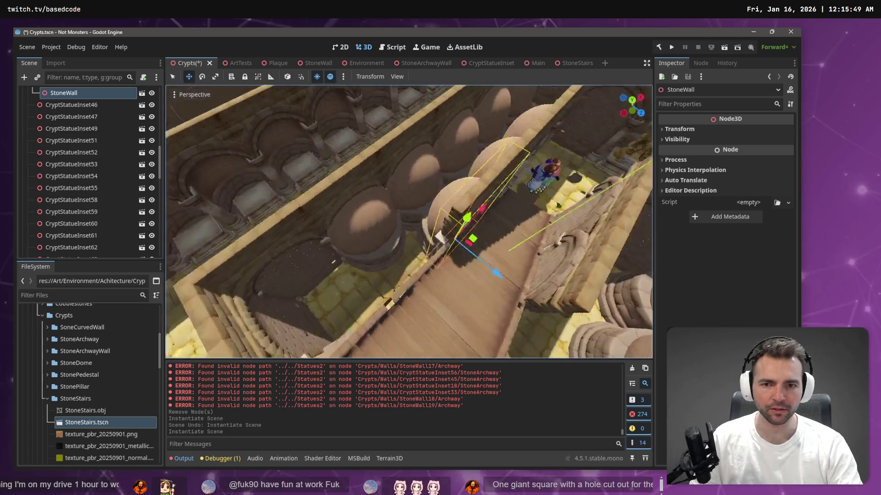
click(446, 218)
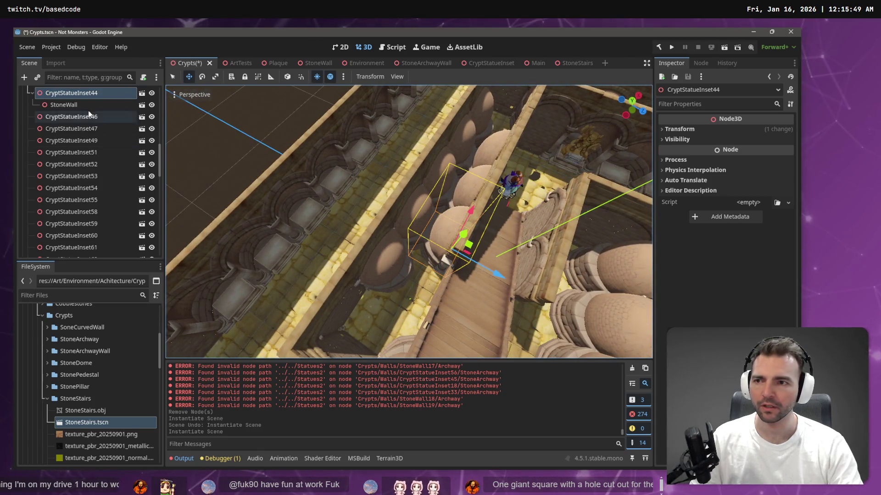
click(74, 106)
right_click(74, 106)
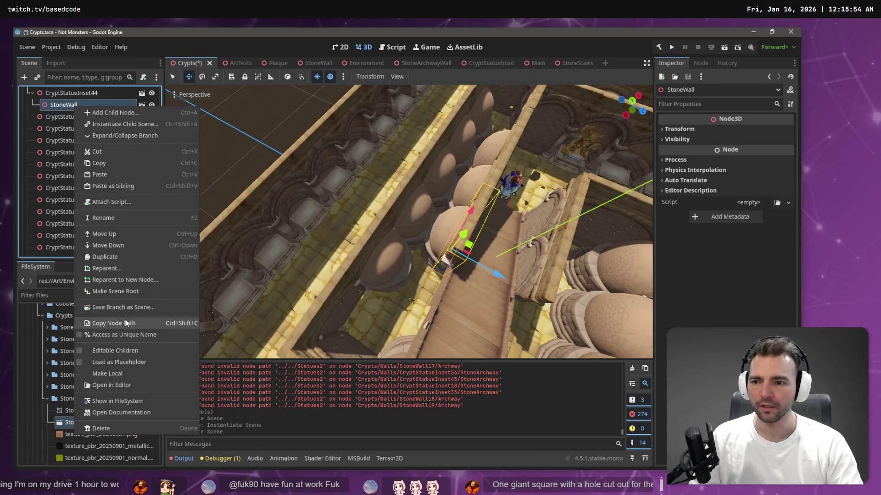
click(119, 269)
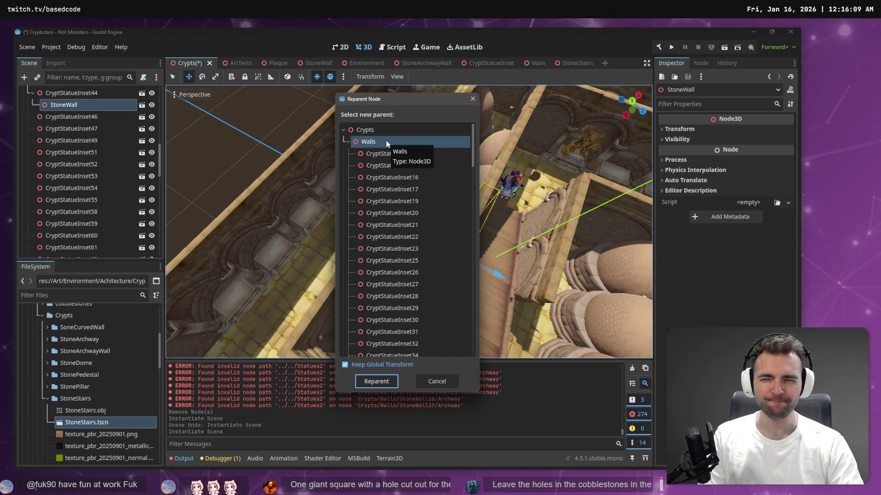
double_click(386, 141)
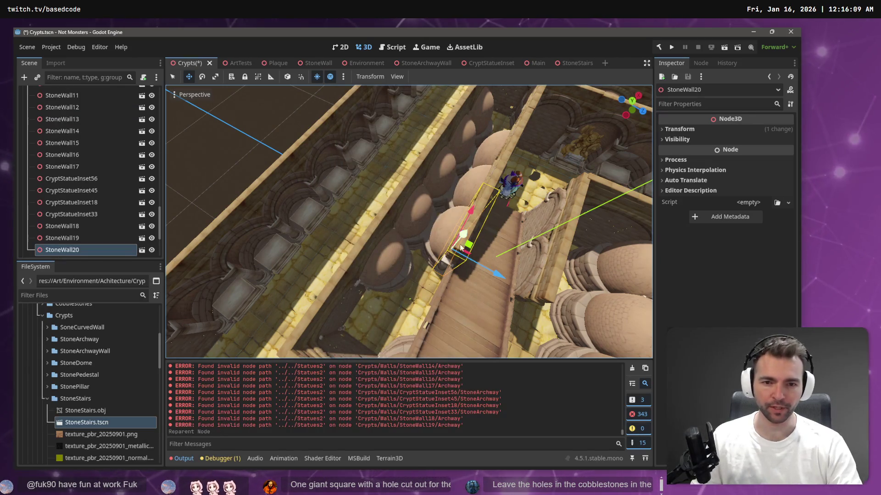
Delete the replaced CryptStatueInset44
click(441, 234)
key(Delete)
key(Return)
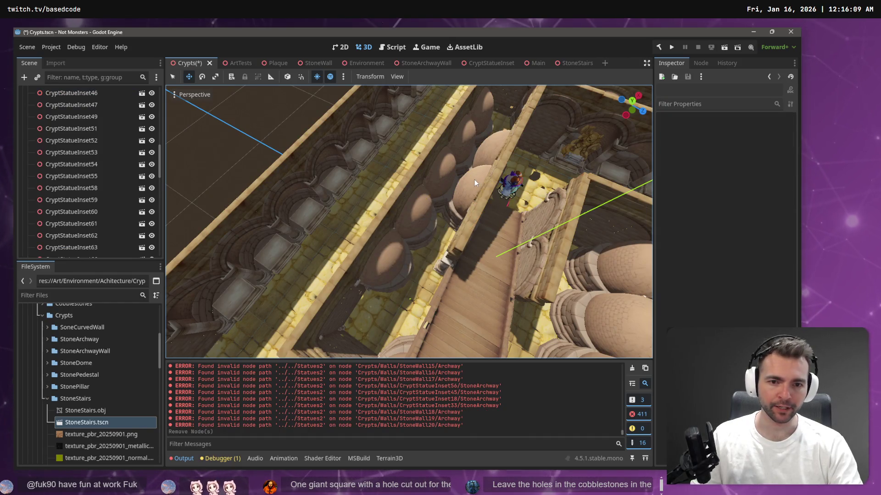
click(474, 180)
Instantiate StoneWall.tscn as a child of CryptStatueInset43
right_click(61, 94)
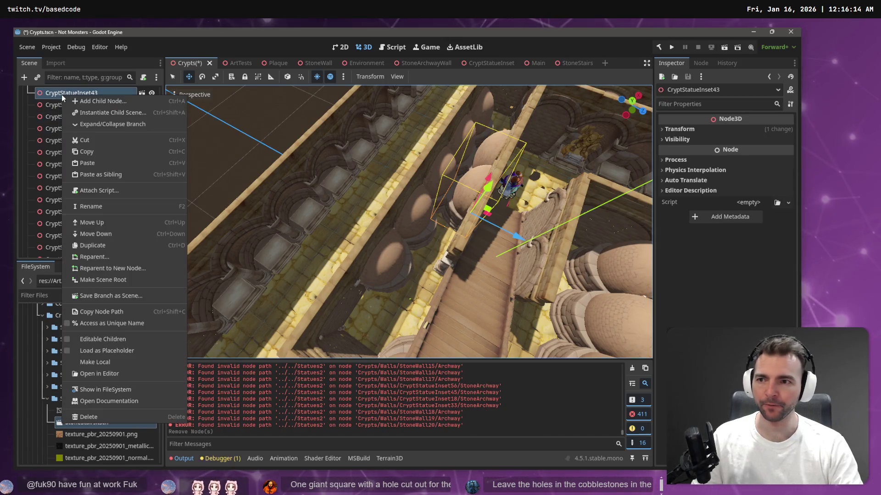
click(87, 114)
double_click(299, 158)
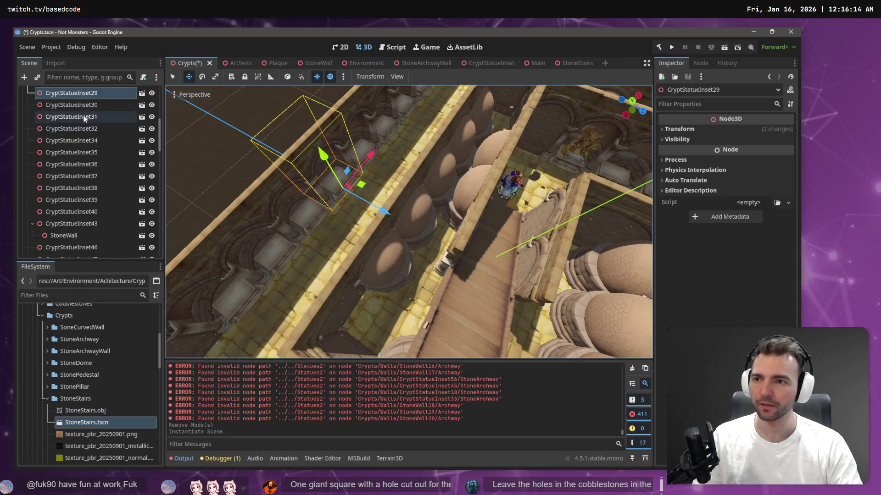
Reparent the new StoneWall to Walls as StoneWall21 and delete CryptStatueInset43
right_click(72, 235)
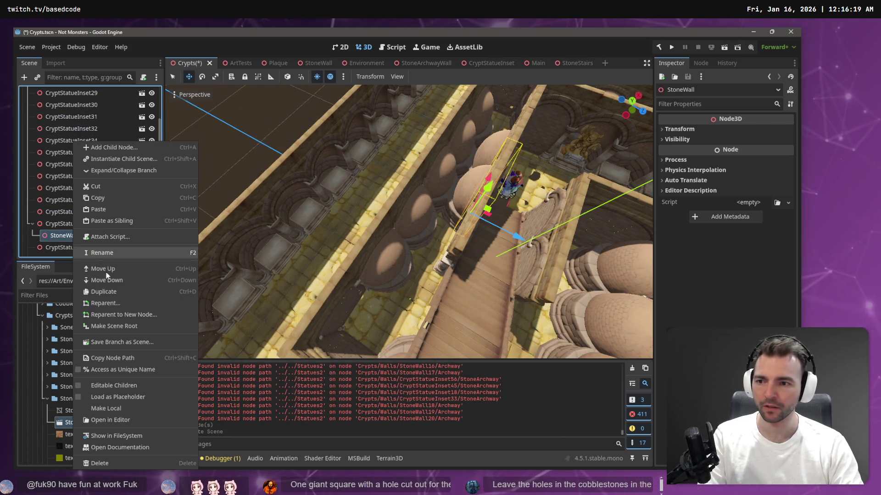
click(119, 302)
key(Escape)
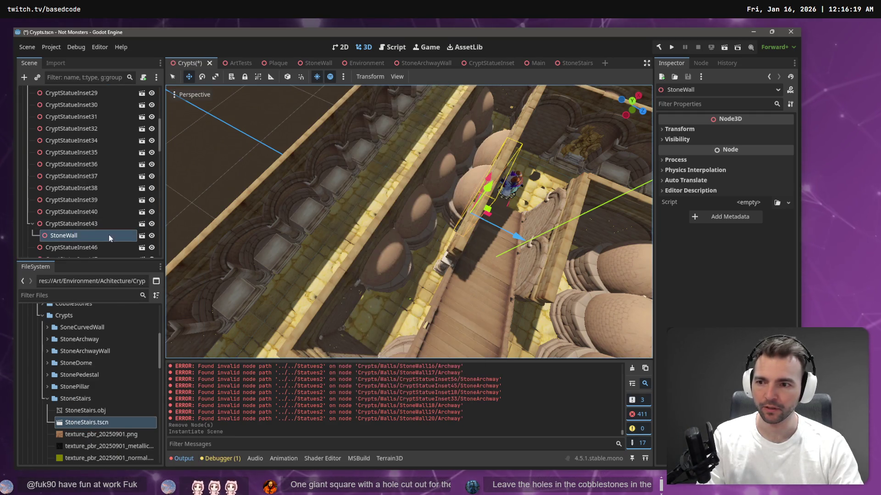
right_click(73, 236)
click(112, 296)
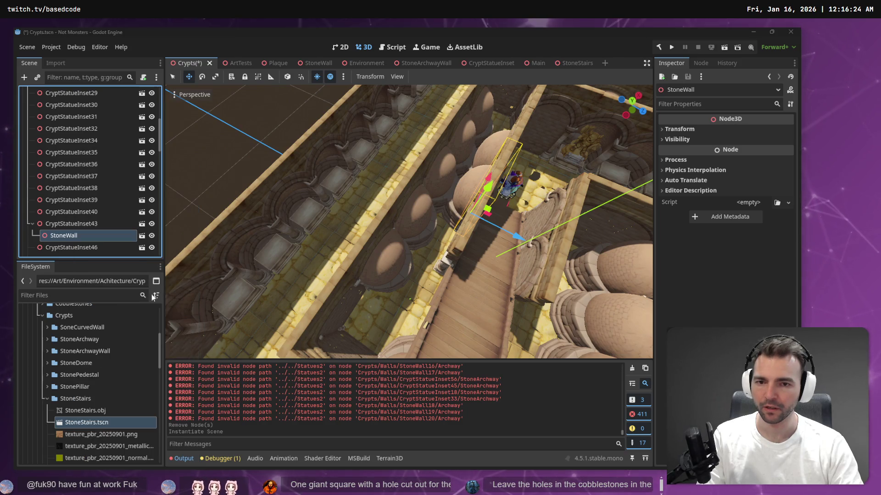
key(Return)
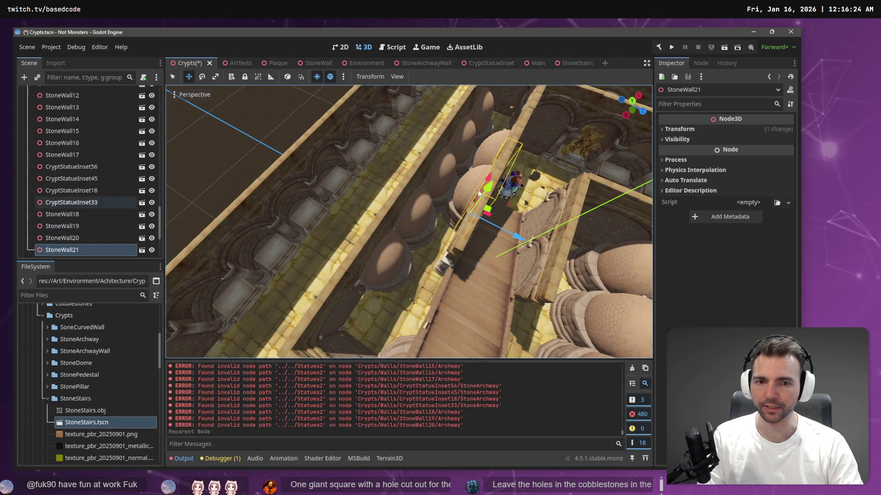
key(Delete)
key(Return)
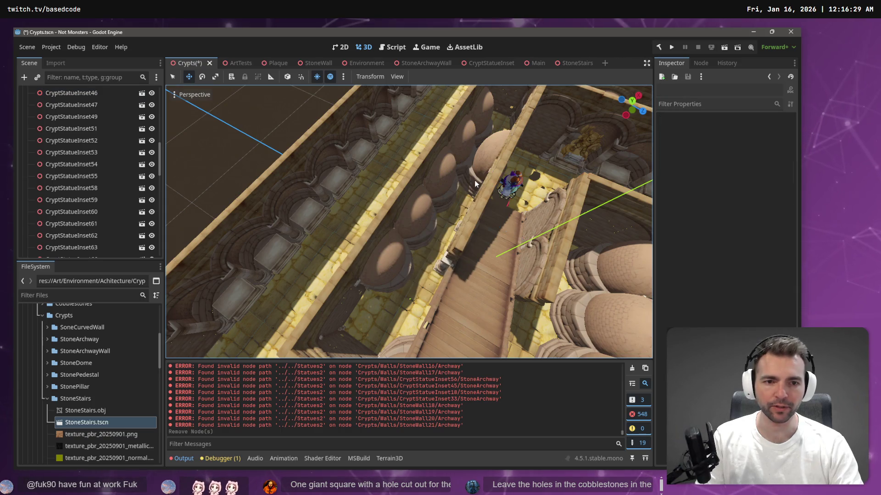
Fly the camera around the stairs and save the Crypts scene
key(s)
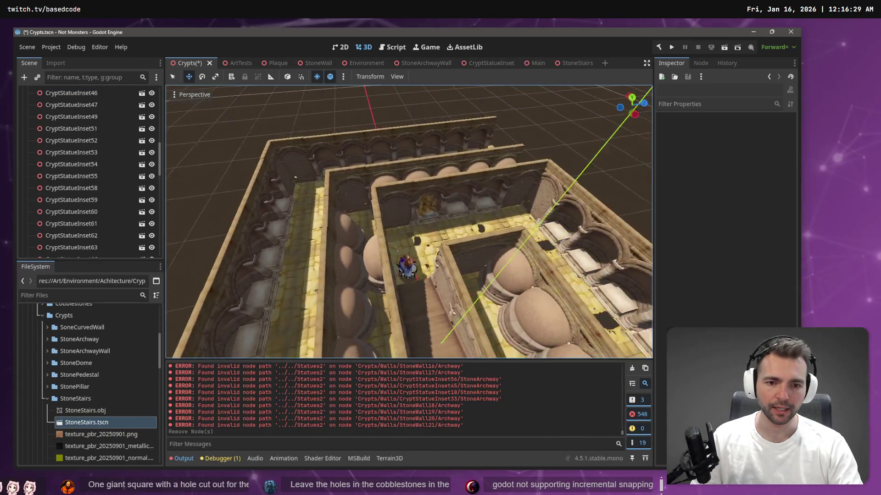
key(w)
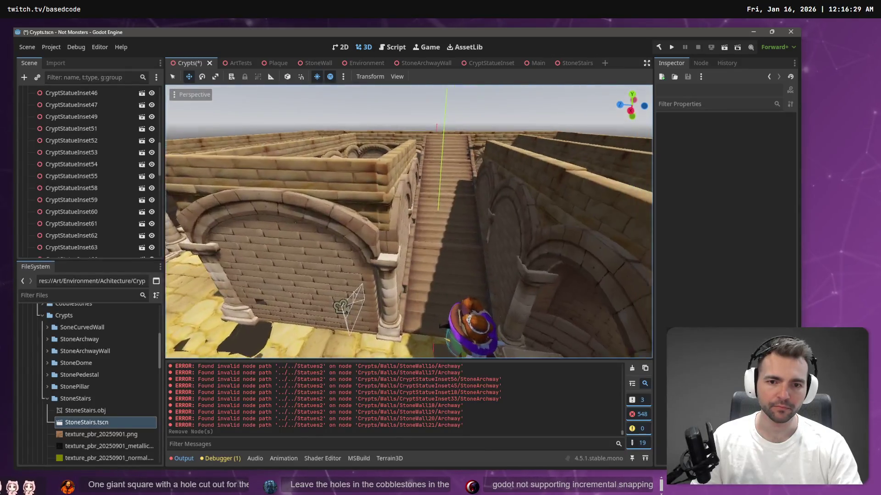
key(s)
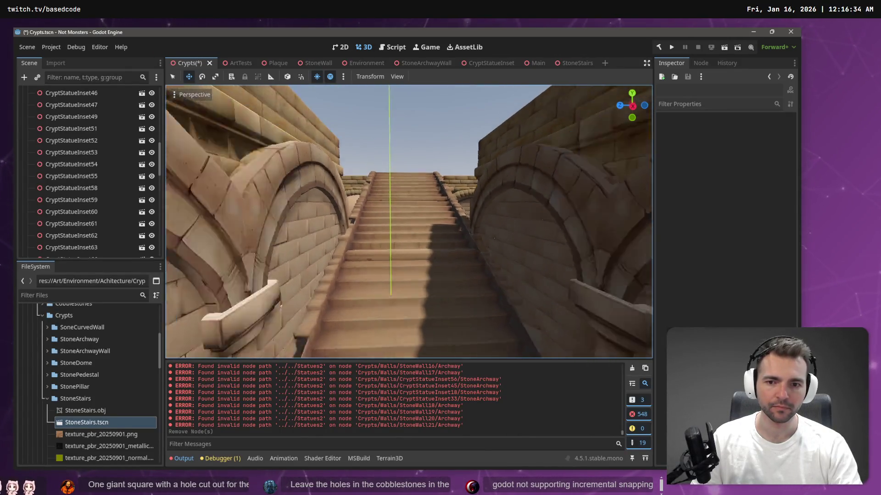
key(w)
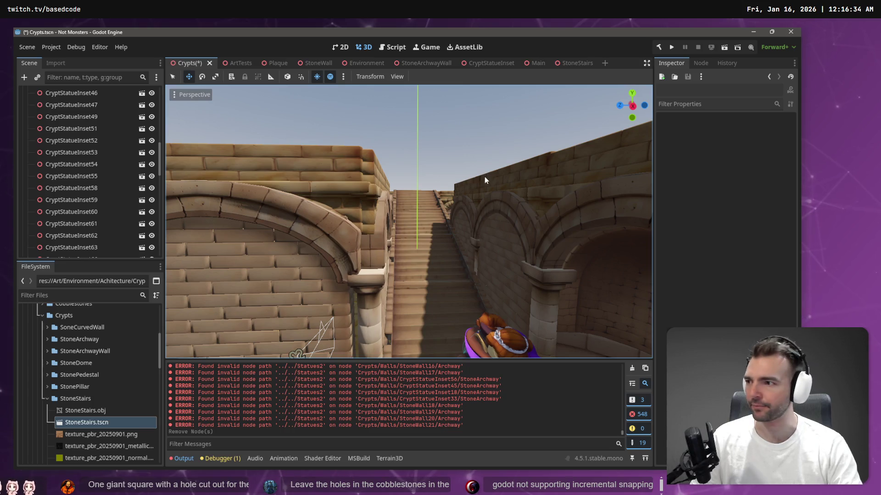
key(ctrl+s)
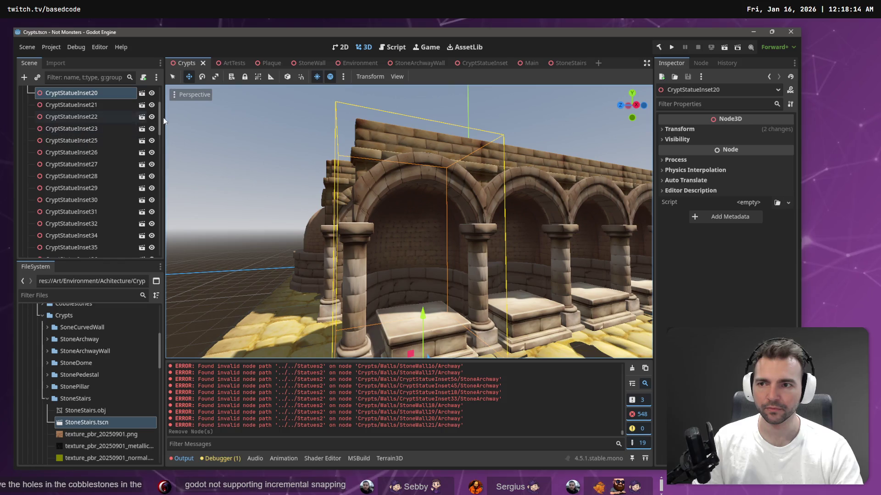
Paste CryptStatueInset20 into Crypts and nudge it slightly with G
key(ctrl+v)
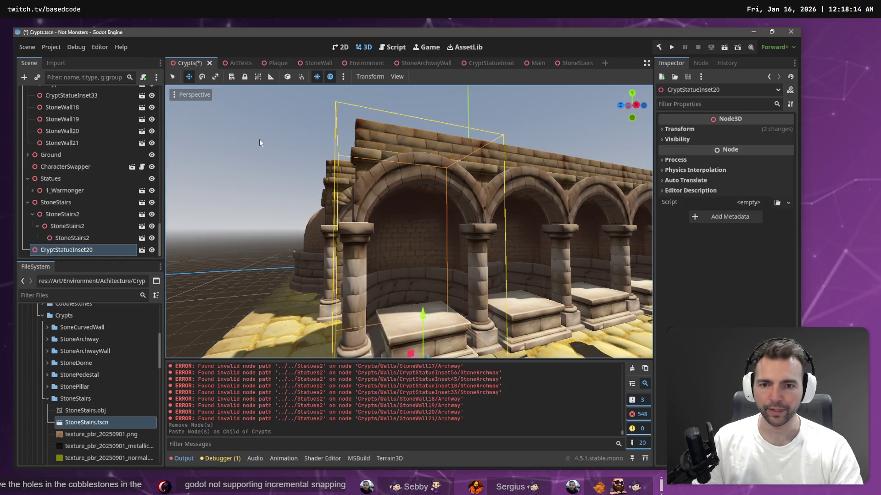
scroll(432, 279, up, 2)
scroll(408, 285, down, 2)
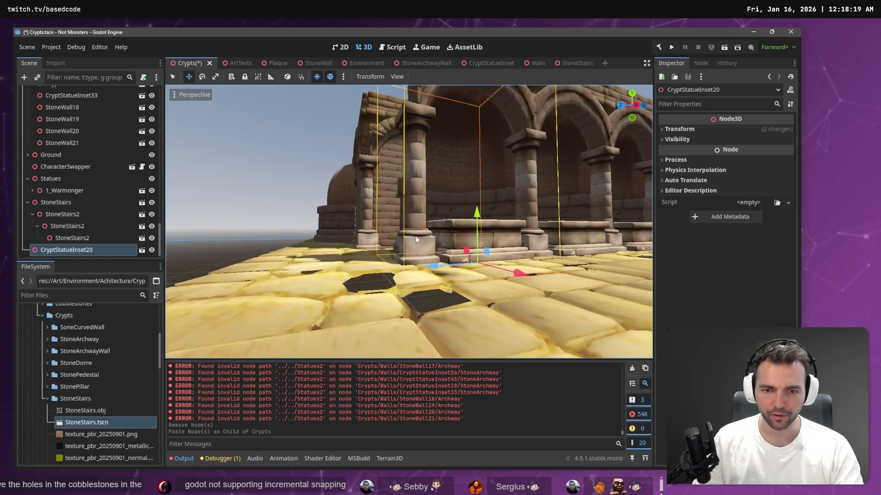
key(g)
click(418, 244)
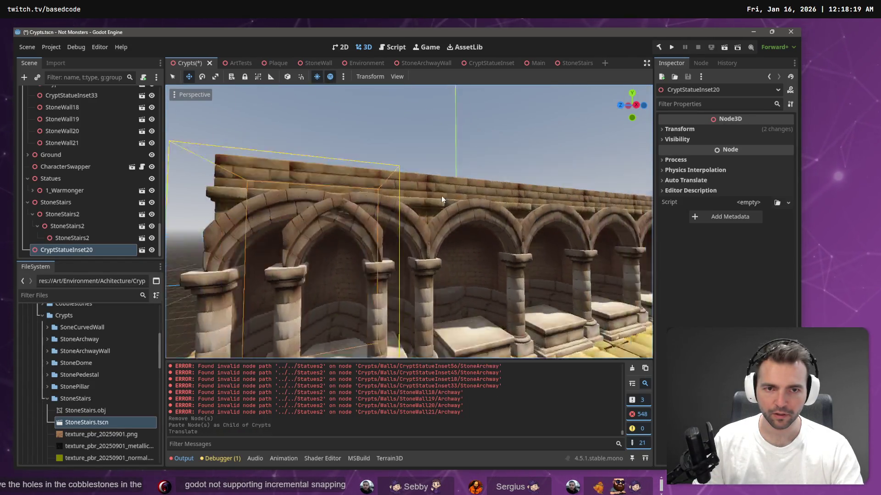
Zoom and fly through the crypt arches to inspect the arch row
scroll(443, 192, up, 3)
scroll(444, 257, up, 5)
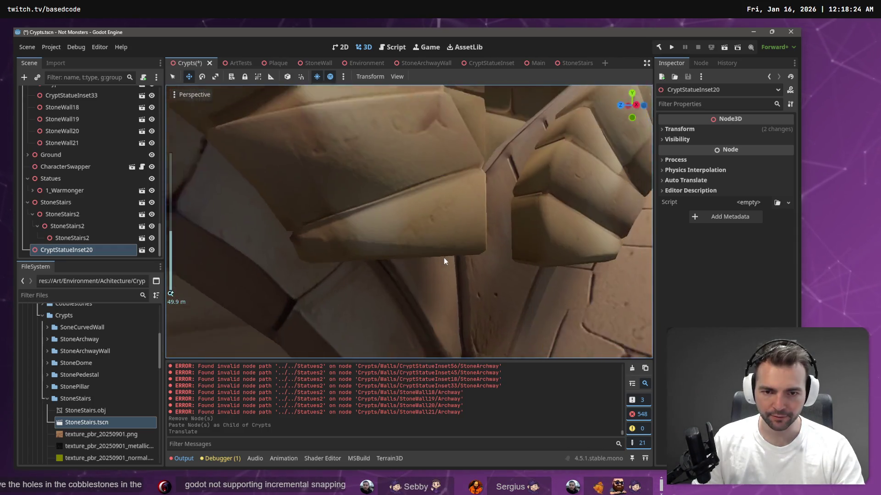
scroll(442, 269, down, 4)
scroll(442, 257, up, 2)
scroll(442, 251, down, 4)
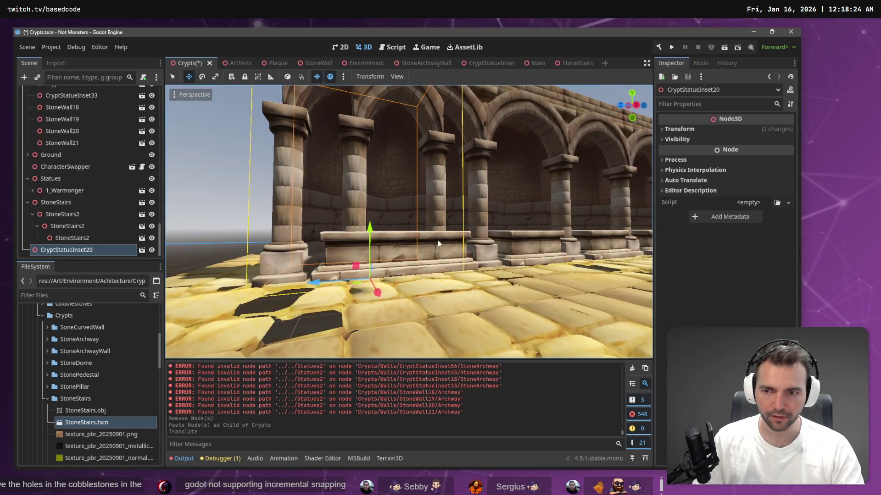
scroll(438, 235, up, 5)
scroll(438, 234, down, 5)
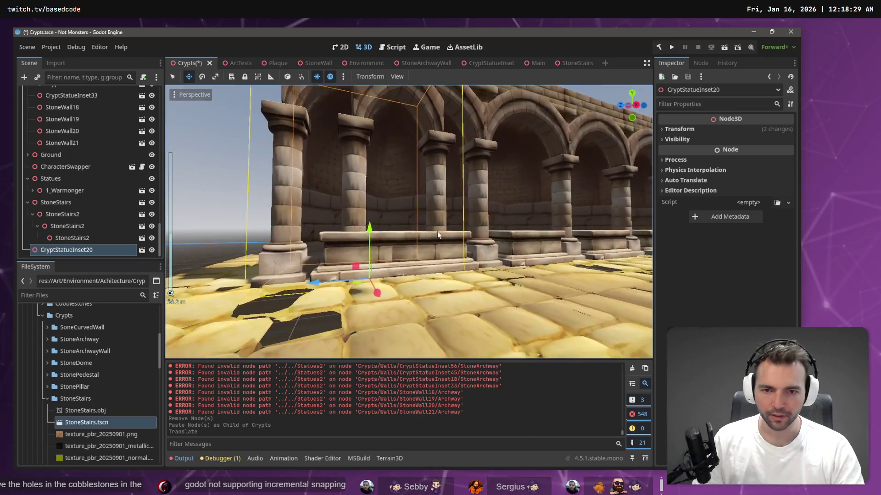
scroll(438, 234, up, 1)
right_click(436, 231)
key(w)
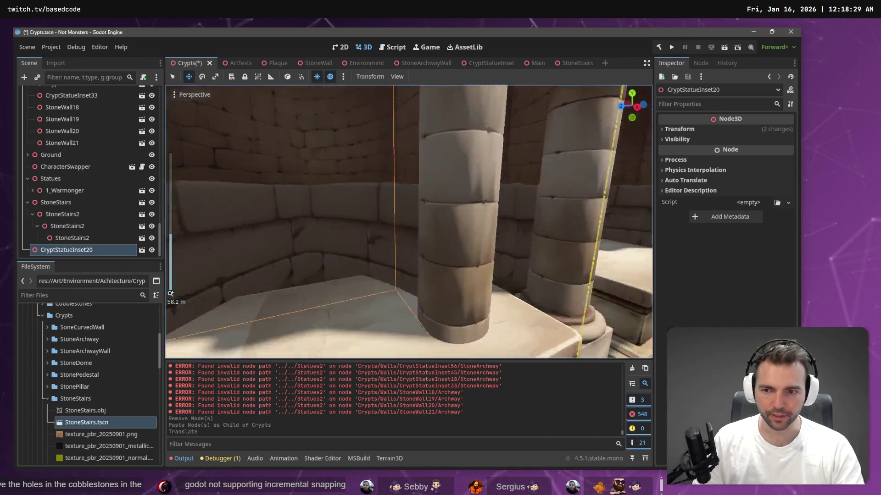
key(s)
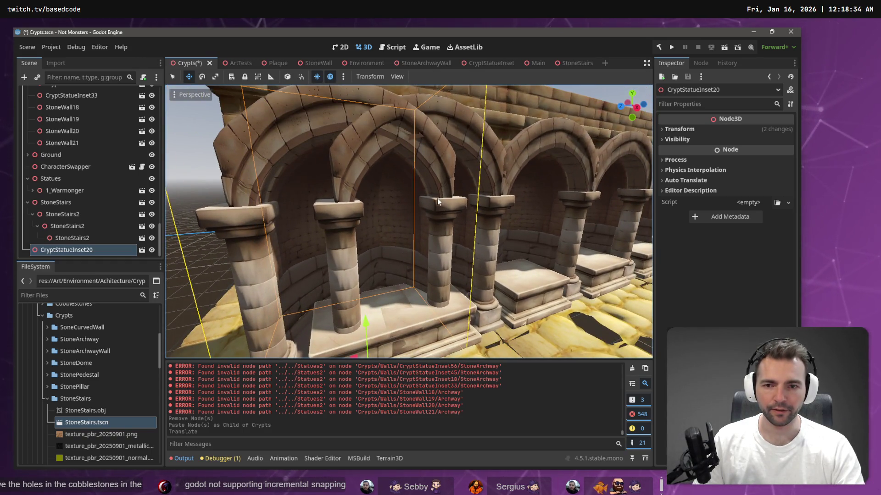
Move the arch inset sideways, then undo that move
key(g)
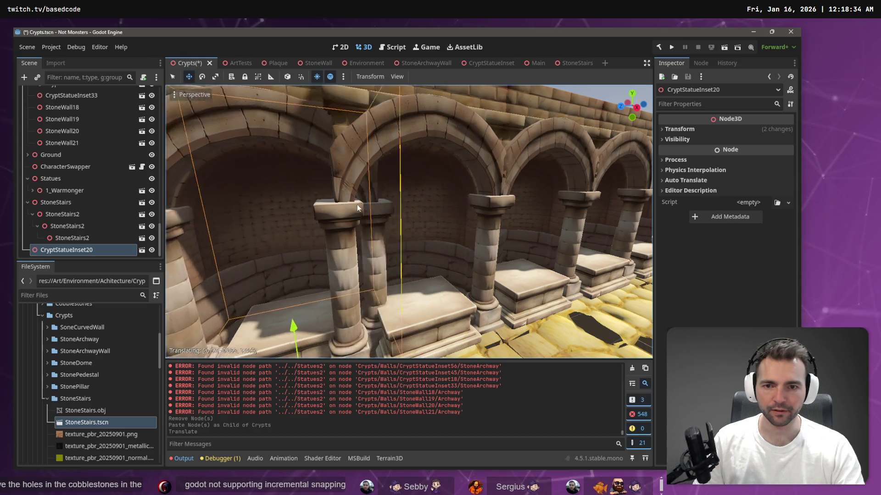
click(315, 205)
key(ctrl+z)
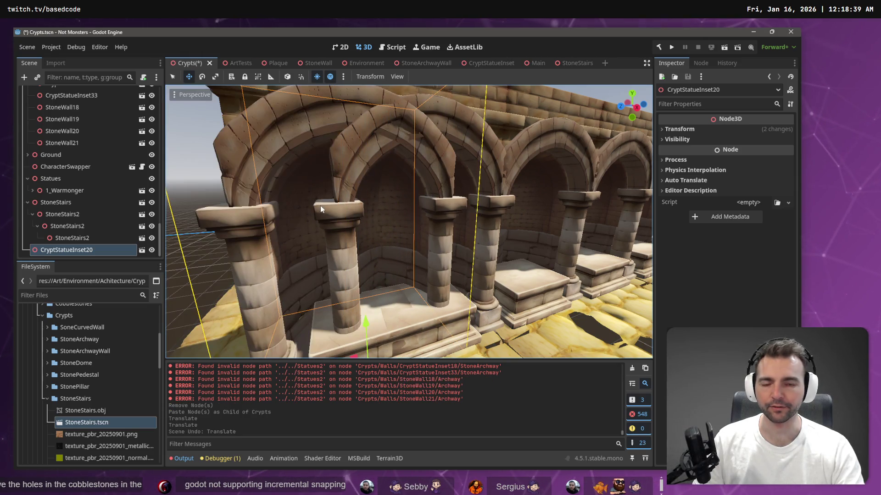
key(alt+Tab)
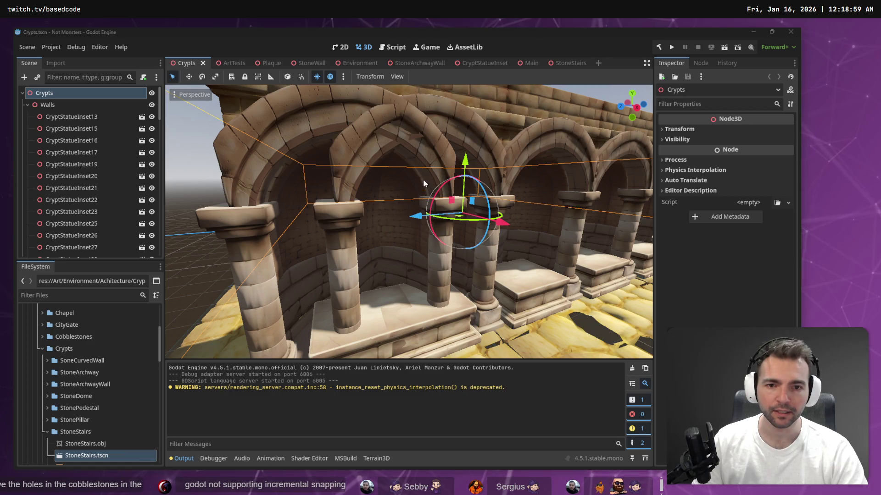
Select CryptStatueInset20, undoing an accidental Crypts move and a trial inset move
drag(423, 180, 429, 181)
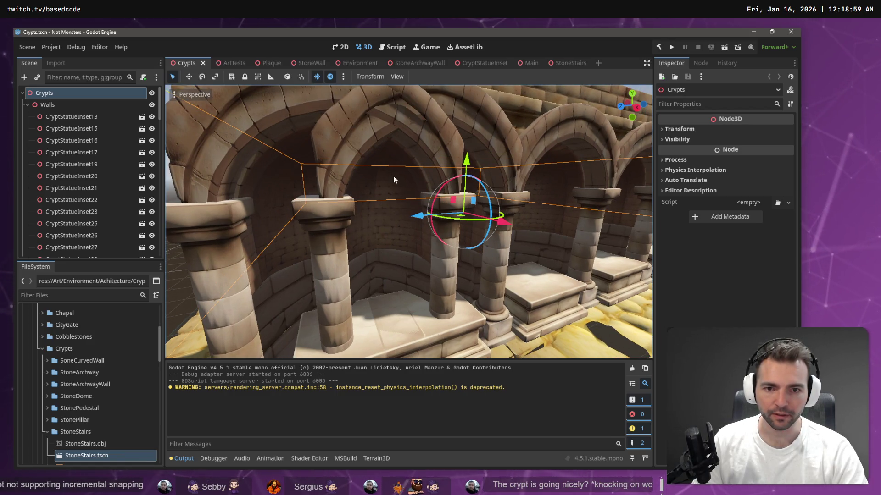
key(w)
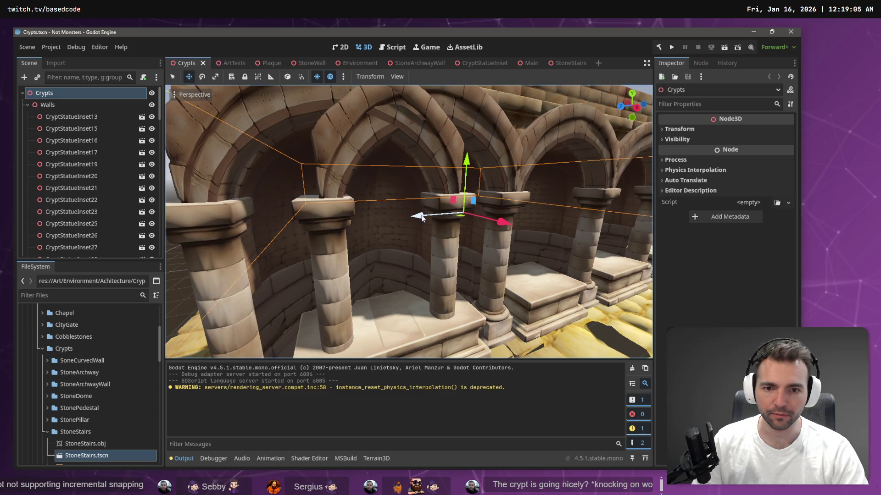
drag(422, 219, 411, 216)
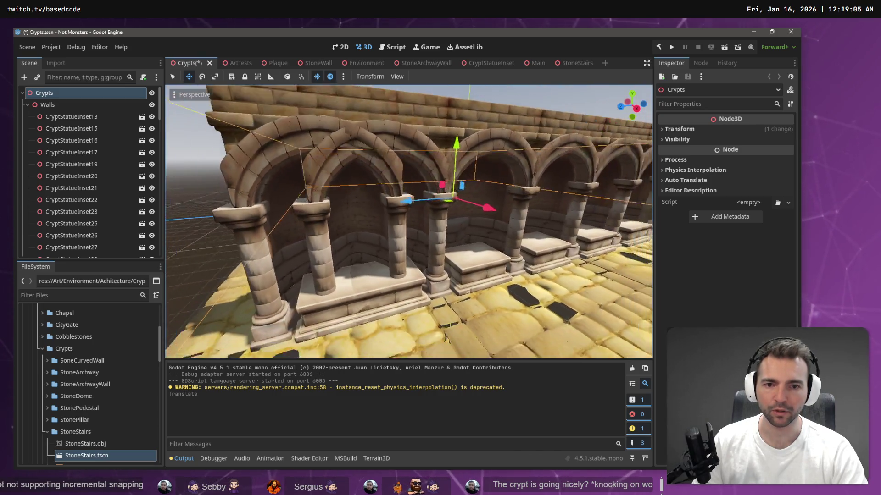
key(ctrl+z)
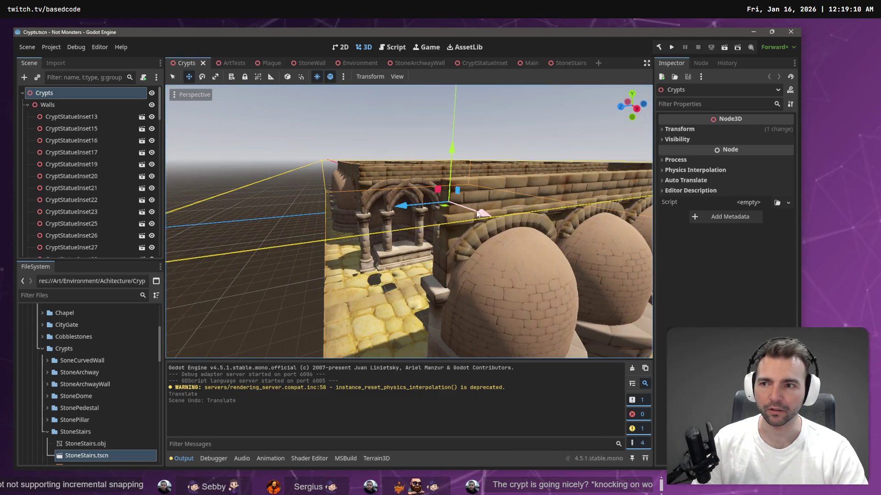
click(375, 205)
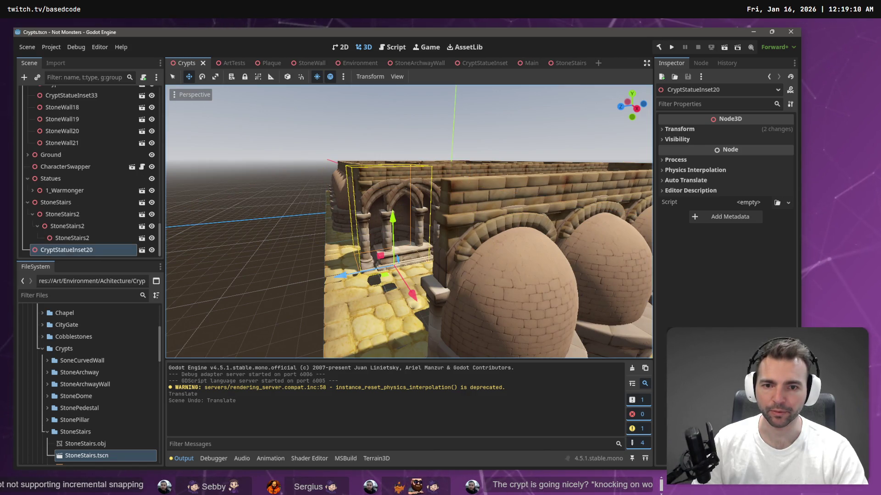
key(w)
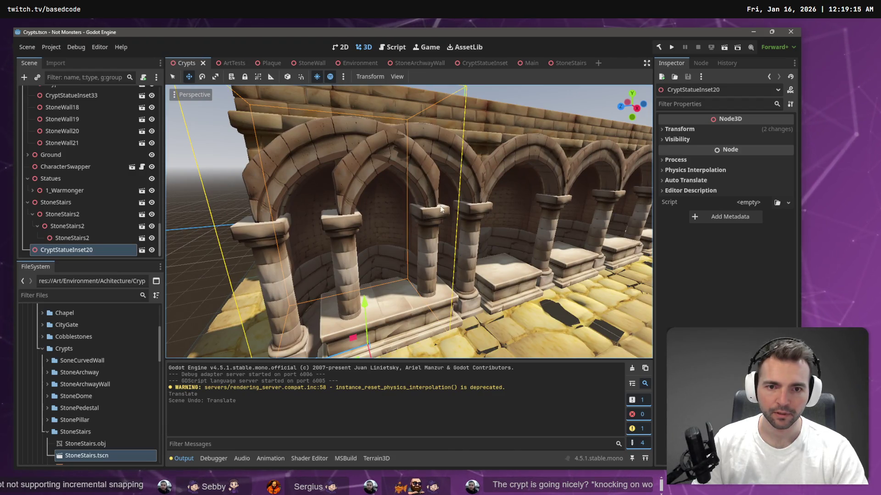
key(g)
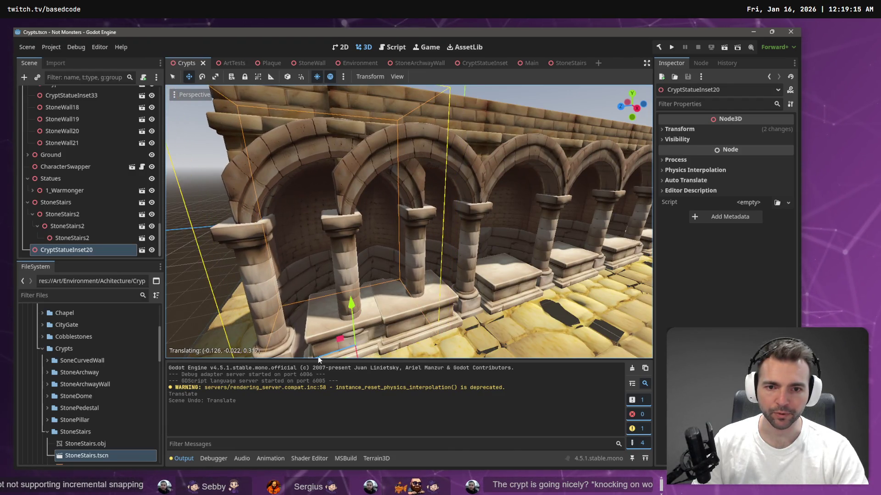
click(321, 353)
key(ctrl+z)
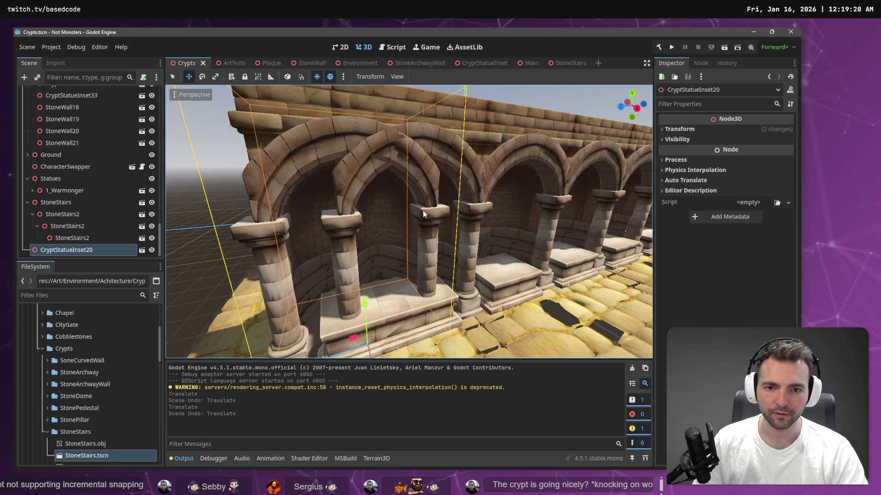
Move CryptStatueInset20 further left along the row and raise it about 2.31 m
key(g)
click(324, 222)
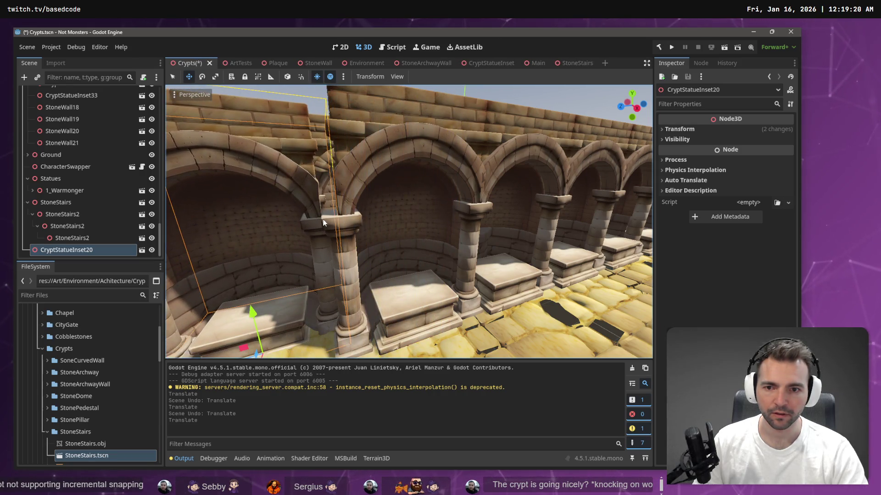
scroll(280, 327, down, 3)
scroll(290, 318, up, 3)
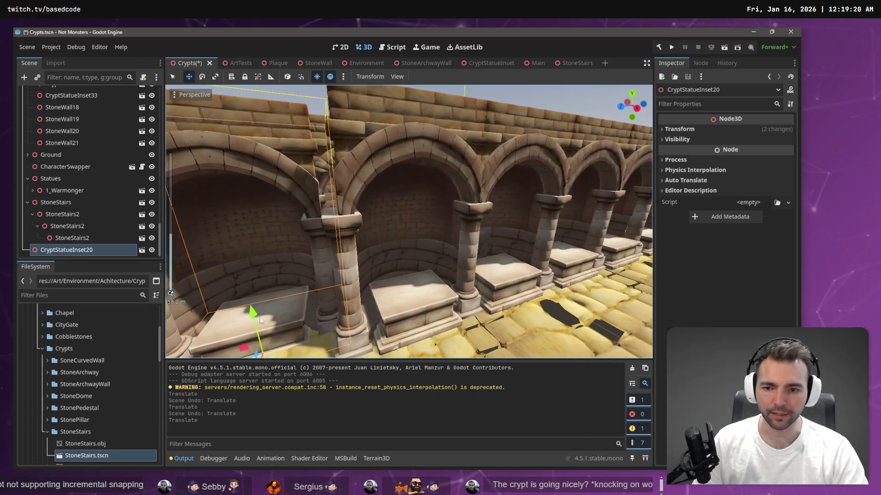
mouse_move(257, 316)
mouse_down()
mouse_move(247, 276)
mouse_move(310, 229)
mouse_up()
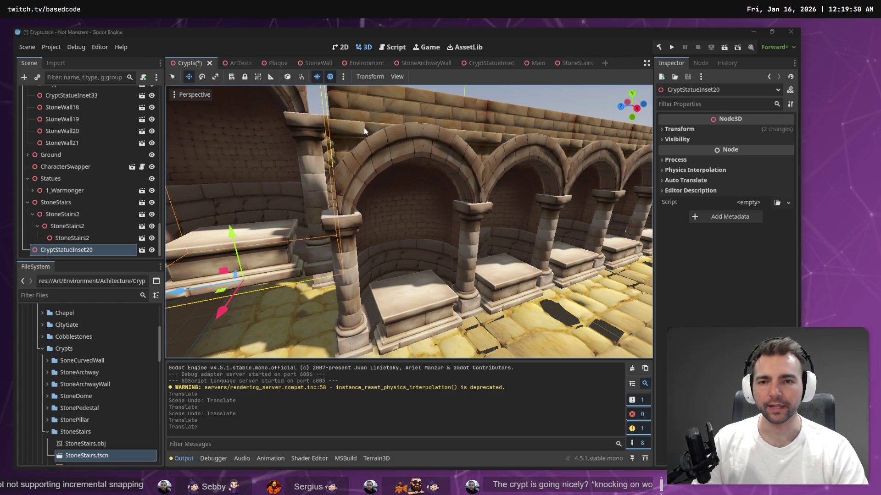
Search AssetLib for 'snappy' and review the Snappy vertex-snapping plugin's details
click(461, 46)
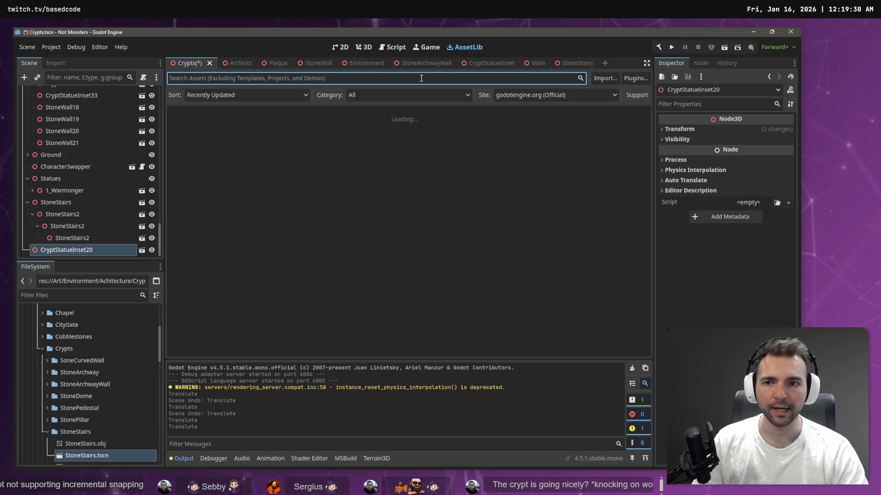
text(snappy)
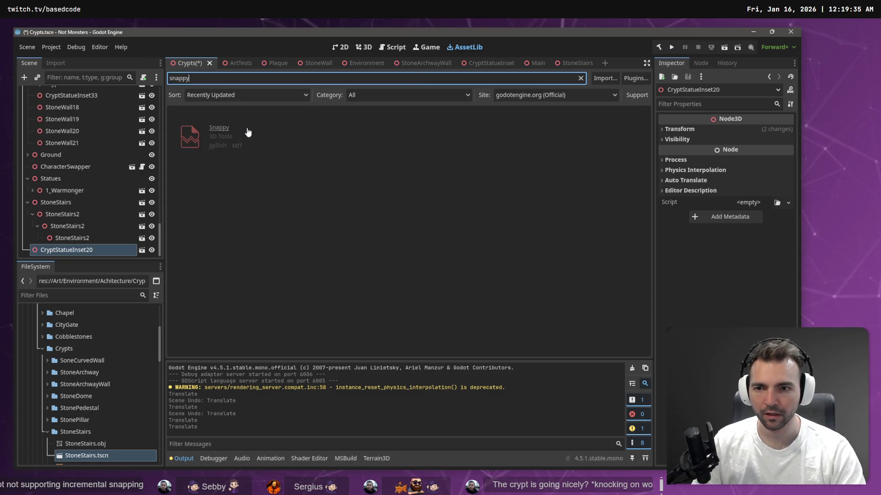
click(220, 128)
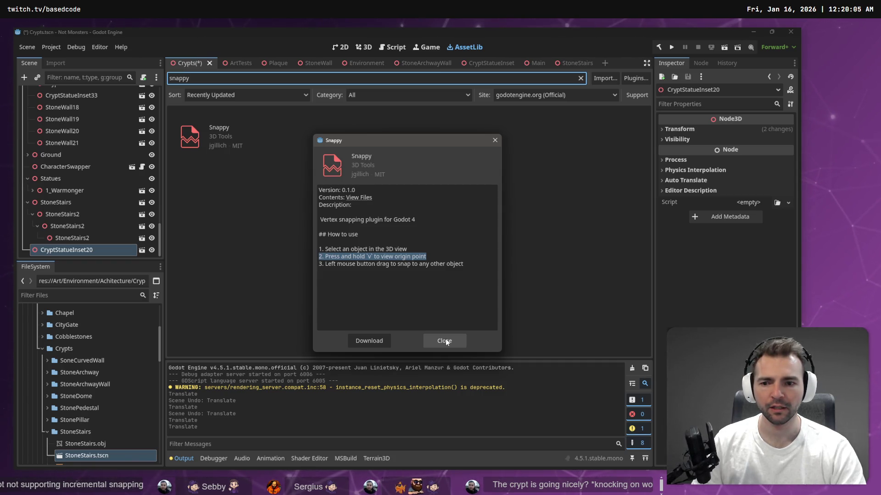
click(445, 341)
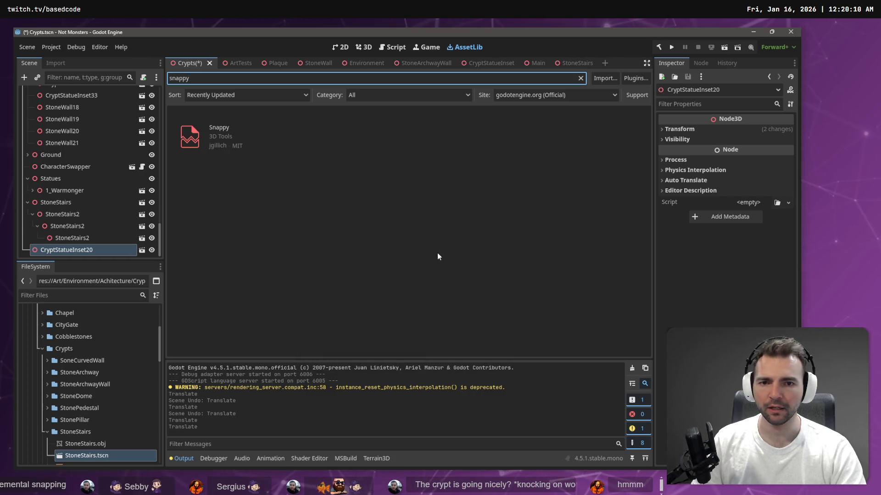
Drag CryptStatueInset20 into the right alcove and collapse the Crypts folder in FileSystem
click(367, 48)
drag(444, 205, 421, 156)
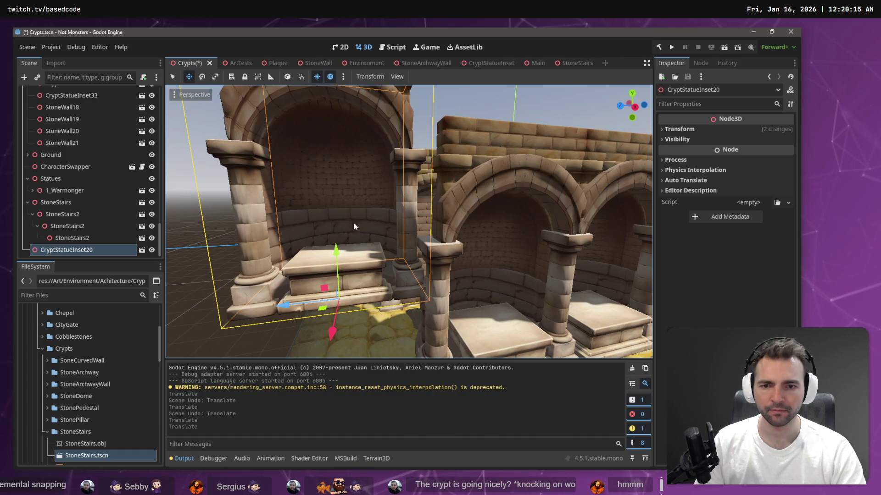
mouse_move(334, 254)
mouse_down()
mouse_move(535, 214)
mouse_move(487, 188)
mouse_up()
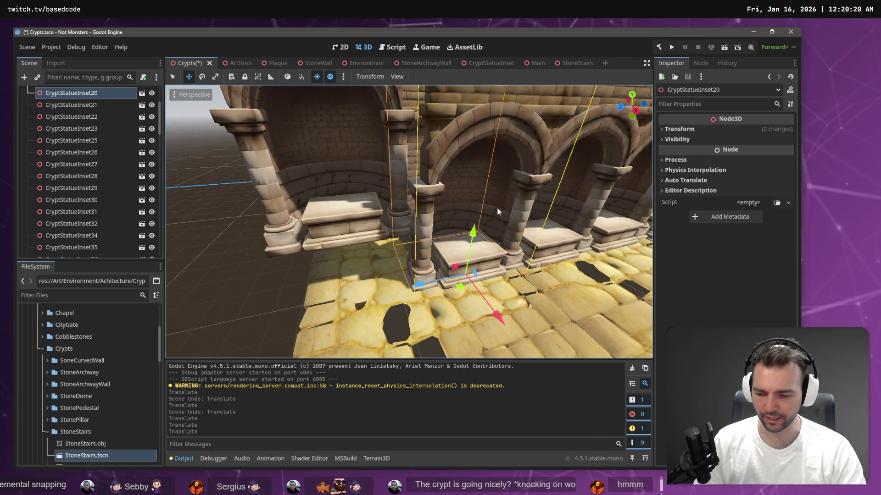
click(42, 349)
scroll(41, 350, up, 5)
Collapse Art, expand addons/snappy, and open the plugin.cfg file
click(28, 347)
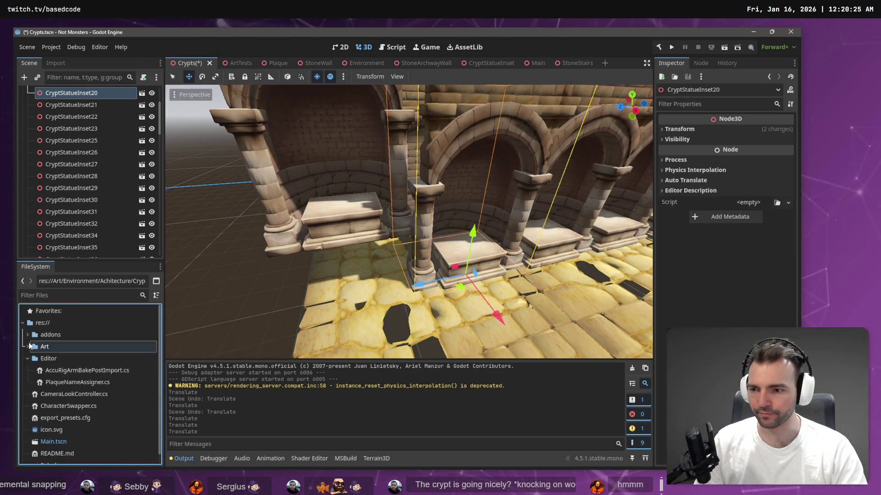
click(28, 335)
click(49, 347)
click(30, 347)
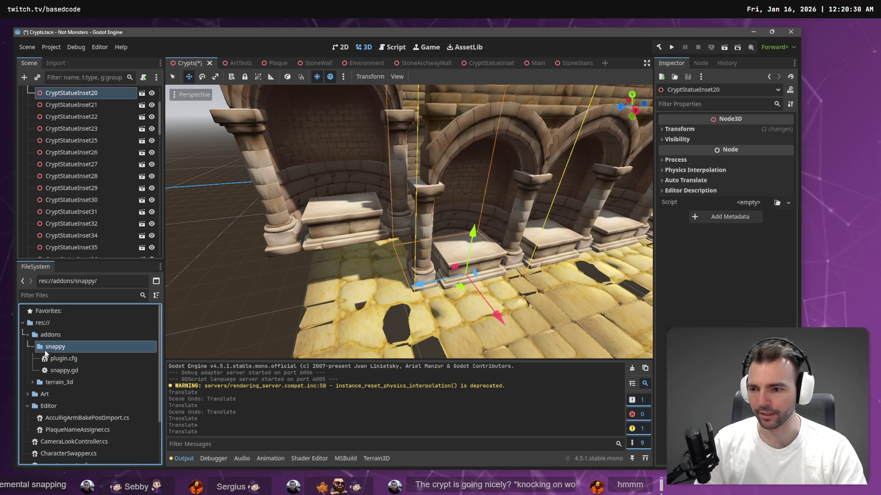
click(81, 359)
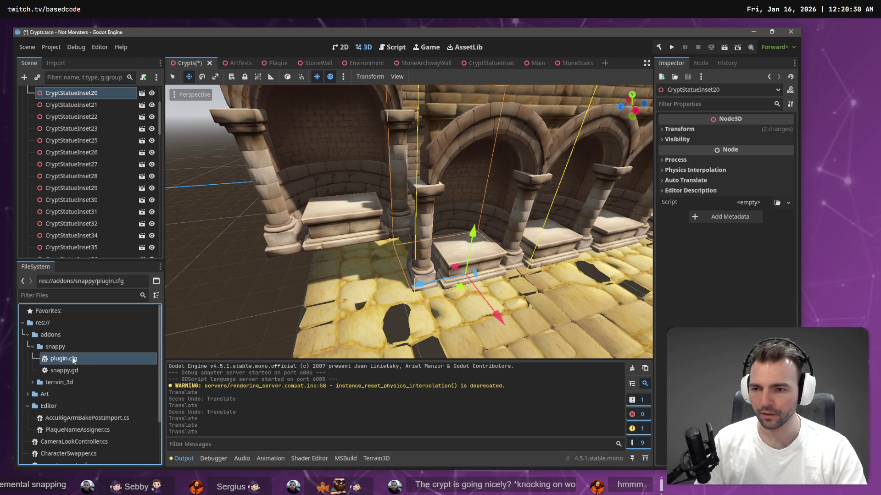
double_click(81, 359)
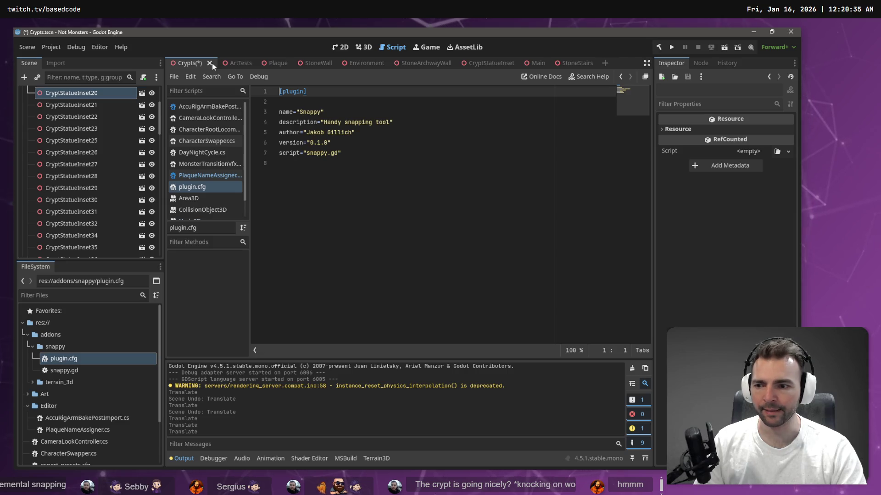
Close the Crypts scene without saving and open snappy.gd
click(210, 63)
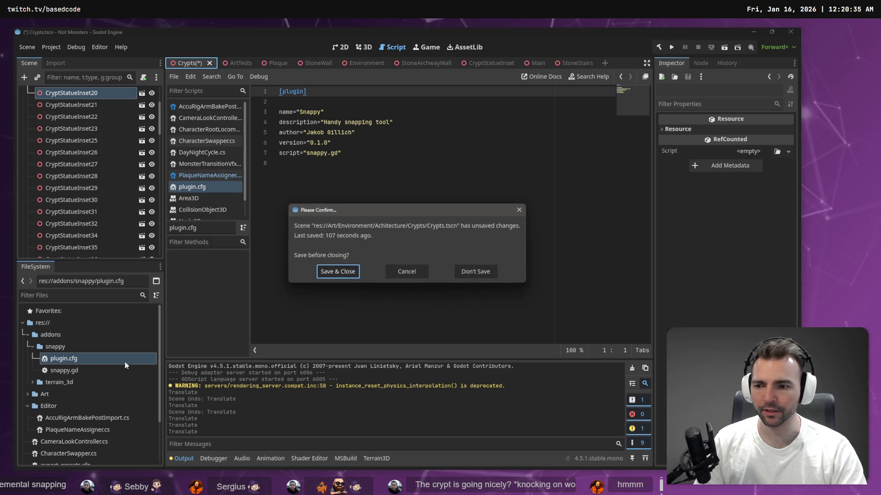
click(477, 271)
double_click(84, 368)
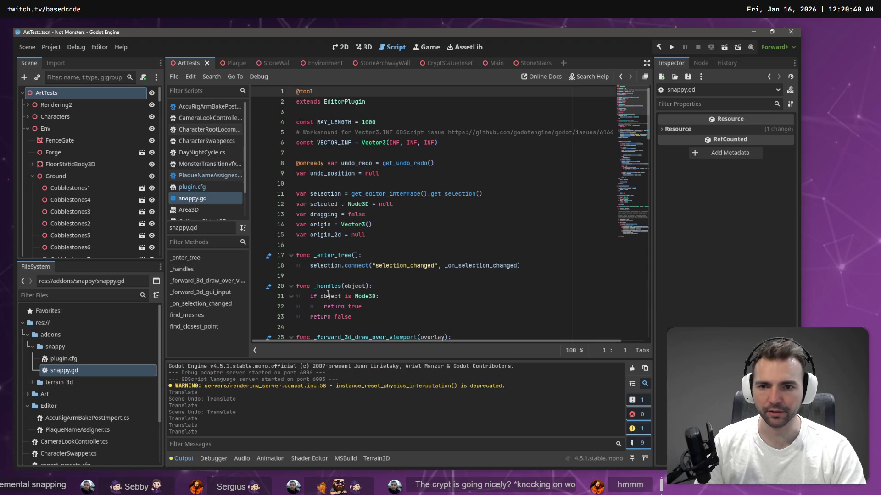
Read through _enter_tree and the Node3D check, then search the script for _handles
click(395, 235)
scroll(407, 255, down, 20)
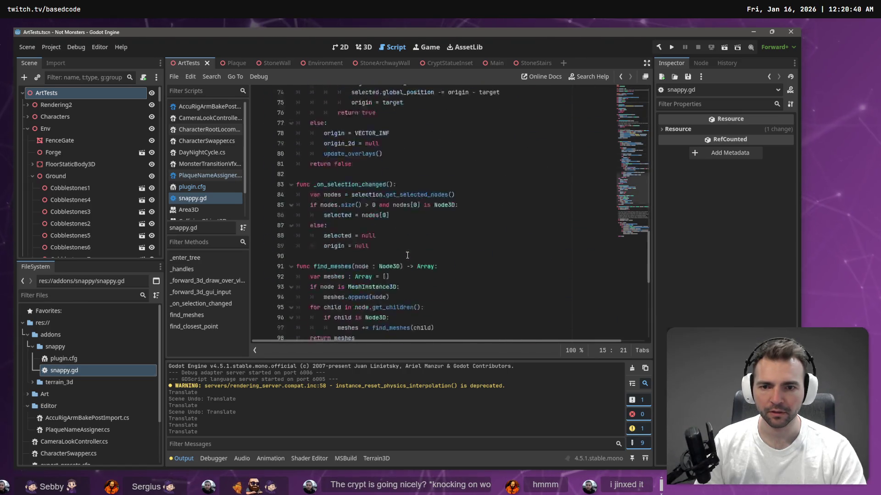
scroll(408, 255, down, 9)
scroll(421, 285, up, 20)
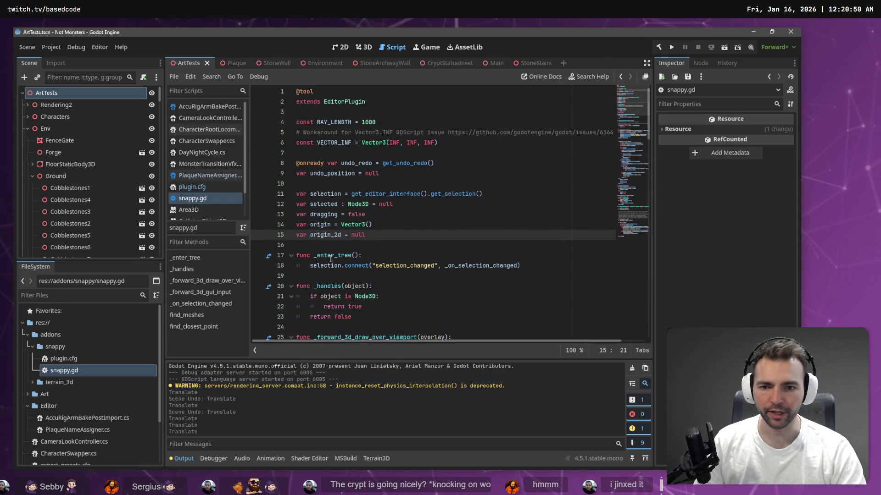
click(331, 256)
click(322, 269)
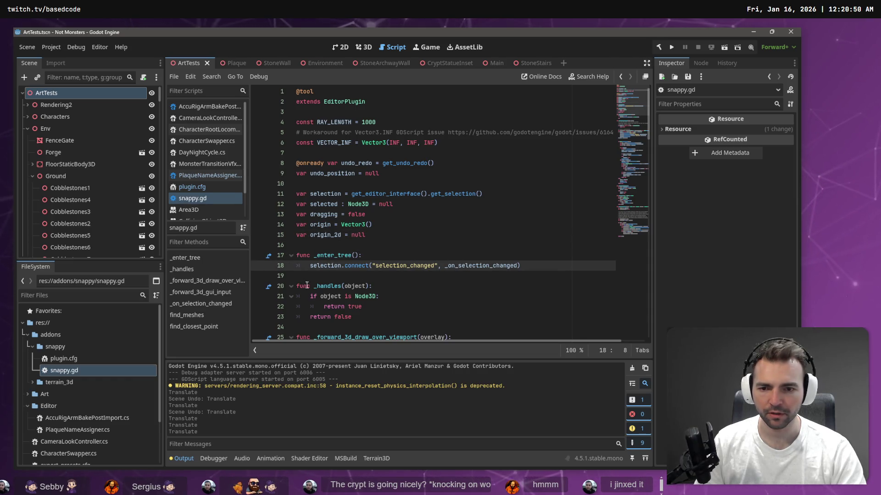
scroll(324, 271, down, 2)
click(327, 235)
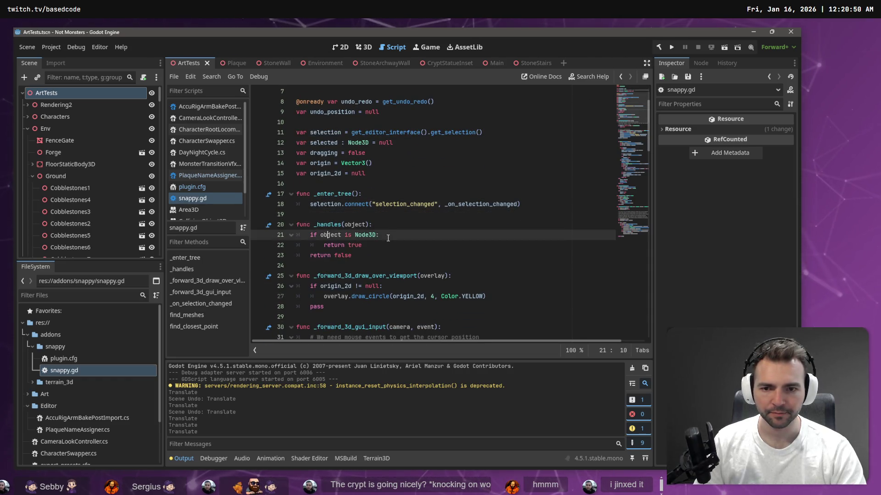
scroll(341, 224, down, 1)
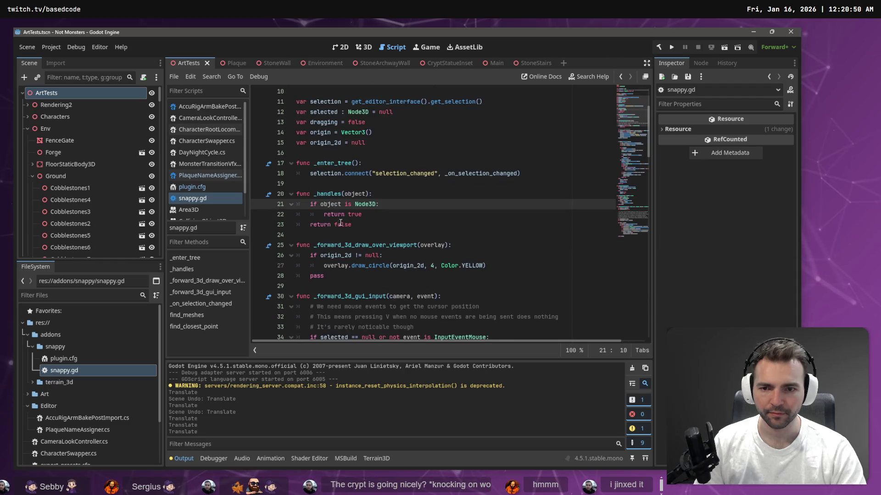
double_click(327, 193)
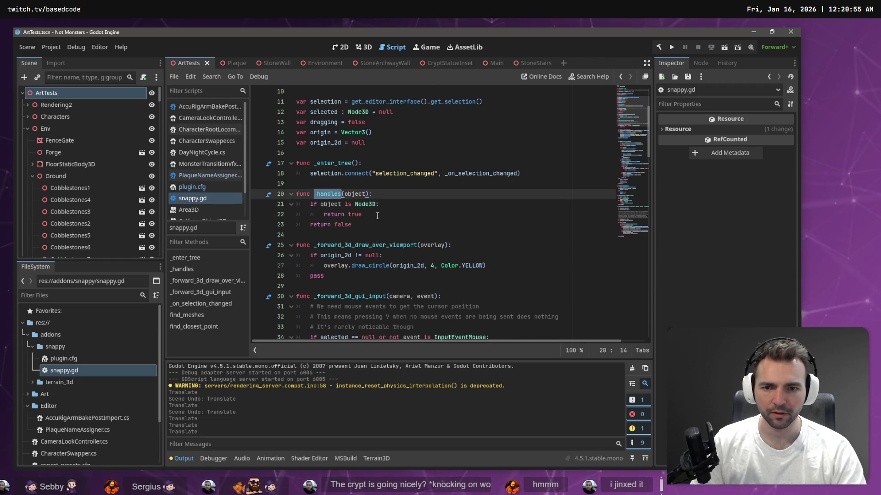
key(ctrl+f)
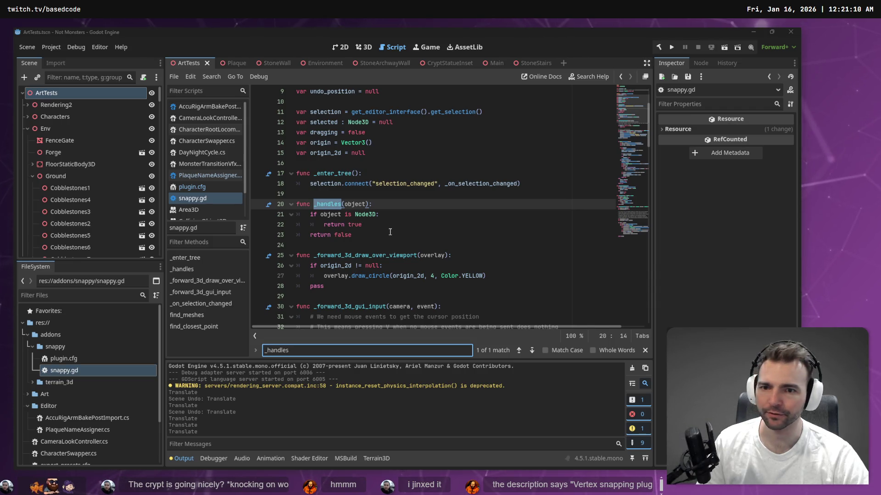
click(455, 46)
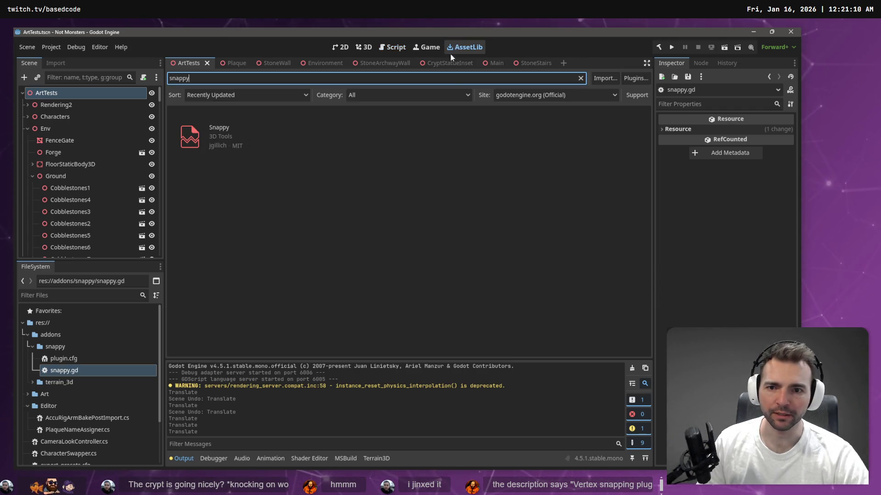
click(196, 133)
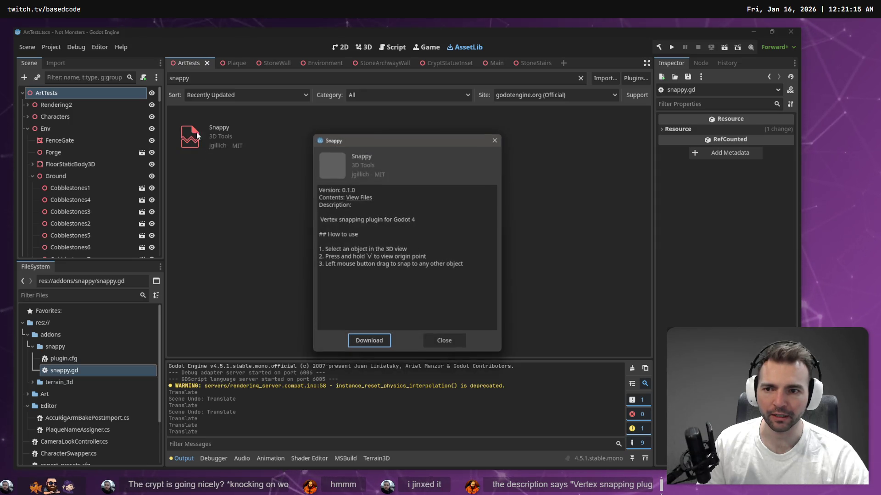
drag(364, 219, 433, 219)
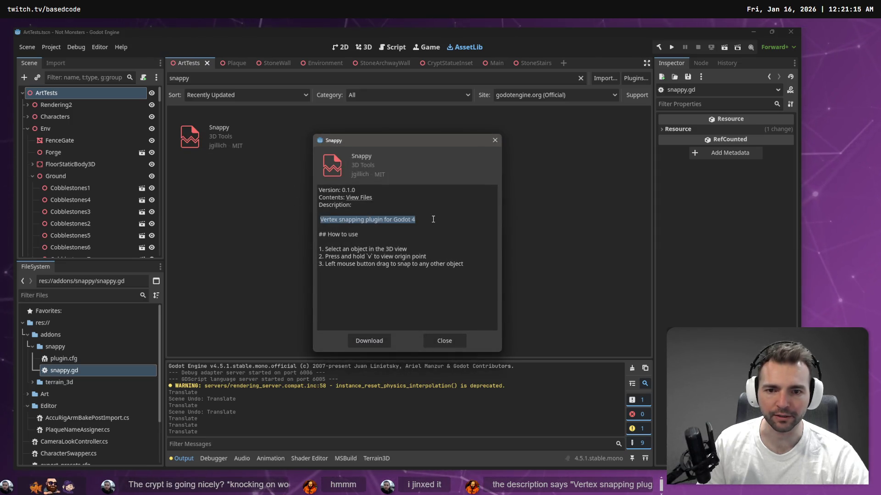
click(444, 340)
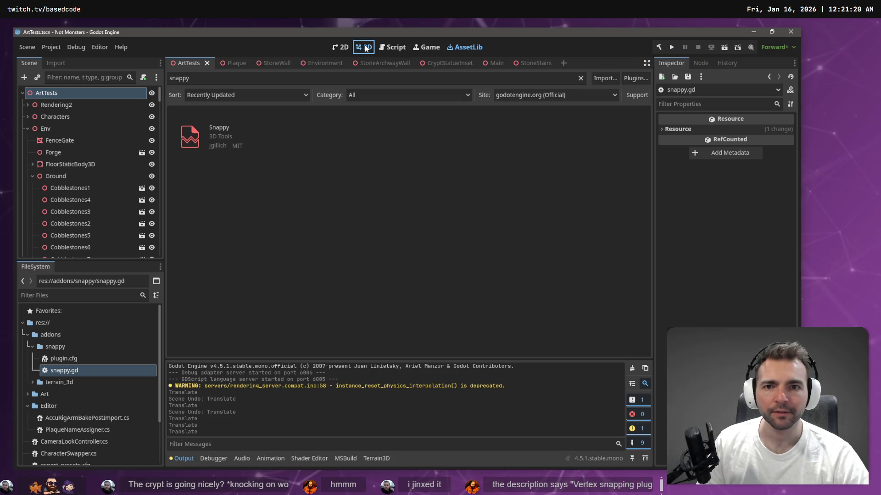
Return to snappy.gd and read through the overlay drawing and _forward_3d_gui_input functions
click(393, 48)
click(358, 225)
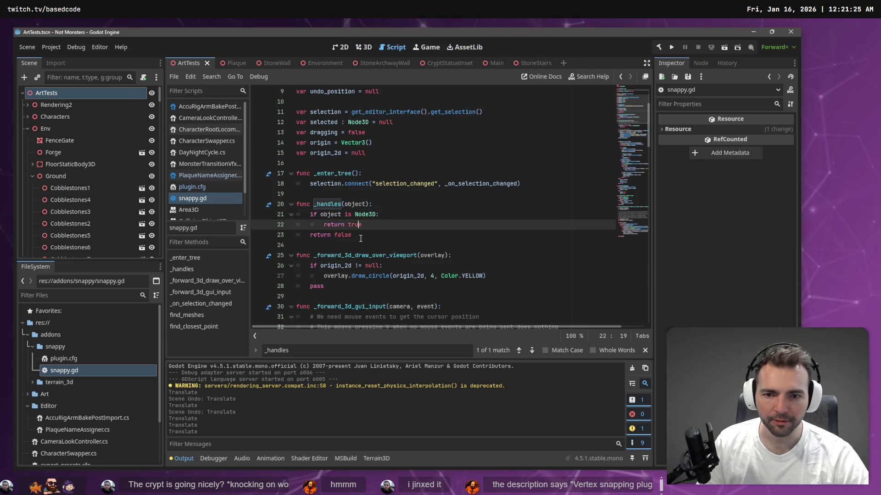
scroll(358, 225, down, 1)
click(351, 225)
scroll(351, 225, down, 4)
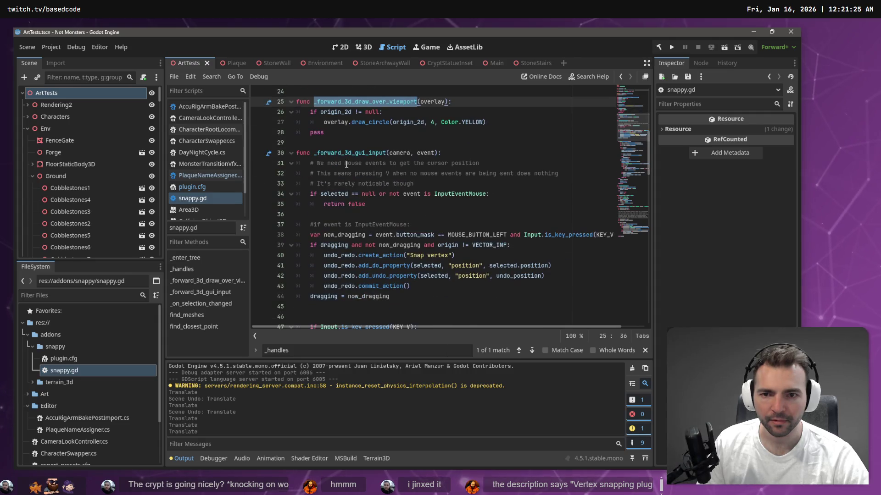
click(345, 154)
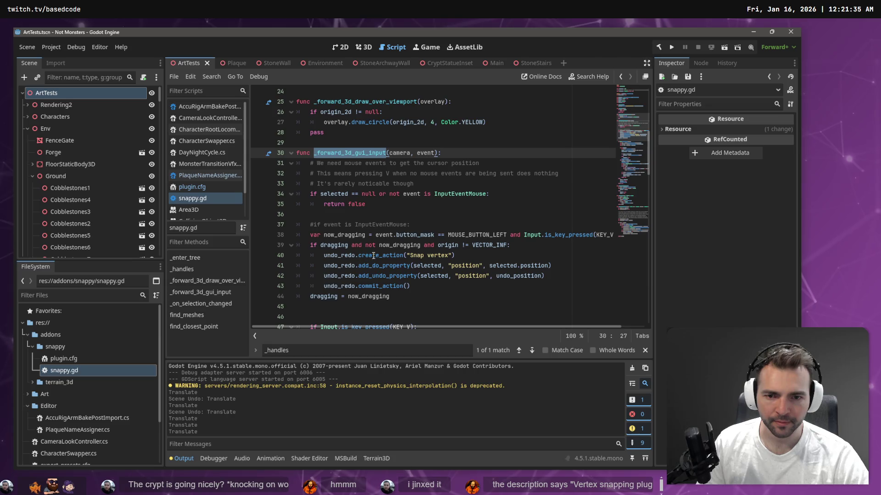
mouse_move(376, 256)
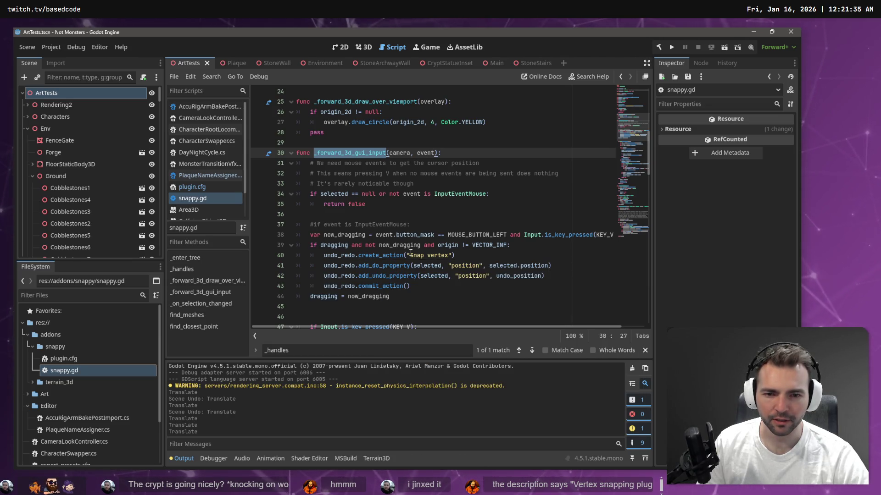
scroll(457, 254, down, 1)
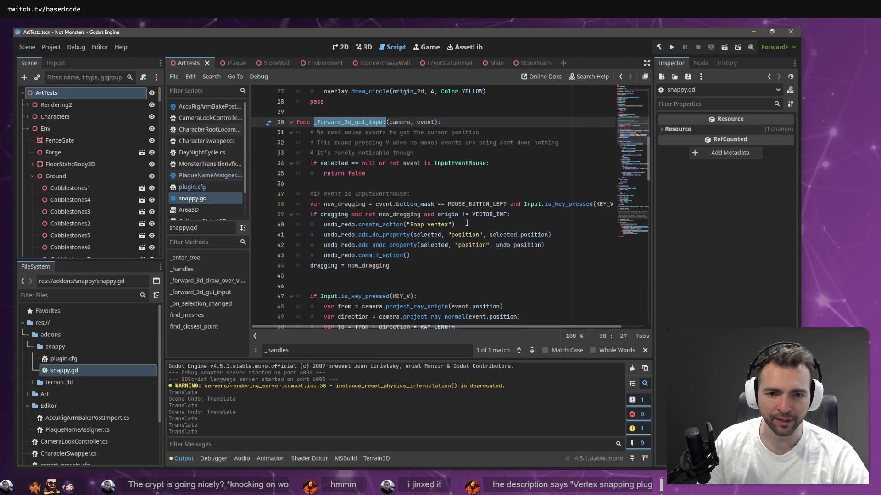
Look up the documentation for the KEY_V constant
drag(456, 224, 296, 224)
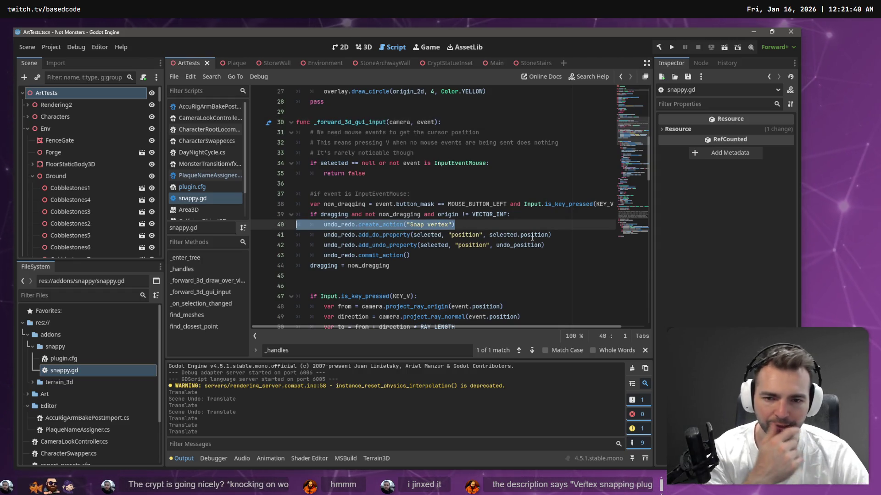
scroll(504, 236, down, 2)
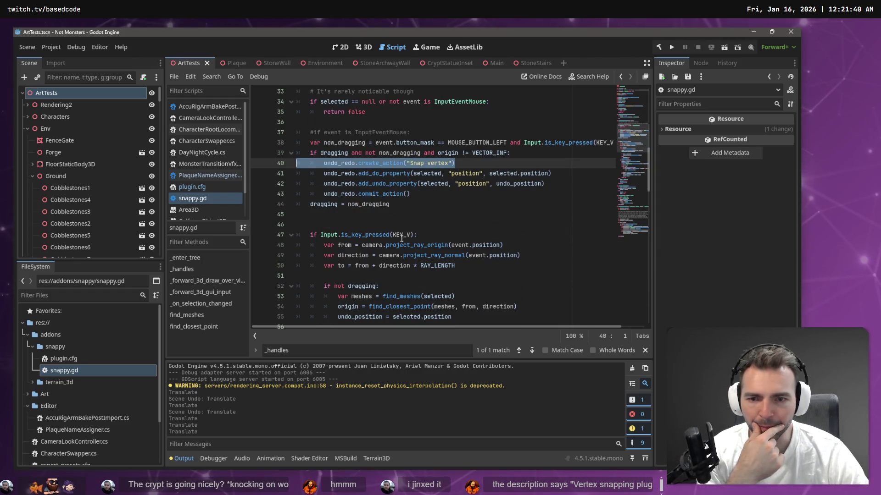
double_click(401, 235)
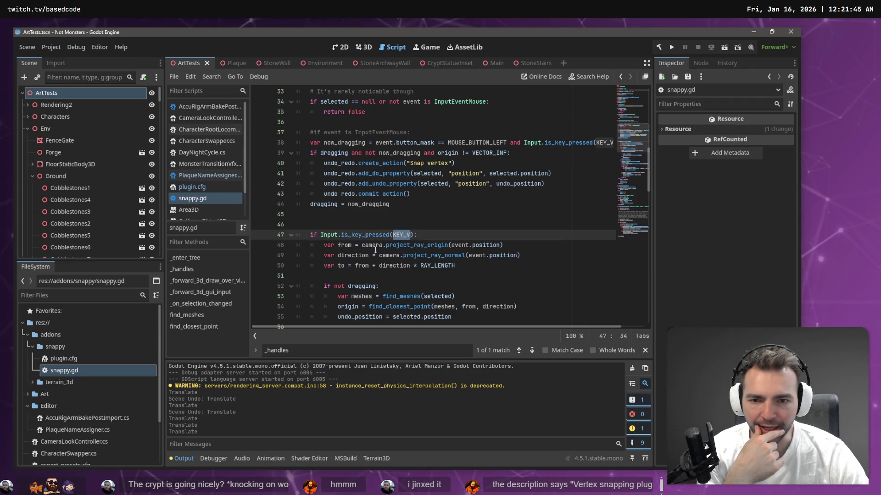
ctrl+click(400, 235)
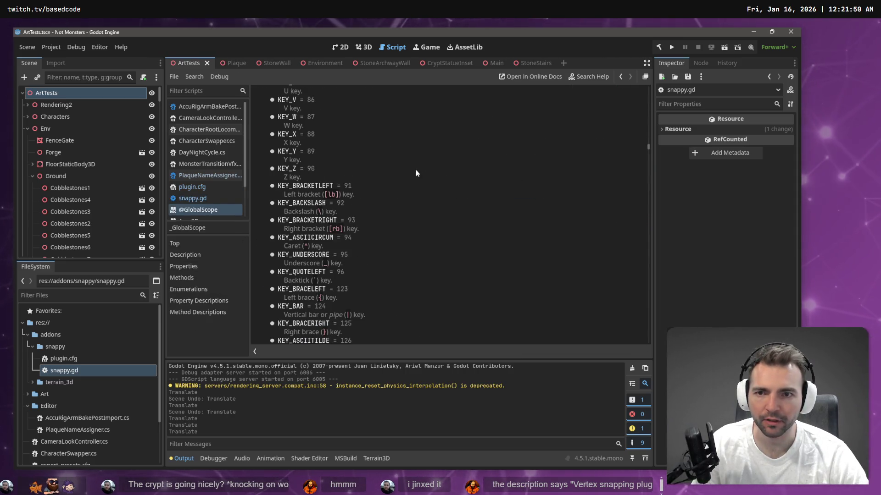
scroll(295, 162, up, 3)
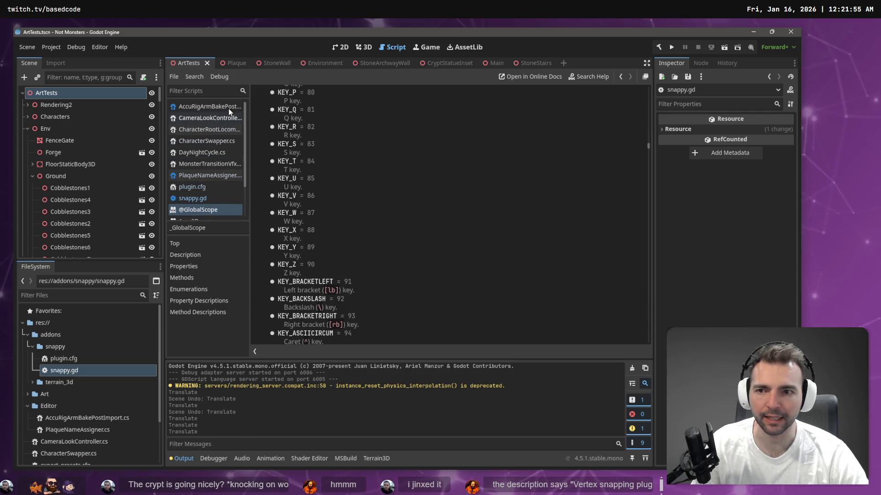
click(194, 199)
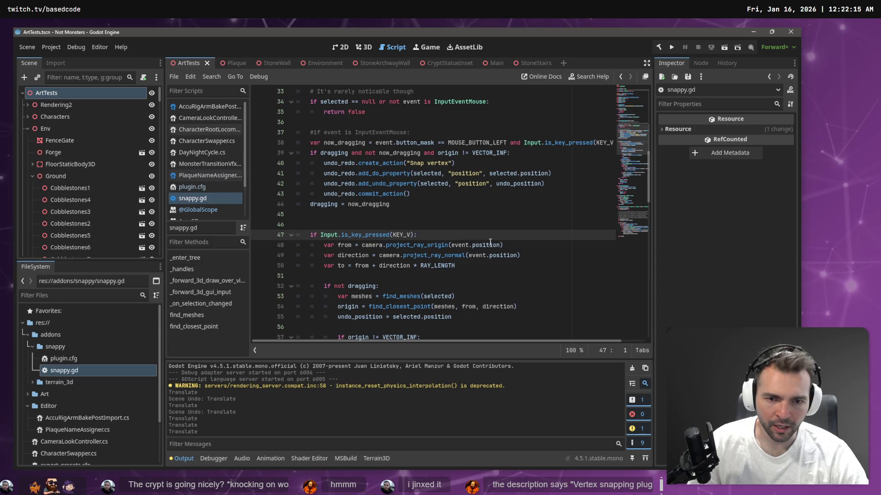
Highlight uses of event and search the script for _forward_3d_gui_input
double_click(460, 246)
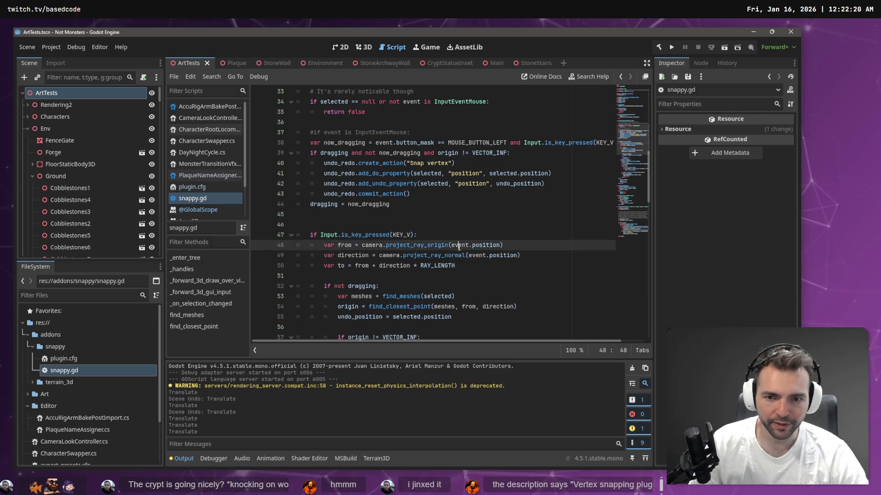
scroll(343, 131, up, 2)
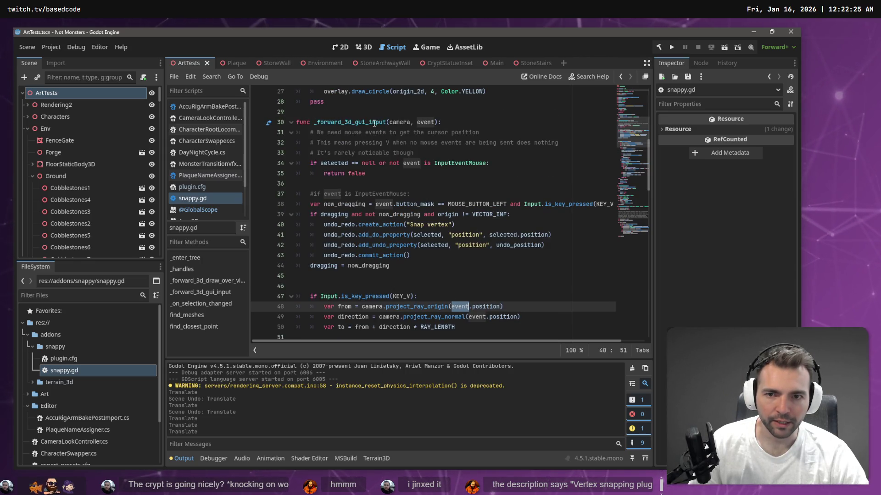
scroll(430, 216, up, 2)
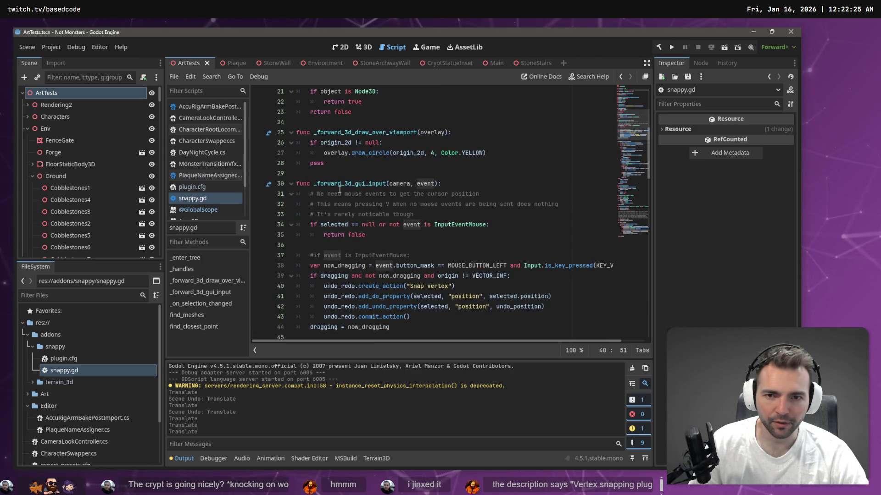
scroll(352, 196, up, 3)
double_click(360, 276)
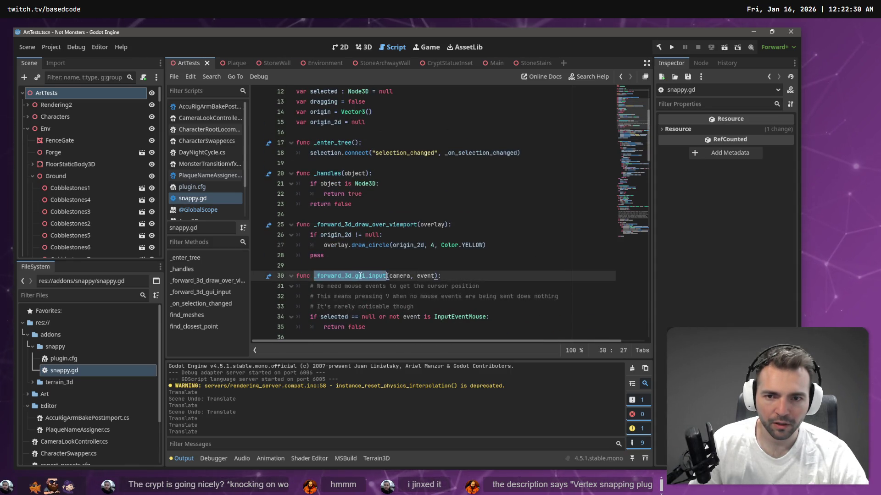
key(ctrl+f)
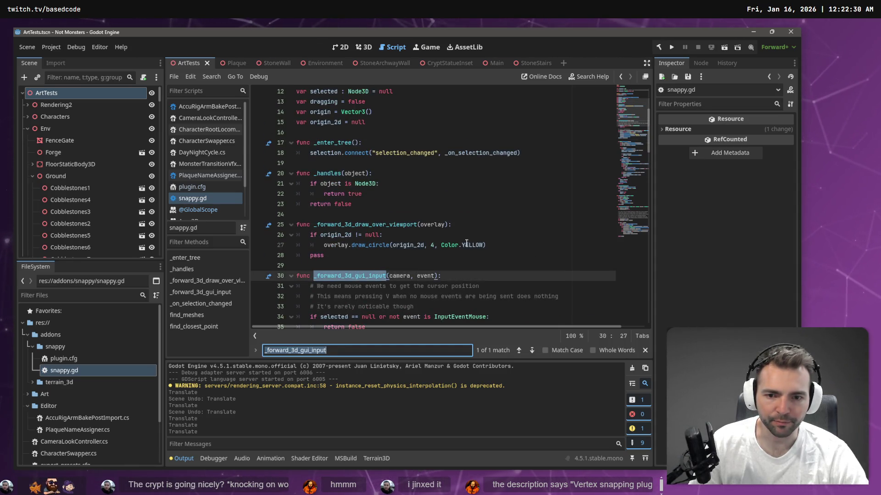
click(644, 350)
Examine the origin-finding block on lines 53–61 and where VECTOR_INF is used
scroll(449, 234, down, 7)
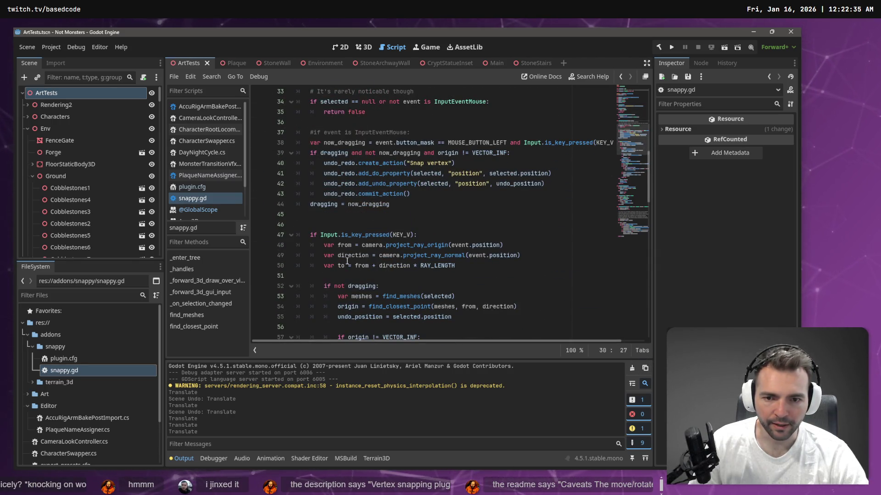
scroll(347, 261, down, 2)
scroll(326, 219, down, 1)
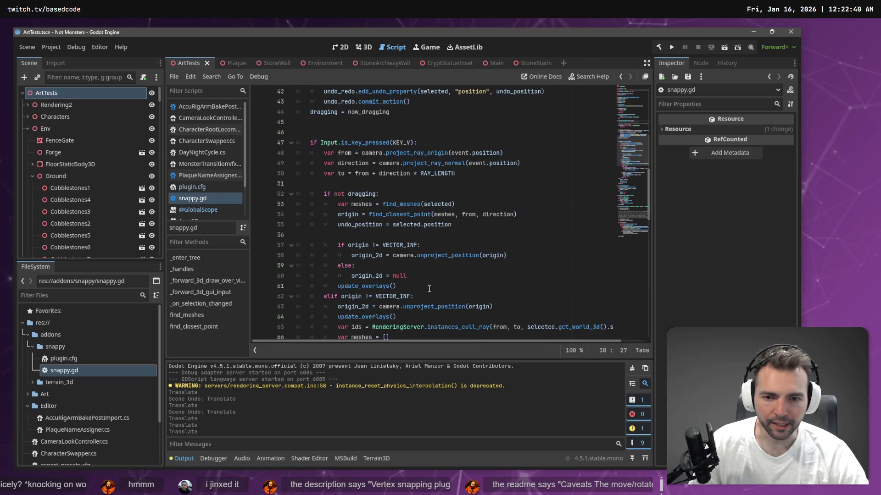
drag(422, 287, 234, 203)
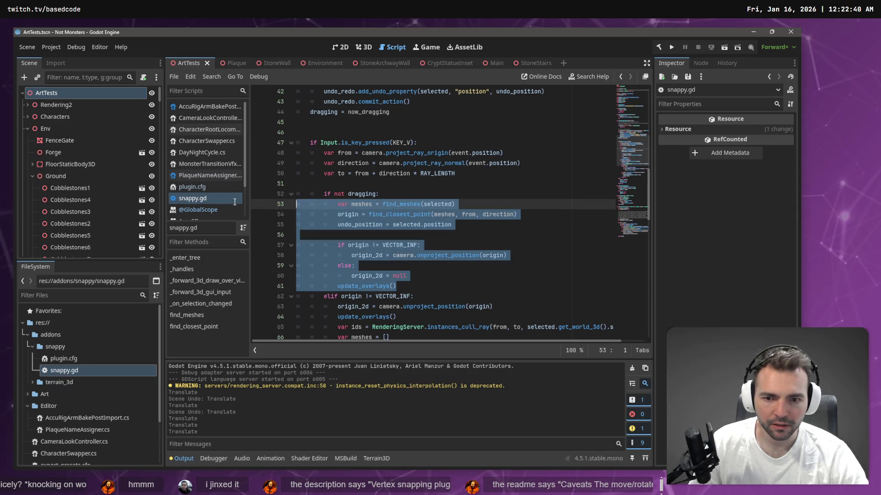
click(423, 224)
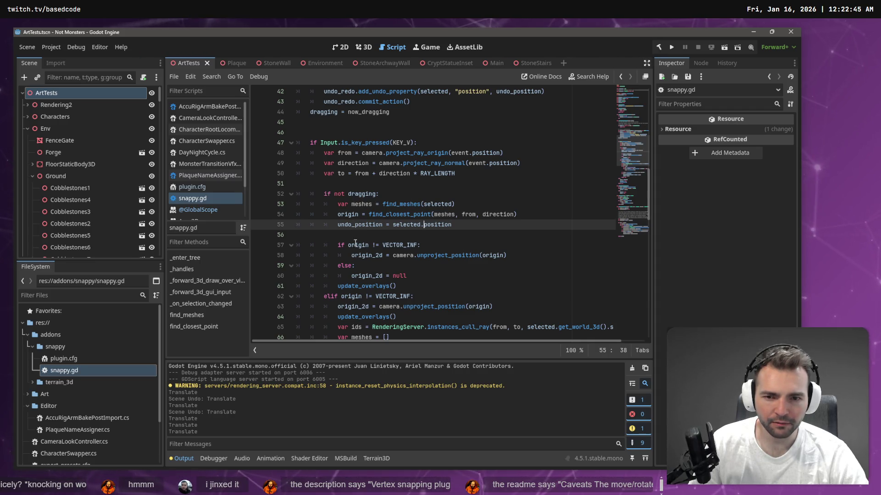
click(368, 255)
scroll(349, 193, down, 3)
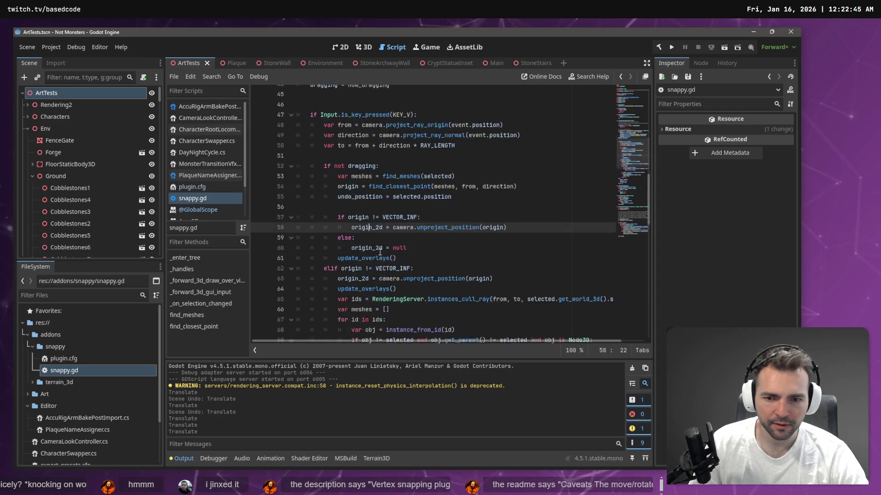
click(349, 206)
double_click(393, 205)
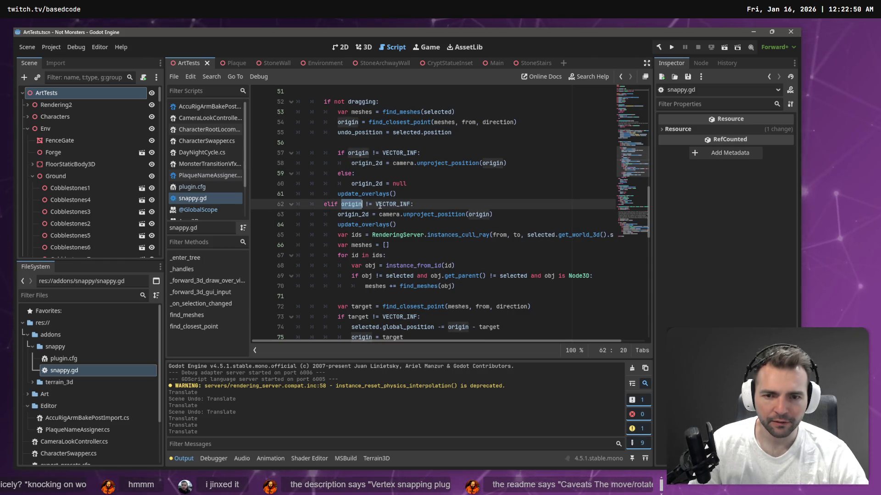
Review _on_selection_changed, current_point uses, and the closest-distance comparison on lines 119–122
scroll(402, 214, down, 1)
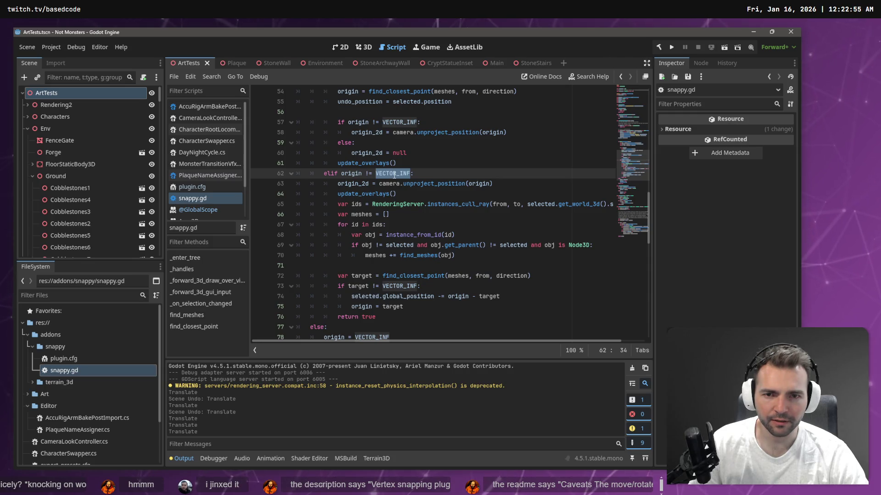
mouse_move(394, 176)
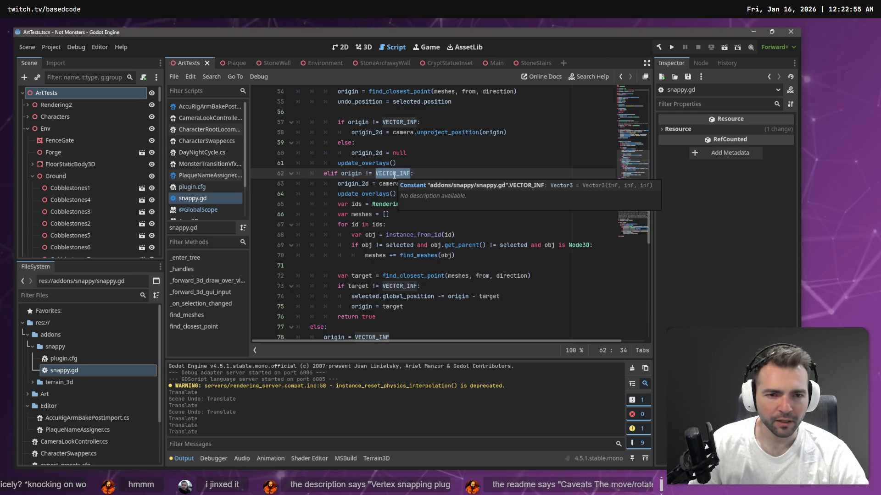
click(358, 194)
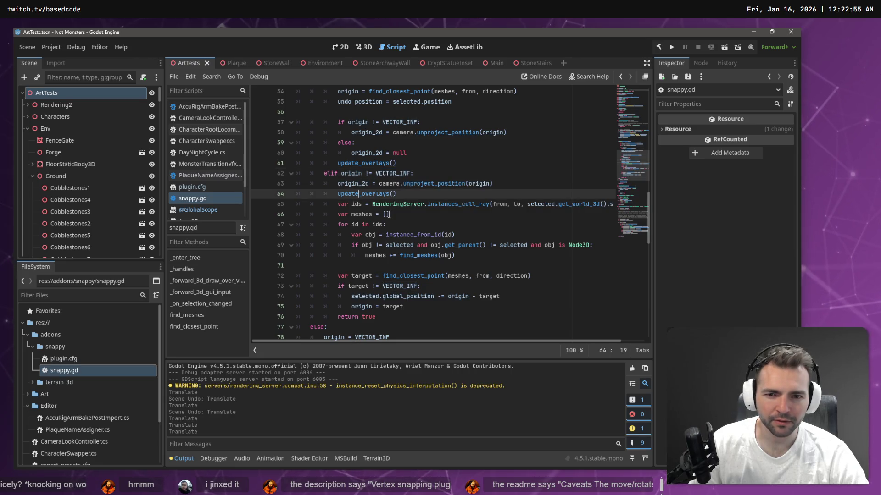
key(Down)
key(Down)
key(Down)
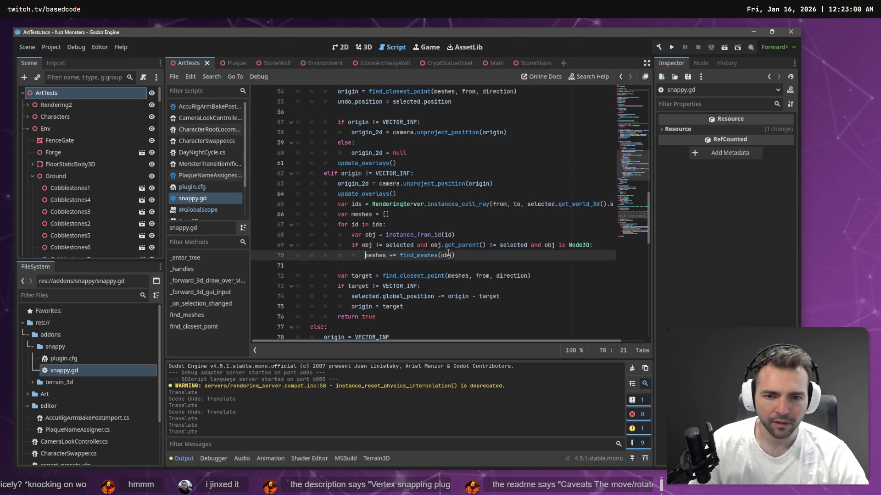
scroll(355, 223, down, 5)
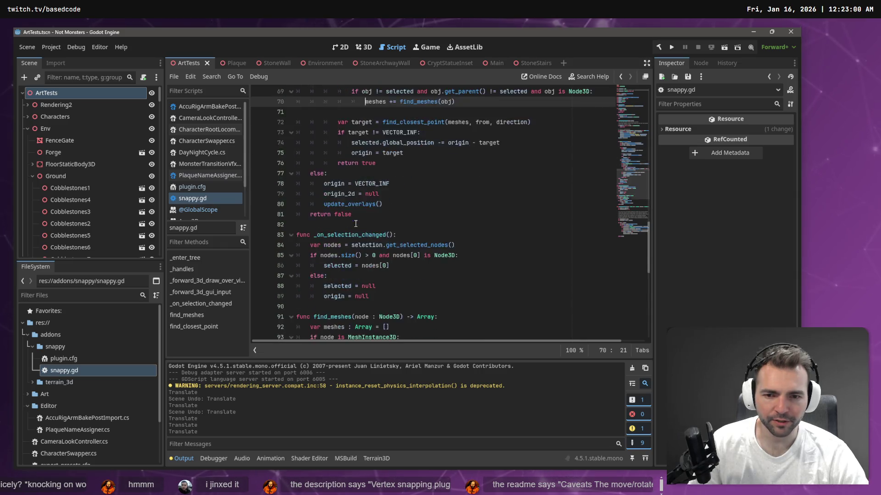
scroll(355, 223, down, 1)
double_click(346, 202)
scroll(363, 224, down, 5)
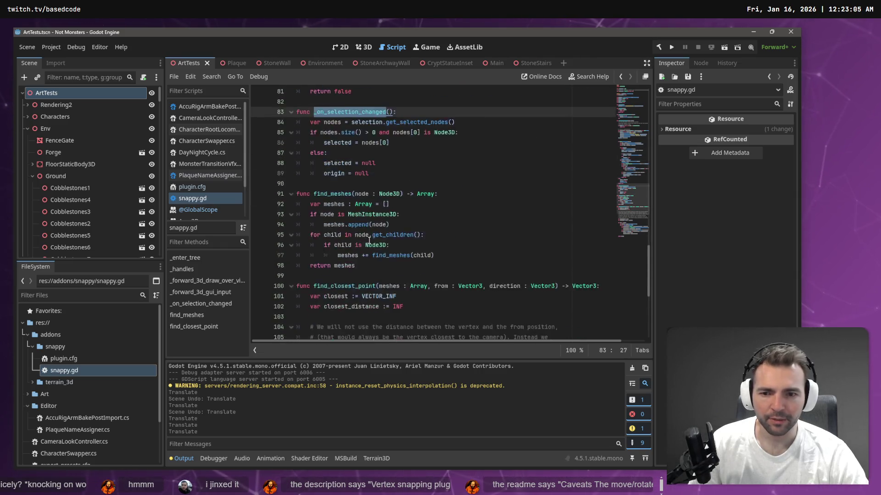
scroll(372, 235, down, 2)
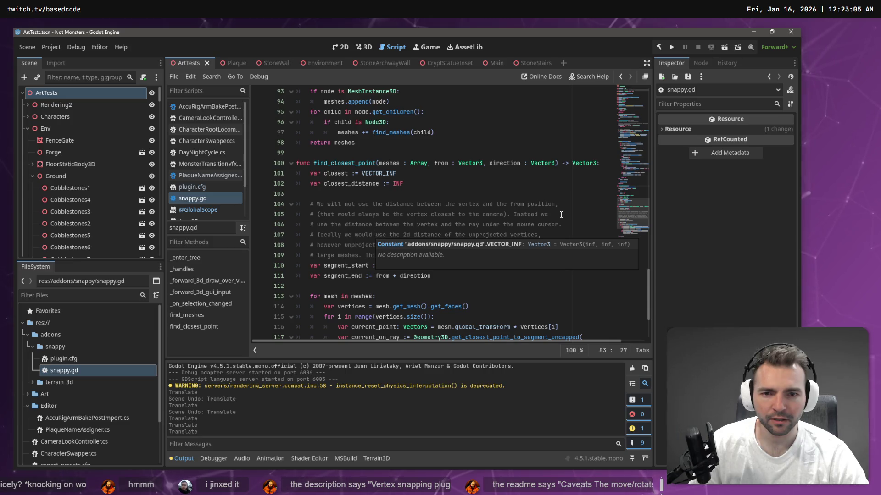
scroll(506, 273, down, 3)
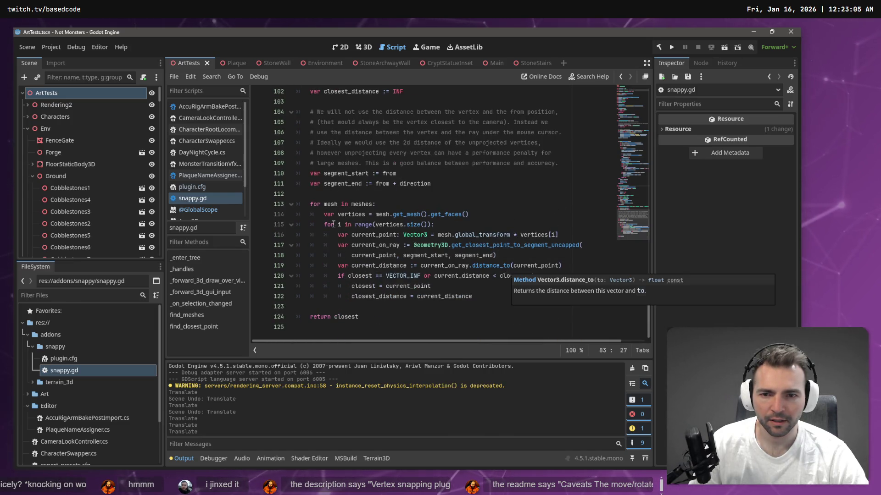
click(364, 235)
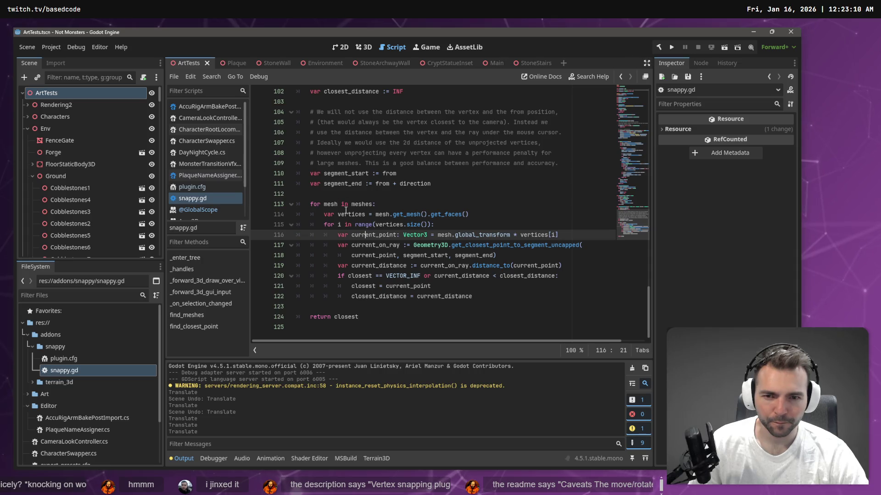
drag(501, 298, 311, 270)
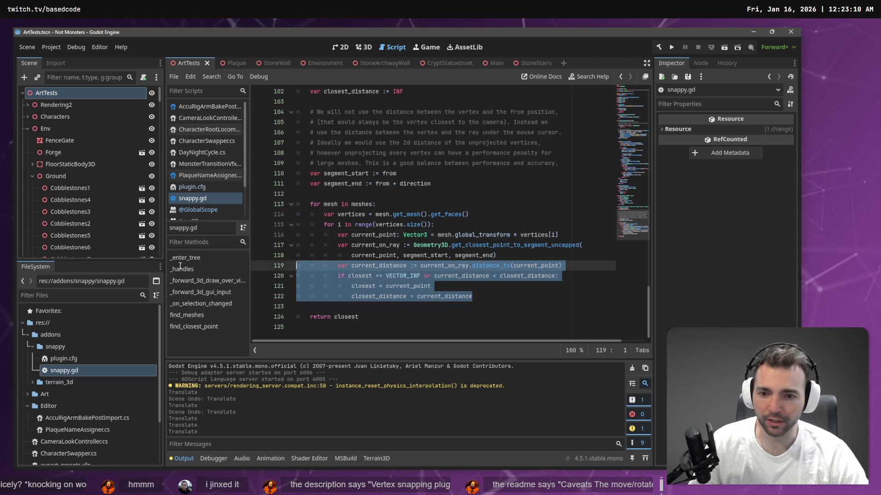
Close the ArtTests scene, collapse the addons folder, and focus the file filter
middle_click(174, 66)
scroll(398, 248, up, 13)
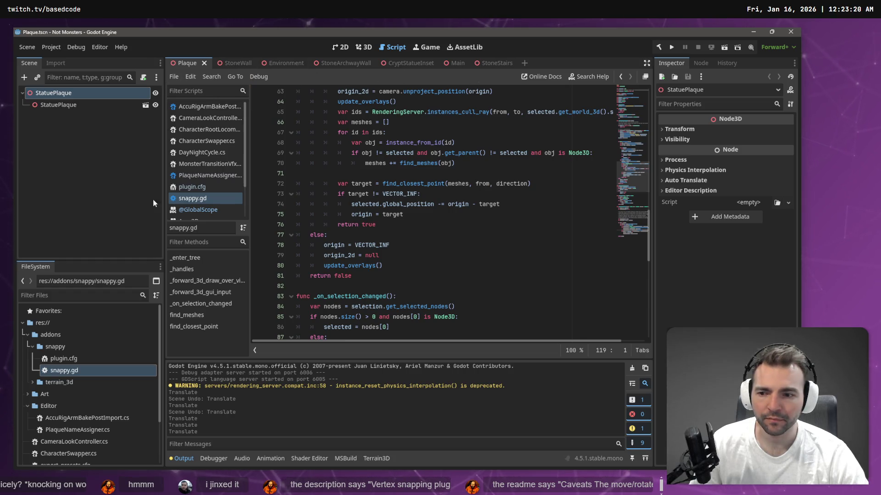
scroll(57, 382, down, 5)
scroll(72, 392, up, 5)
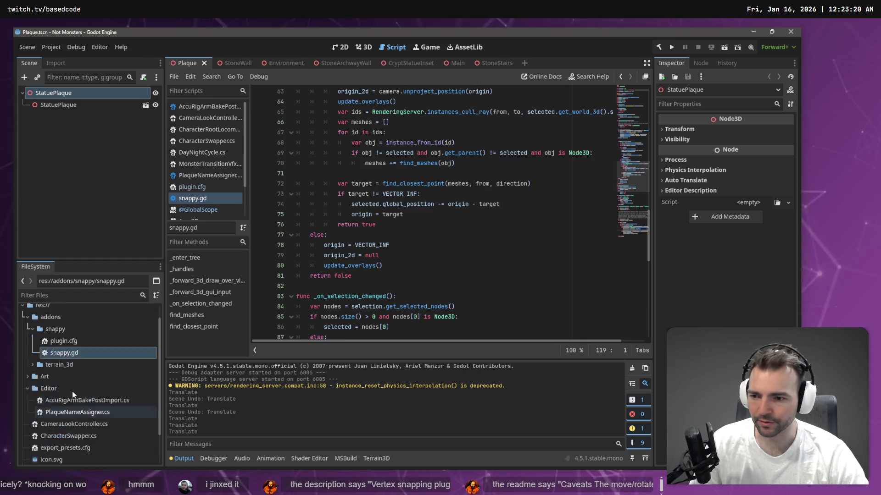
click(25, 336)
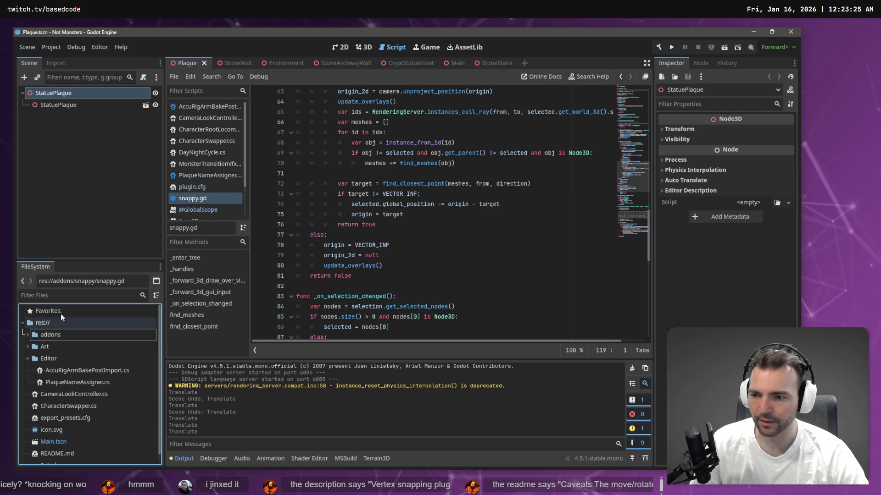
click(78, 296)
Filter the project files by 'Cry' and open Crypts.tscn
text(Cry)
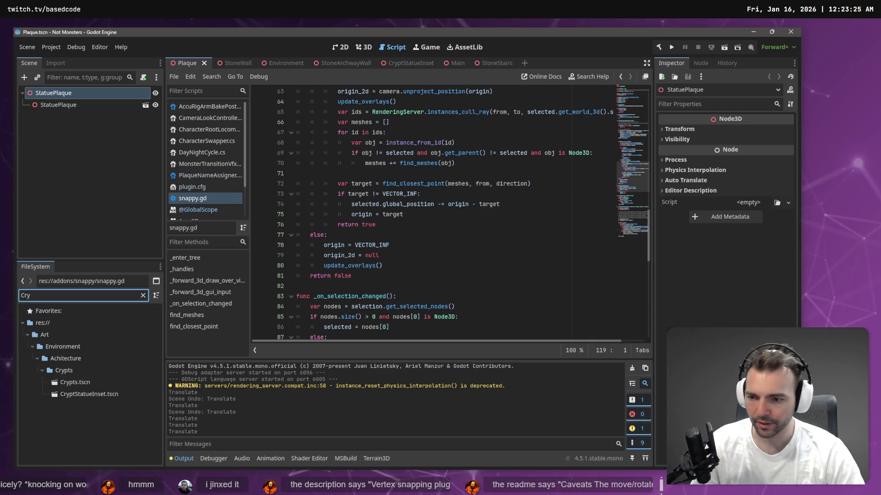
click(72, 383)
double_click(72, 384)
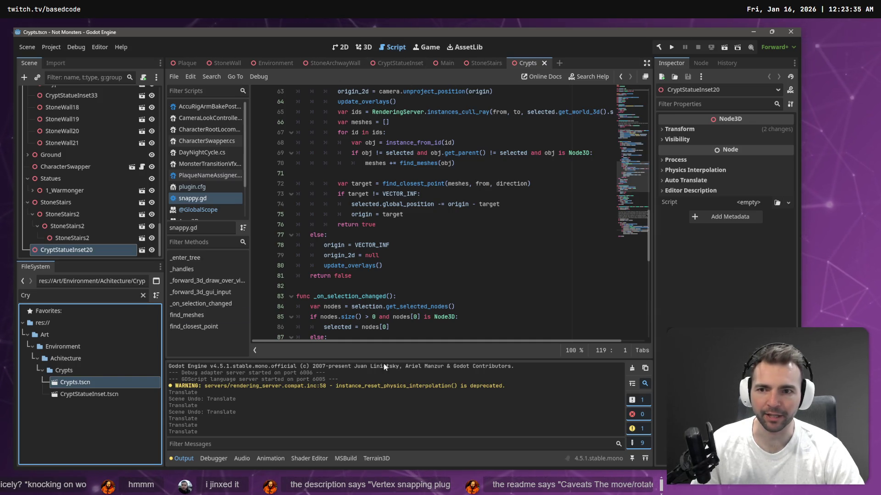
Scroll through snappy.gd and highlight where now_dragging is used
click(437, 266)
scroll(433, 266, down, 11)
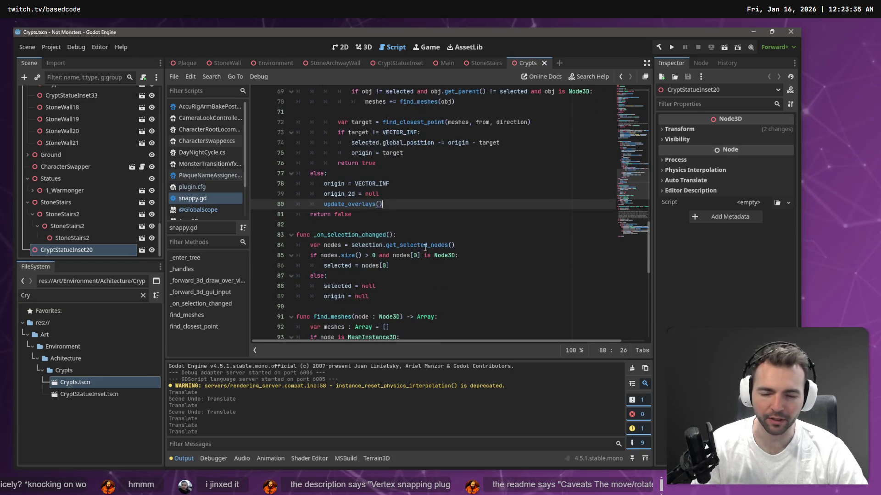
scroll(428, 266, down, 2)
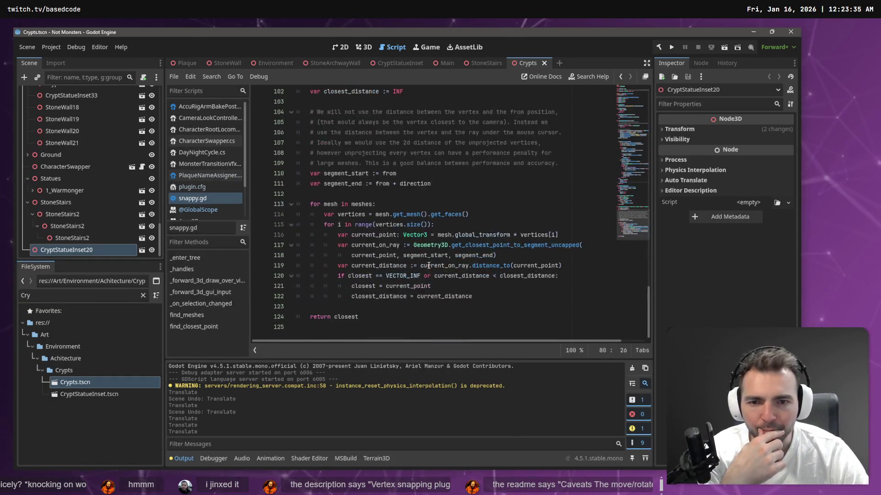
scroll(419, 260, up, 20)
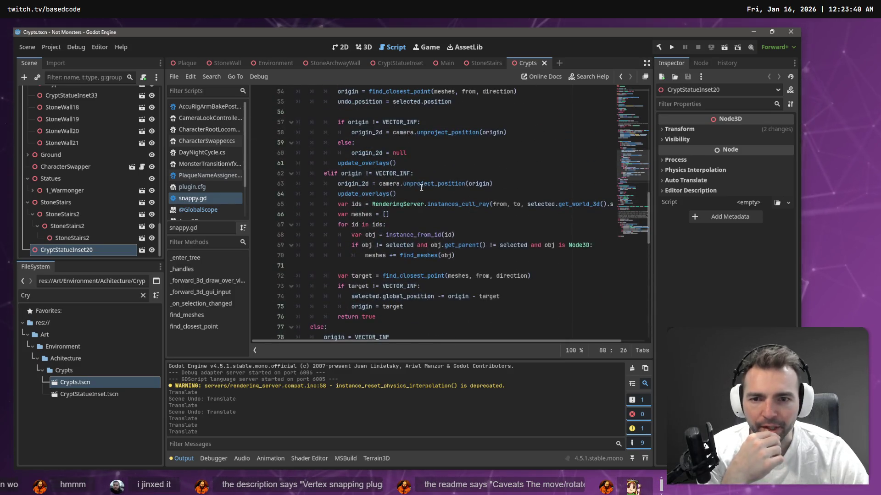
scroll(424, 207, up, 3)
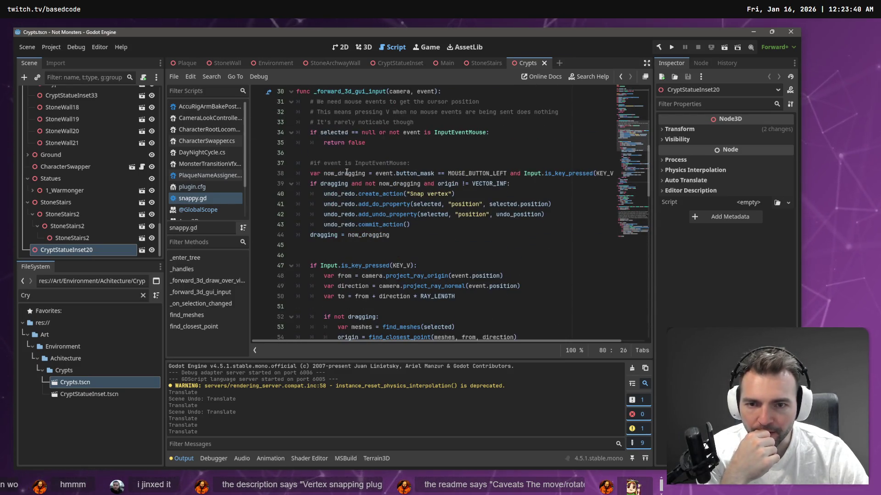
scroll(356, 185, up, 1)
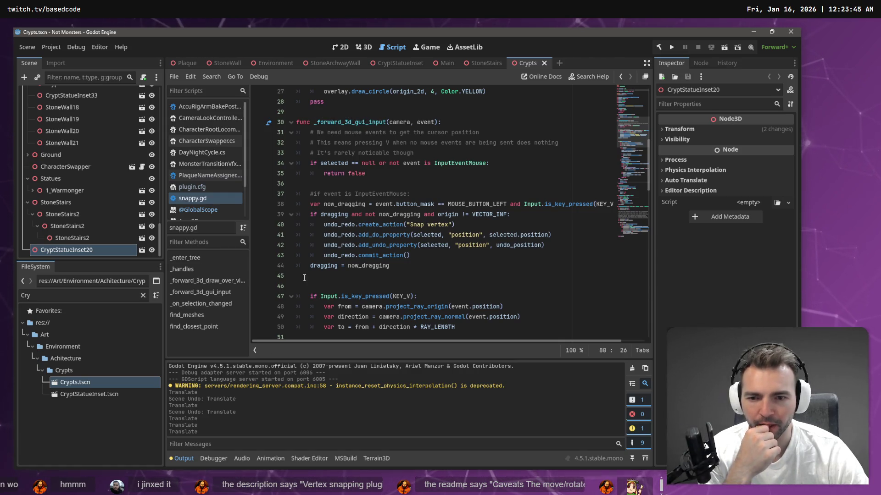
scroll(318, 296, down, 18)
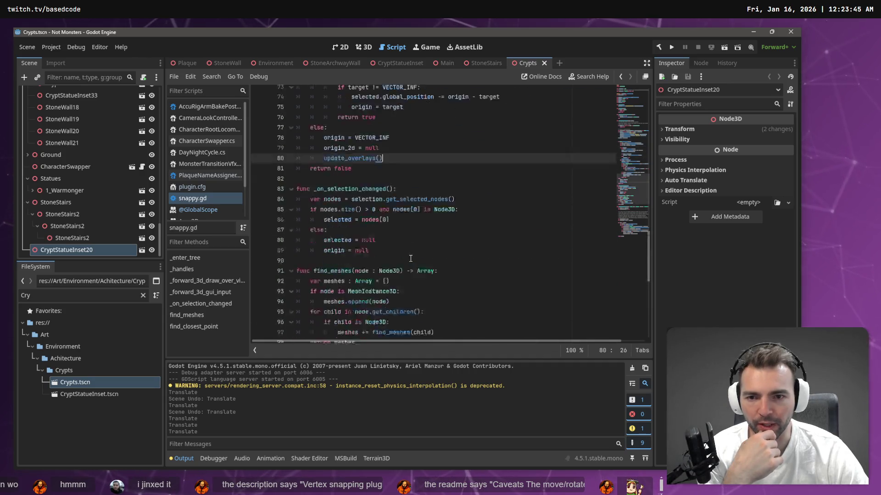
scroll(412, 258, up, 15)
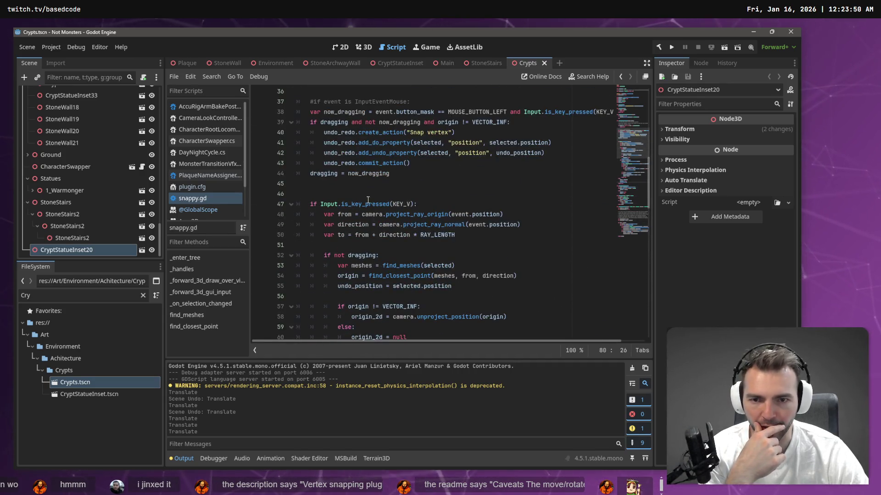
scroll(374, 238, up, 2)
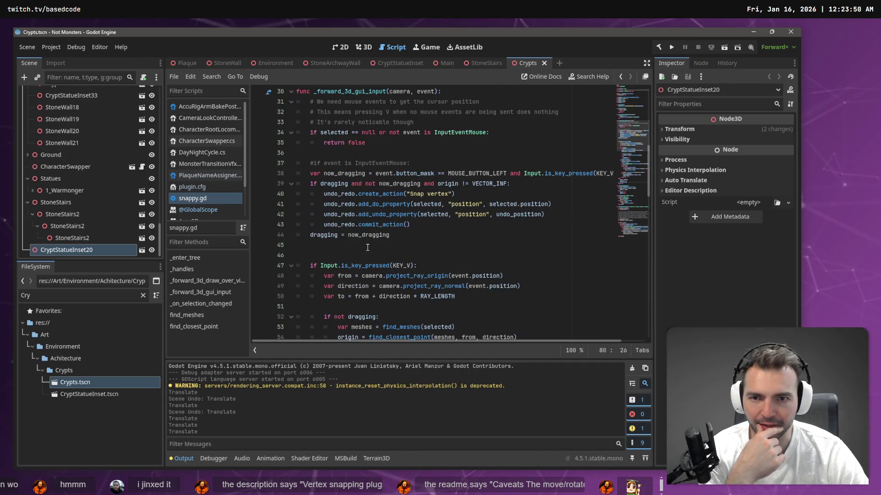
double_click(346, 173)
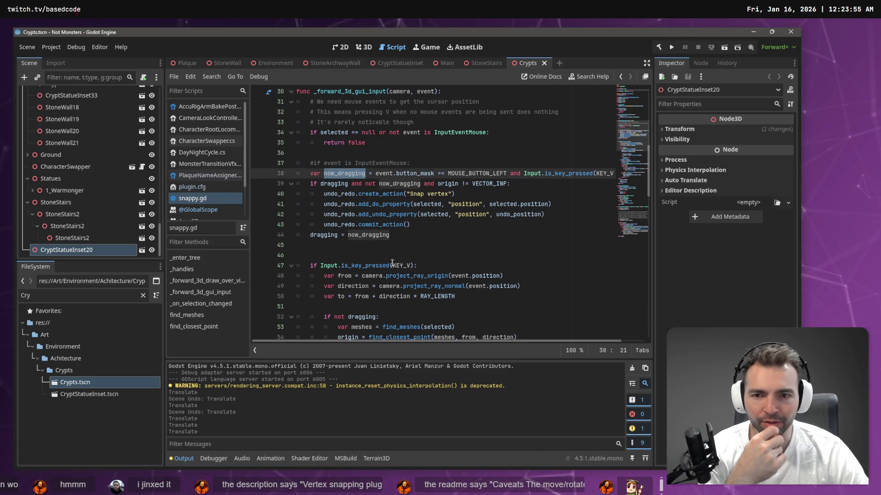
Switch to Plaque and back, then move the Crypts tab to the front
click(186, 63)
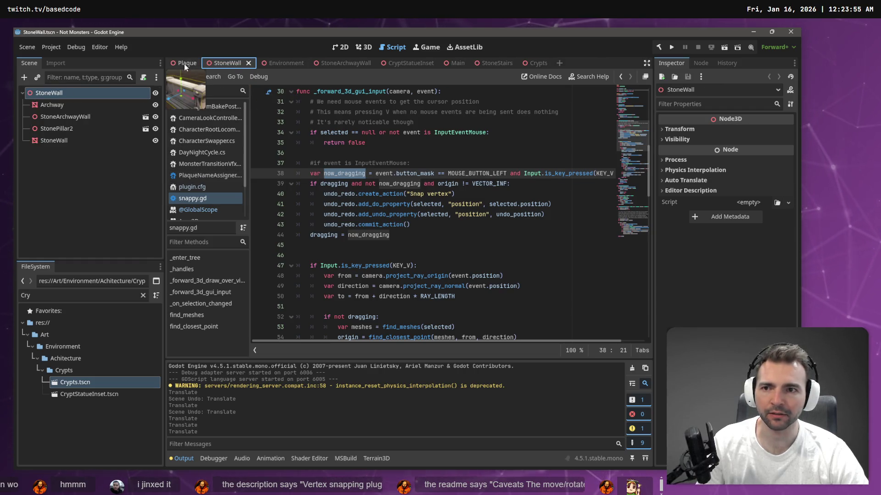
click(539, 64)
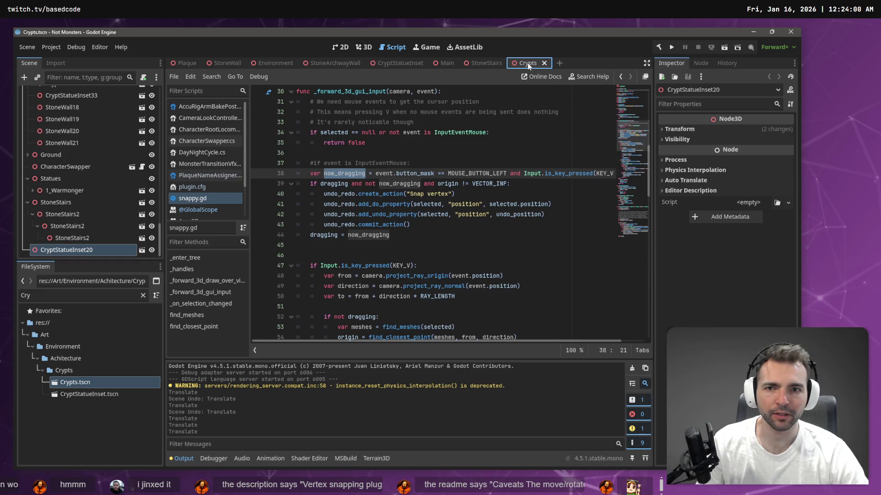
drag(528, 63, 172, 65)
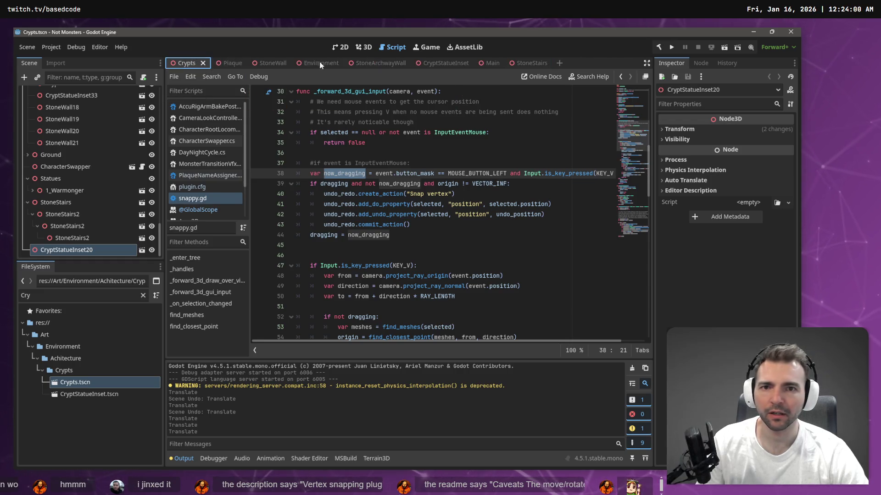
In the 3D view, frame CryptStatueInset20 and slide it left along the wall onto the arch ledge
click(362, 51)
key(f)
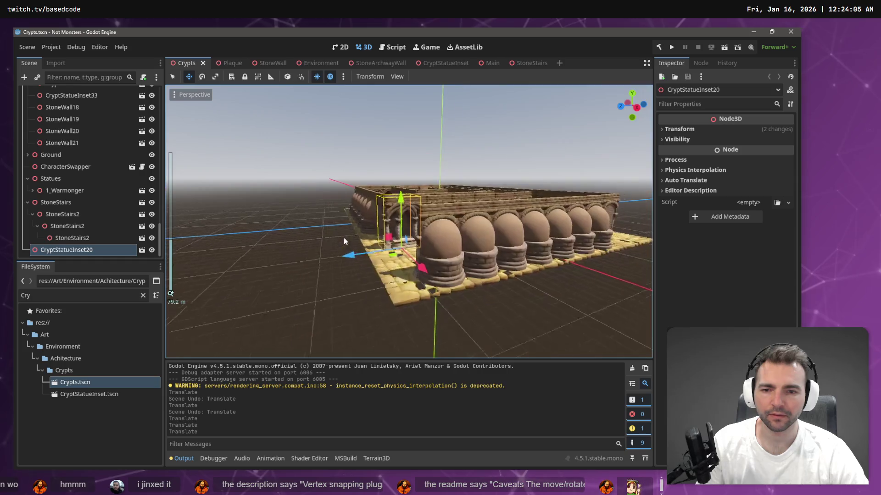
scroll(343, 237, up, 5)
mouse_move(340, 276)
mouse_down()
mouse_move(412, 275)
mouse_move(365, 222)
mouse_move(293, 246)
mouse_move(357, 271)
mouse_move(364, 216)
mouse_move(389, 213)
mouse_move(271, 204)
mouse_move(384, 190)
mouse_move(264, 213)
mouse_move(322, 257)
mouse_move(296, 243)
mouse_move(306, 244)
mouse_move(331, 174)
mouse_move(294, 193)
mouse_move(459, 239)
mouse_move(367, 209)
mouse_move(298, 211)
mouse_move(297, 187)
mouse_move(291, 193)
mouse_move(315, 192)
mouse_move(384, 275)
mouse_move(377, 319)
mouse_move(298, 229)
mouse_move(183, 233)
mouse_up()
scroll(387, 213, up, 5)
scroll(386, 214, down, 5)
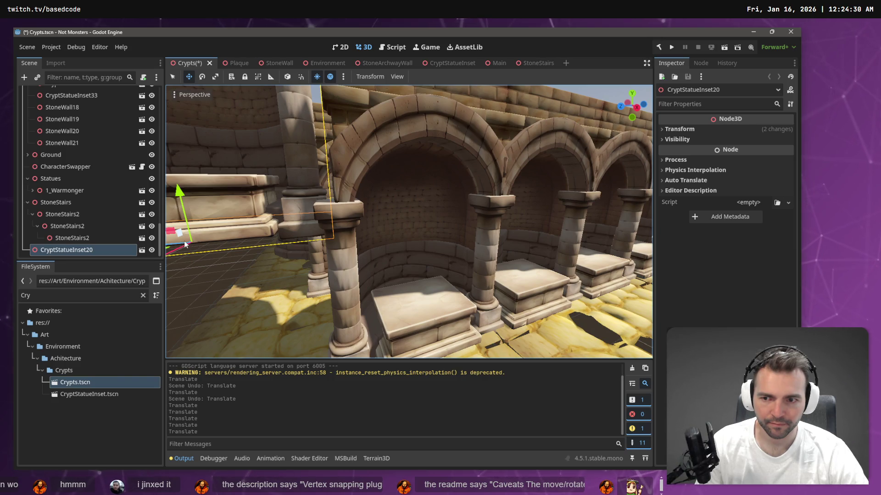
drag(191, 241, 184, 258)
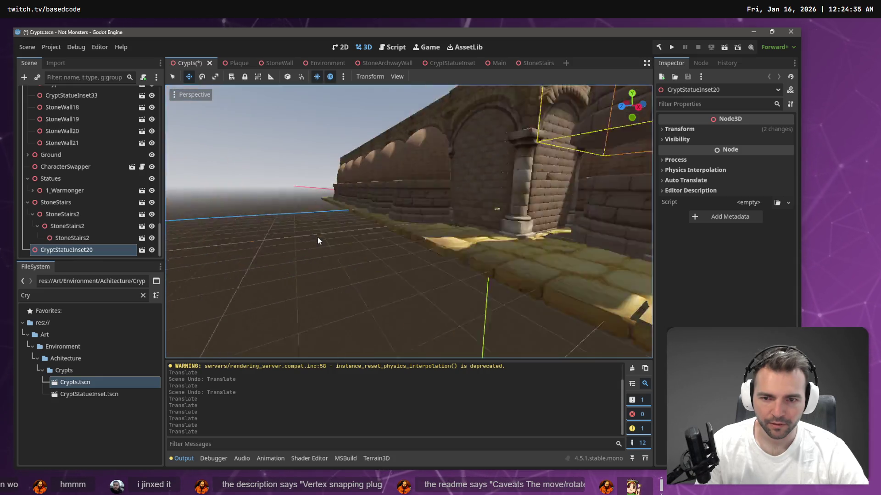
key(f)
scroll(298, 242, down, 10)
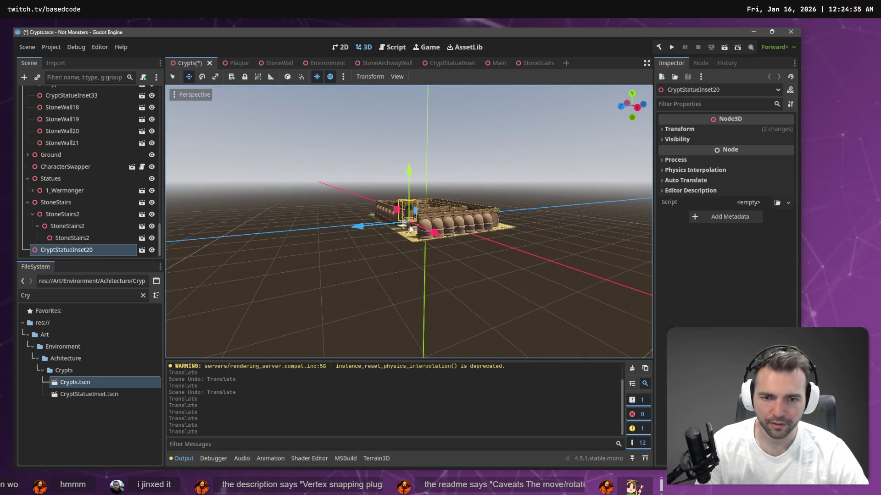
scroll(410, 228, up, 10)
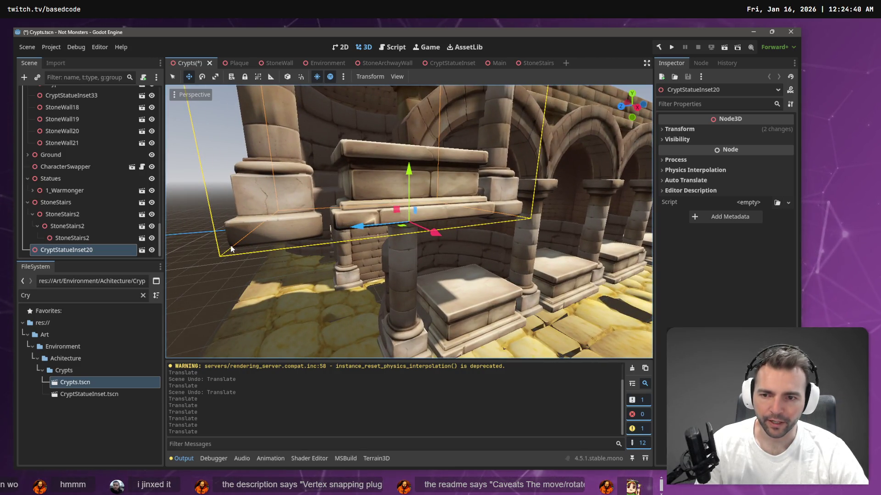
Move CryptStatueInset20 left and toward the front, then reselect the altar statue inset
click(275, 254)
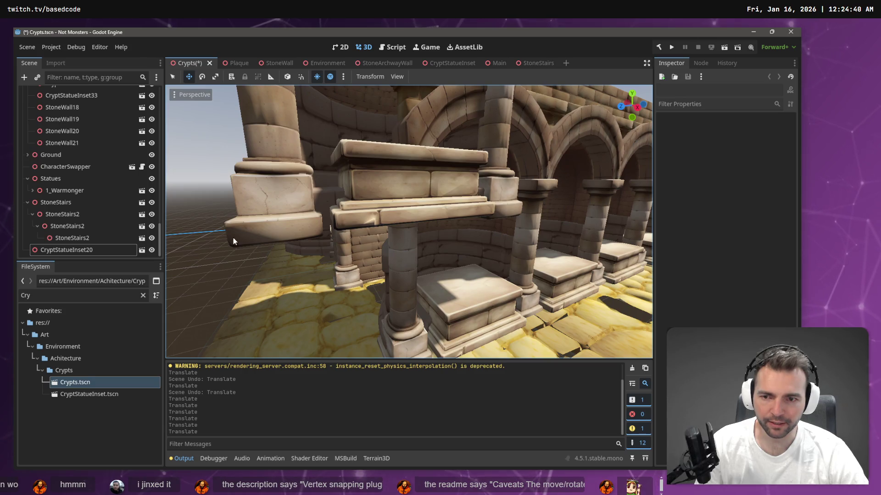
click(392, 185)
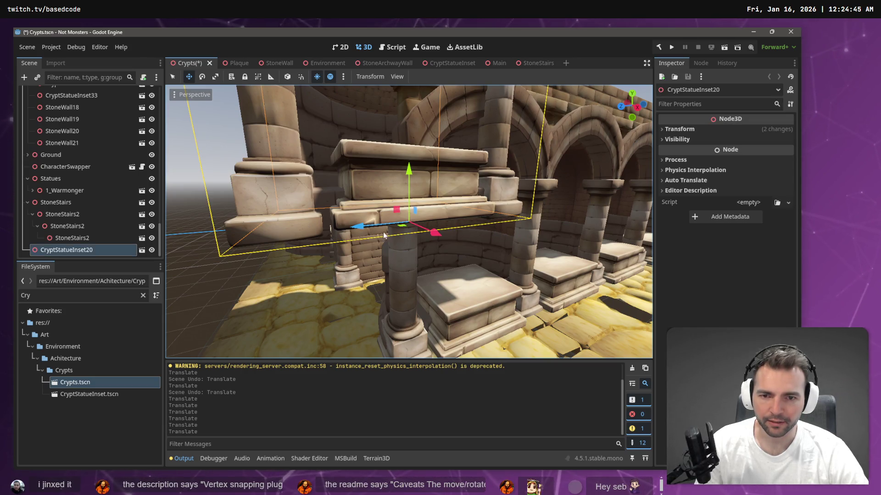
drag(402, 229, 287, 246)
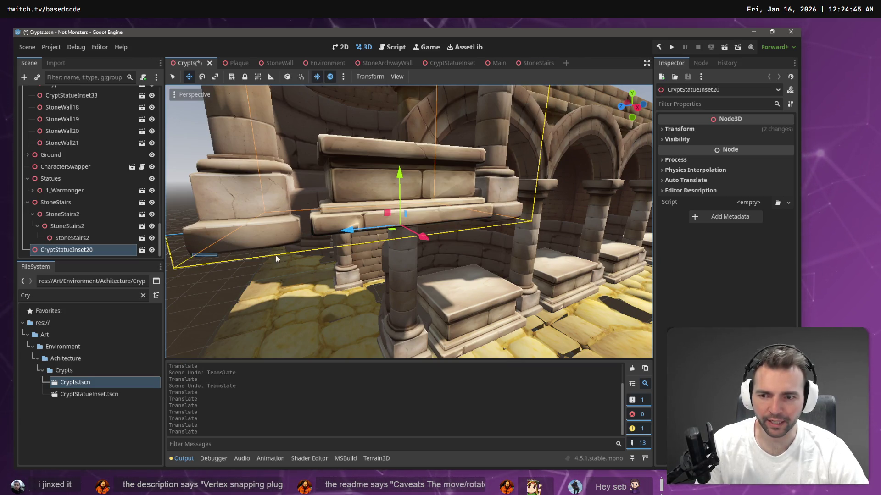
click(305, 260)
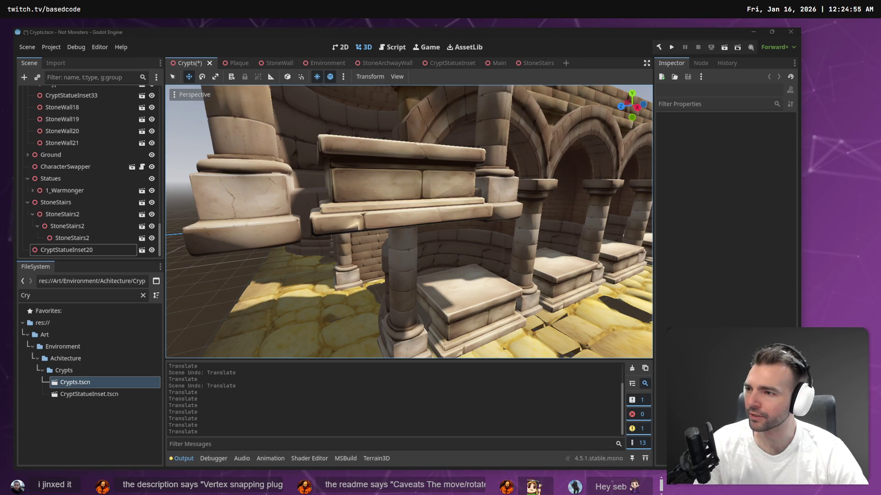
click(344, 205)
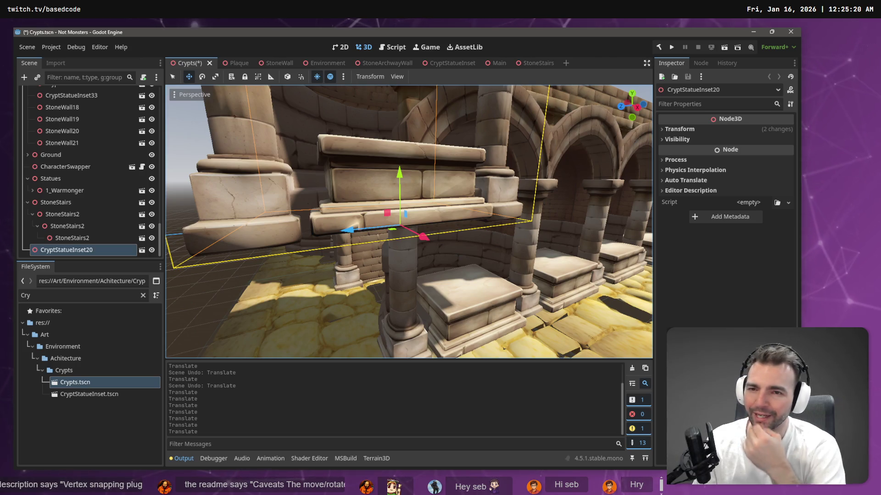
Turn on Use Snap and nudge the statue inset along one axis
click(299, 78)
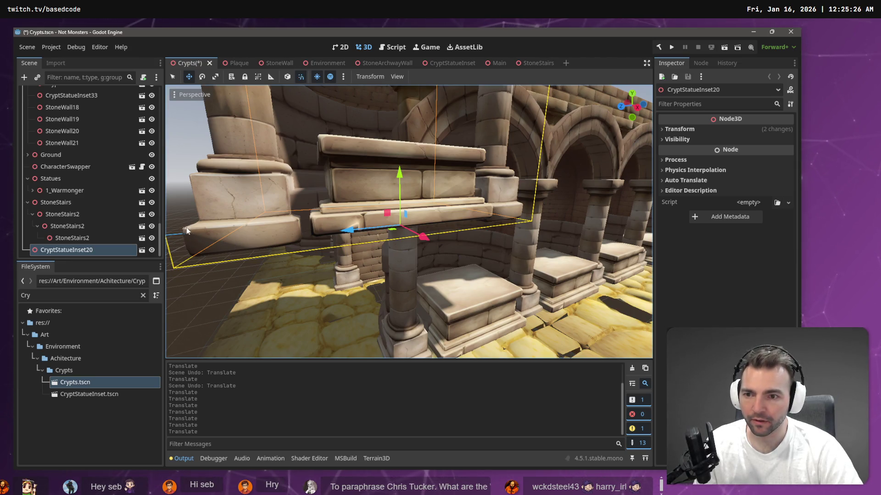
click(205, 240)
click(317, 215)
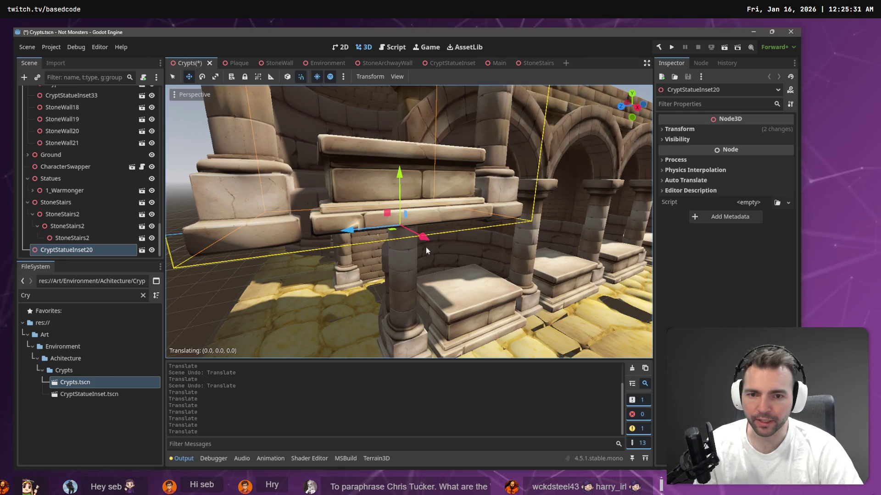
mouse_move(426, 250)
mouse_down()
mouse_move(459, 238)
mouse_move(336, 245)
mouse_move(392, 176)
mouse_move(384, 229)
mouse_move(512, 154)
mouse_move(345, 282)
mouse_move(389, 202)
mouse_up()
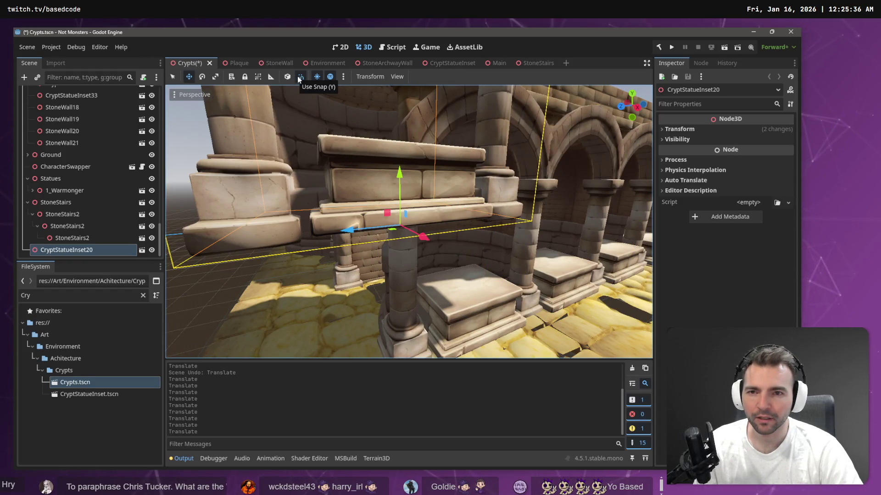
click(300, 77)
click(343, 77)
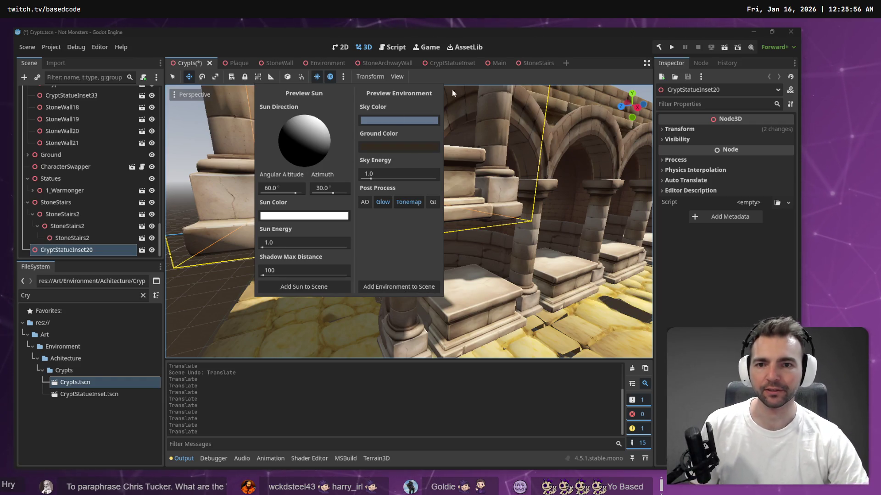
Snap CryptStatueInset20 down onto the crypt floor
click(344, 78)
click(344, 78)
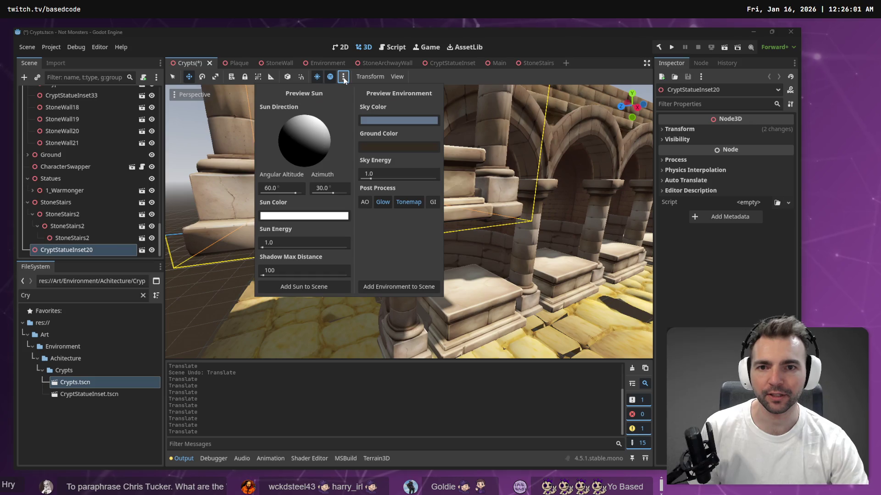
click(344, 78)
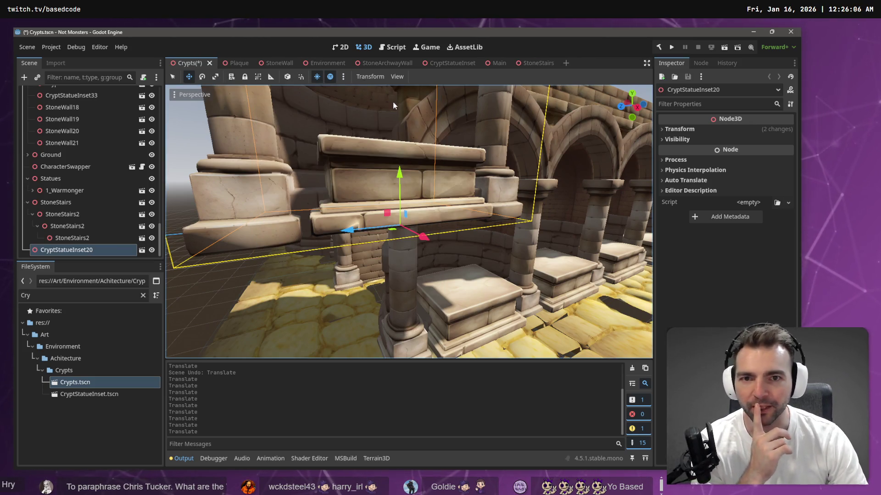
click(397, 77)
mouse_move(377, 79)
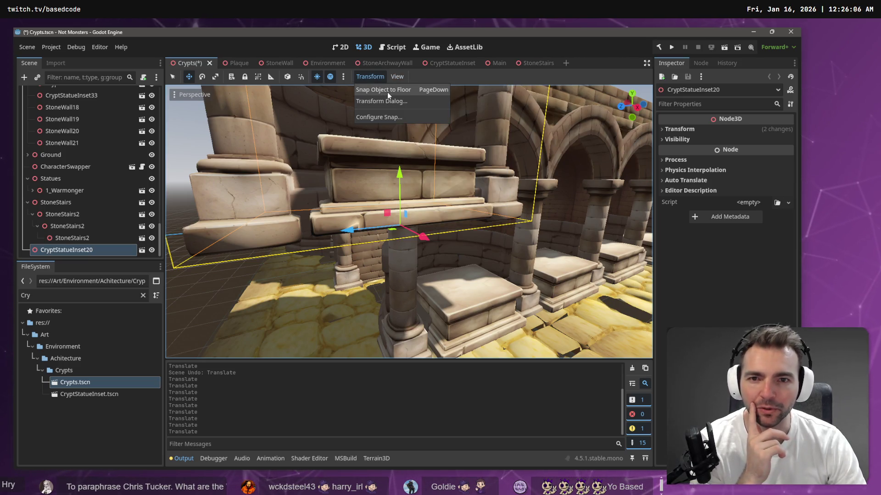
click(388, 92)
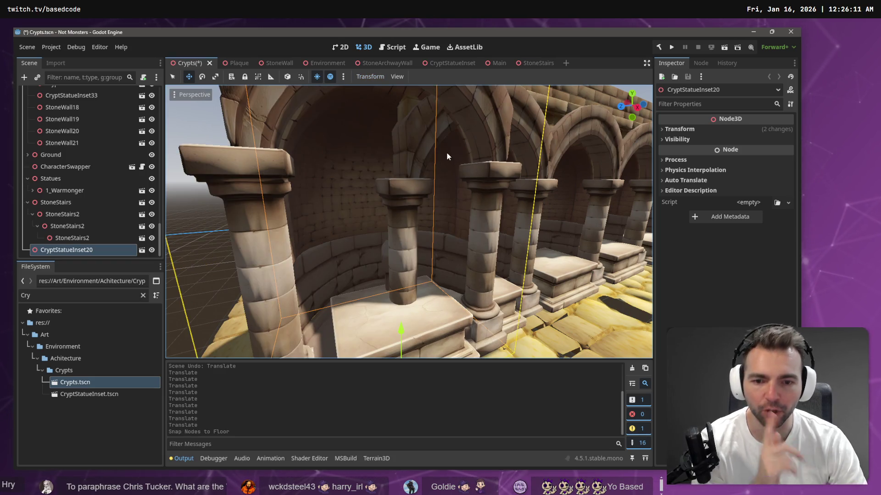
scroll(456, 176, down, 5)
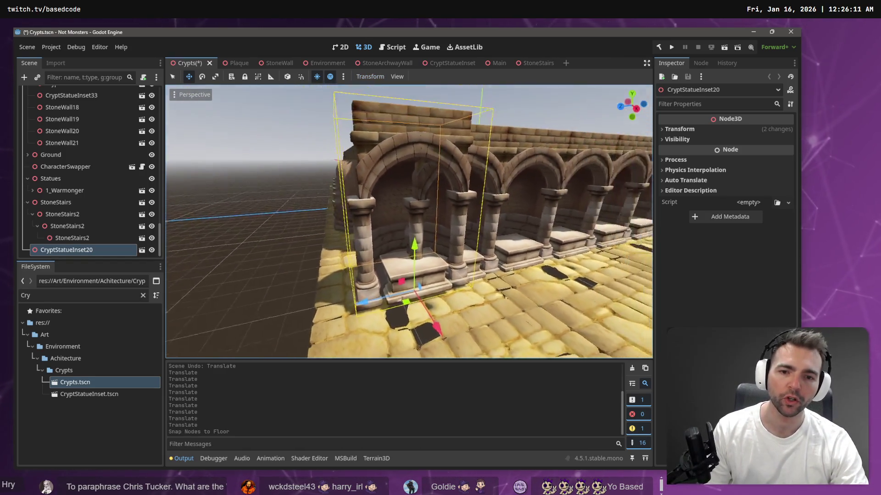
Fly the camera along the arcade to inspect, then open the Transform Change dialog
key(w)
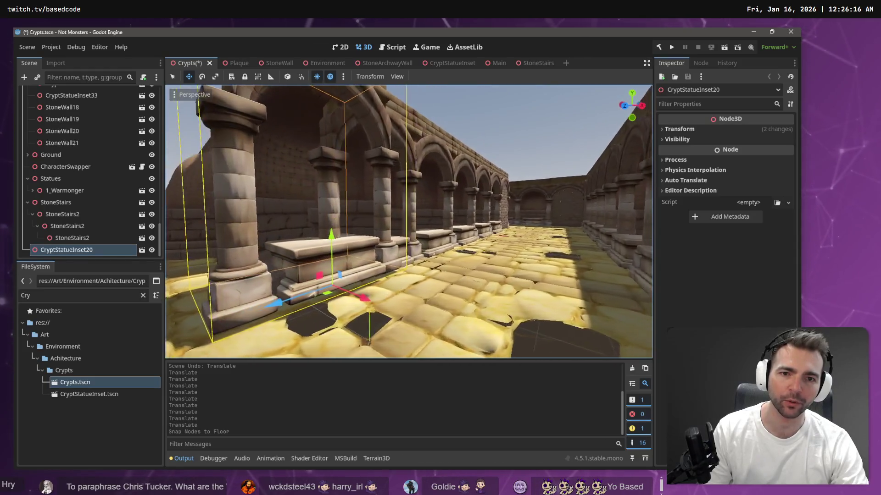
key(a)
click(369, 64)
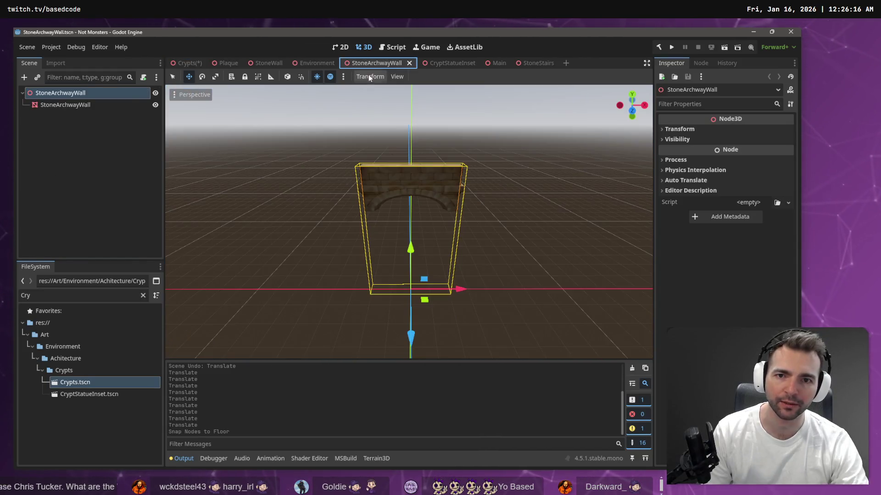
click(183, 62)
click(371, 77)
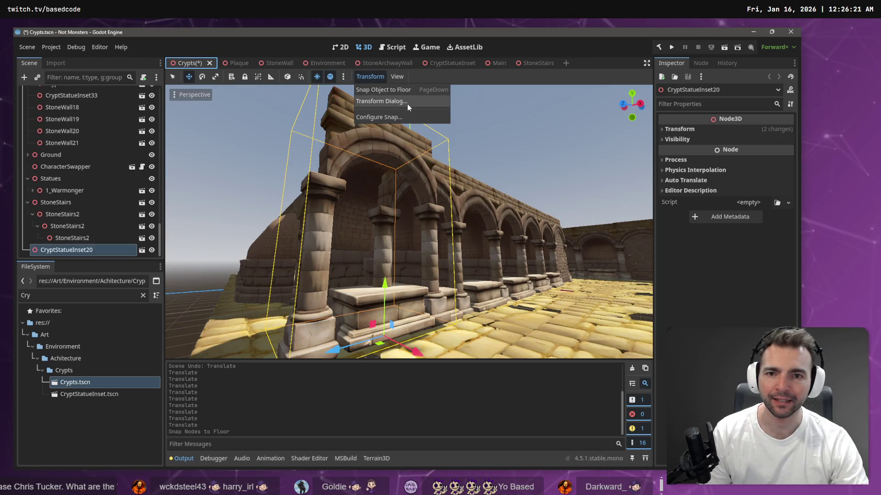
click(394, 101)
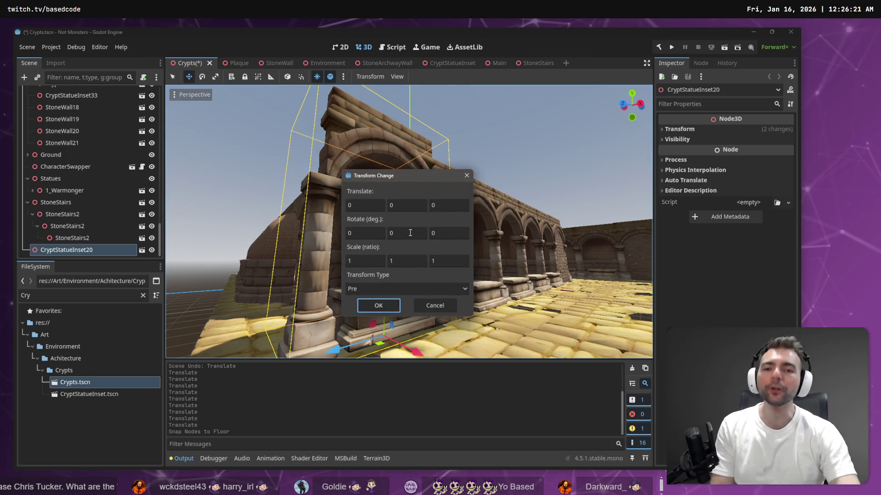
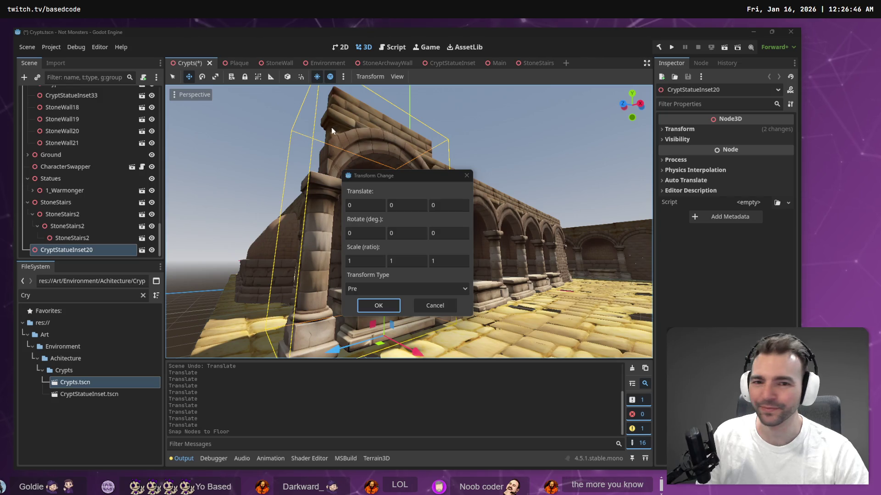
Dismiss the Transform Change dialog and drag CryptStatueInset20 2.557 along Z
click(466, 175)
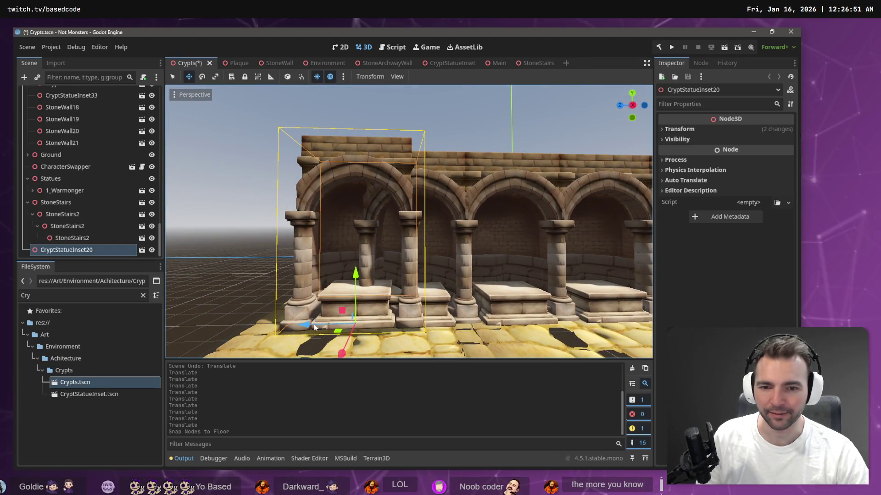
click(321, 323)
click(321, 324)
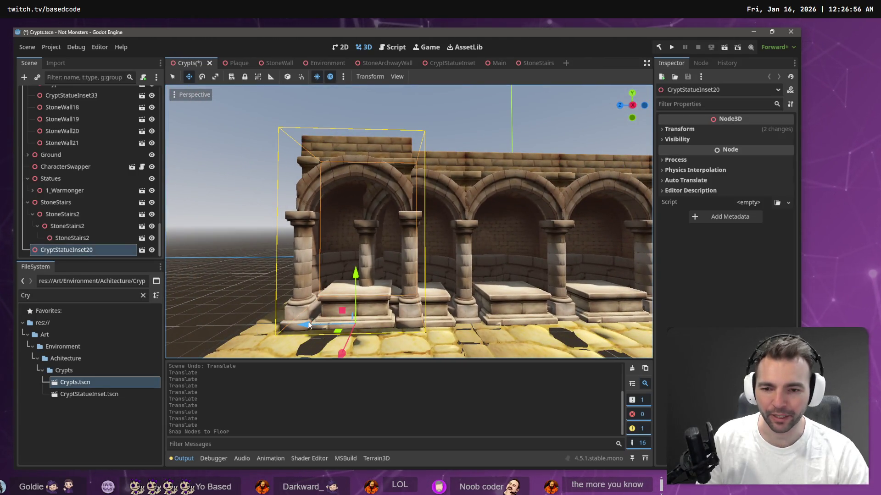
mouse_move(321, 324)
mouse_down()
mouse_move(235, 324)
mouse_move(253, 323)
mouse_up()
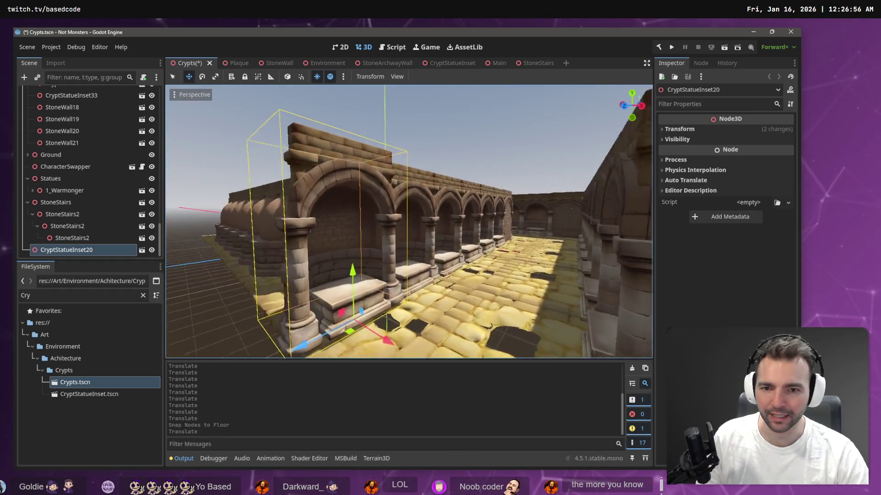
Fly the view past the arch and select the Cobblestone54 floor platform
key(a)
key(w)
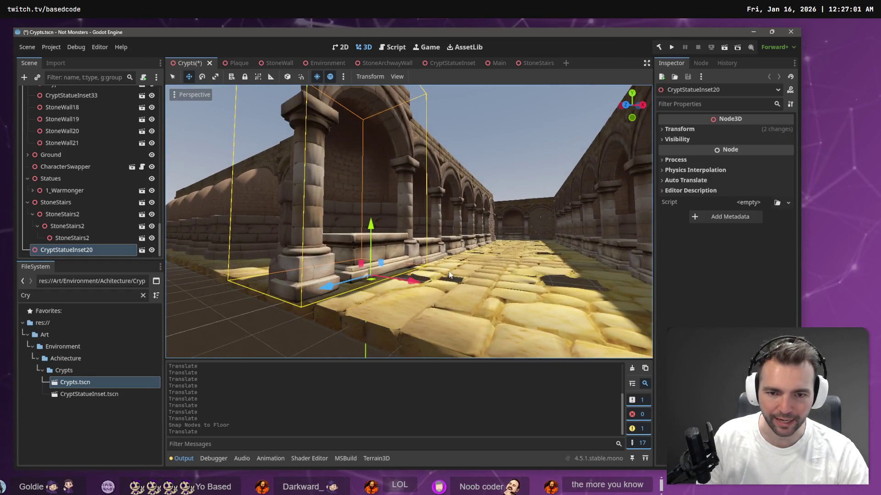
click(455, 304)
Select the CryptStatueInset20 pillar and inspect its position, rotation and scale
key(s)
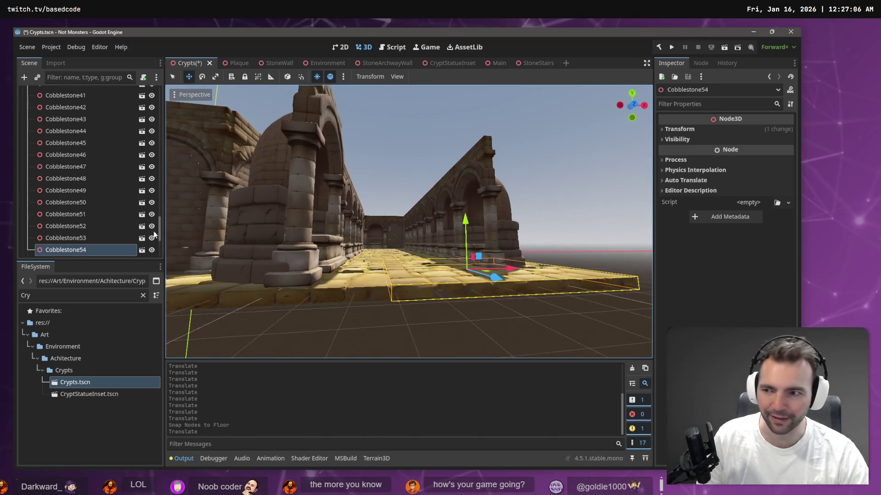
click(309, 253)
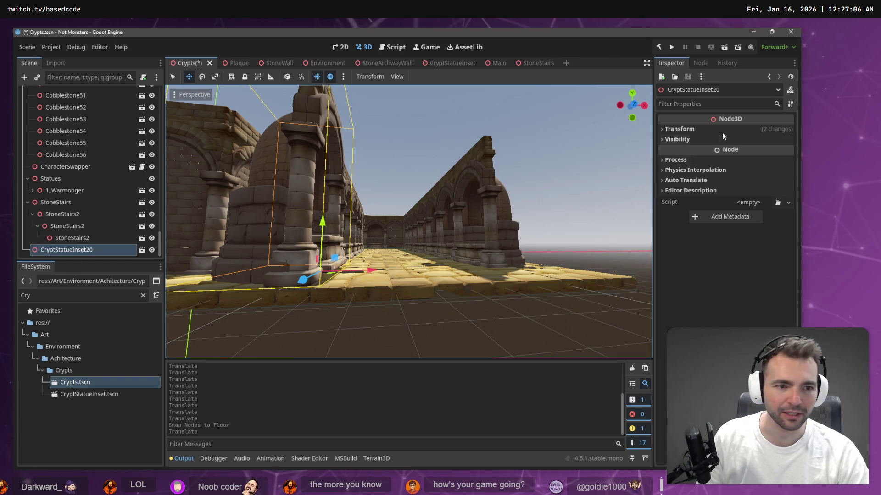
click(692, 128)
key(s)
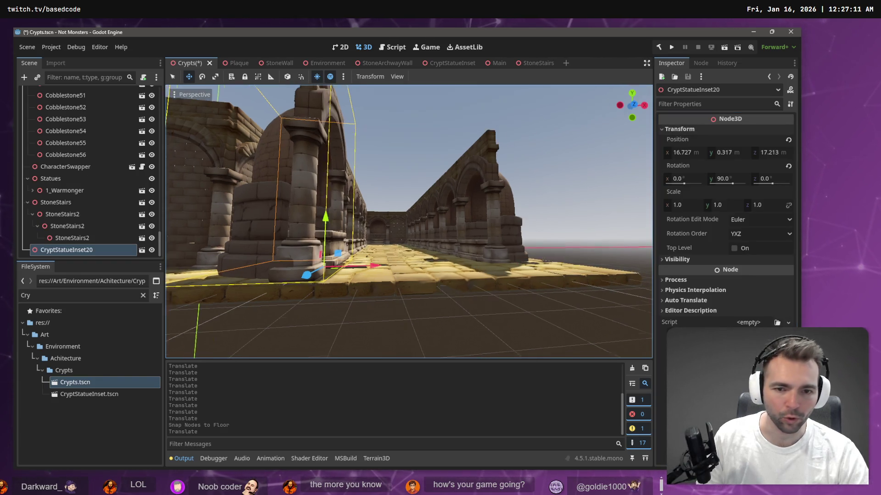
scroll(91, 168, up, 5)
scroll(92, 170, up, 10)
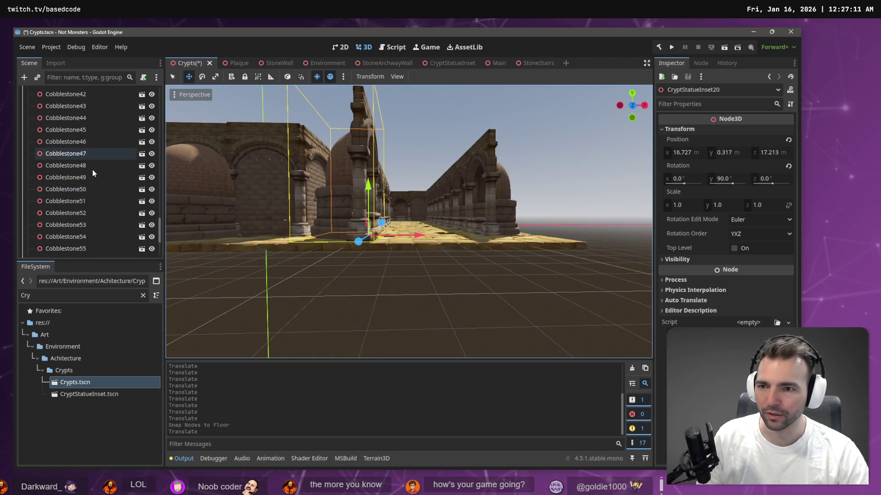
scroll(107, 196, down, 5)
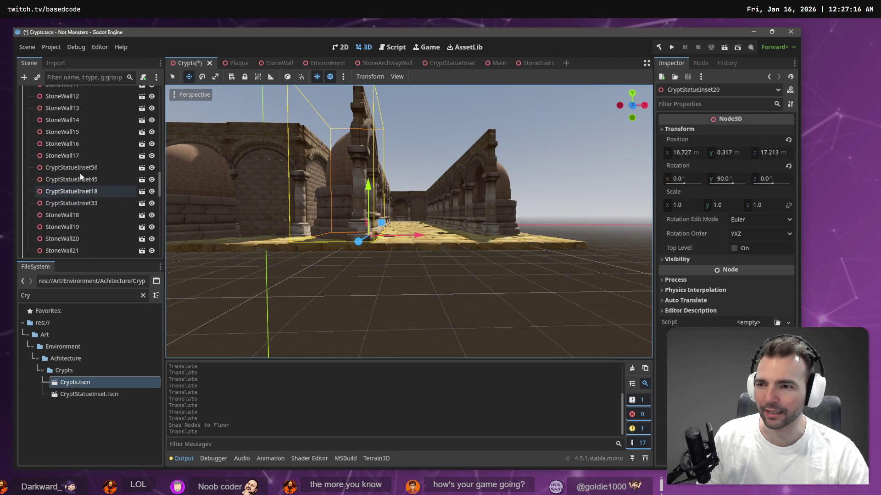
Select all 68 wall nodes under Walls, apply Transform > Snap Object to Floor, then deselect
click(132, 189)
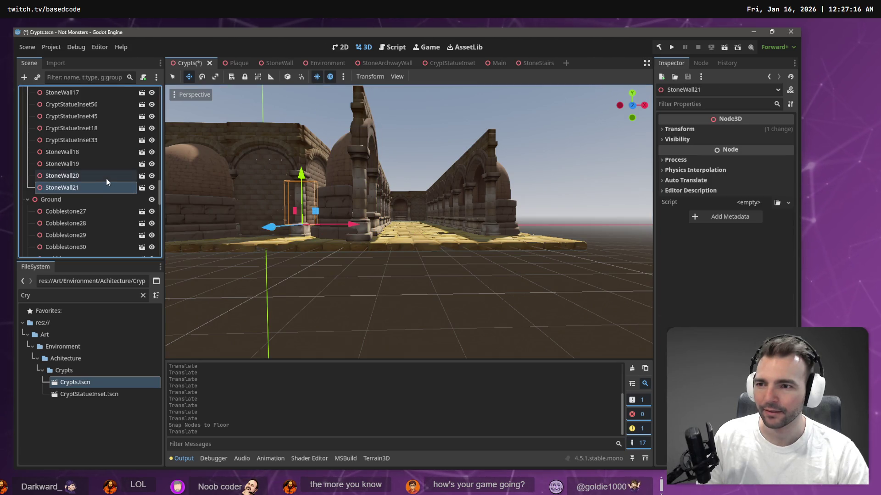
scroll(160, 198, up, 15)
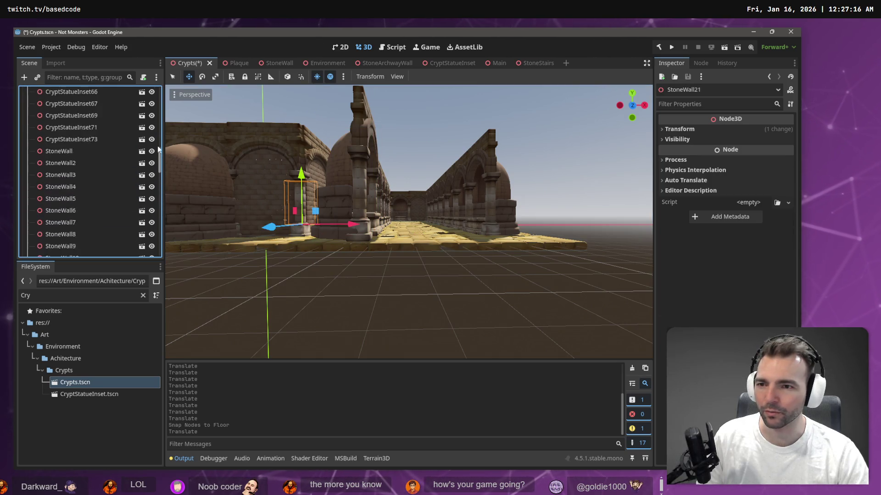
shift+click(77, 117)
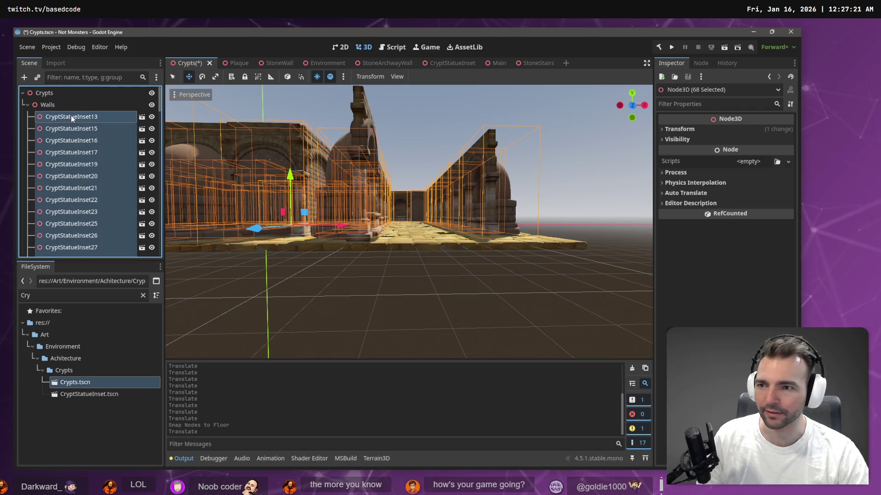
right_click(75, 117)
click(354, 73)
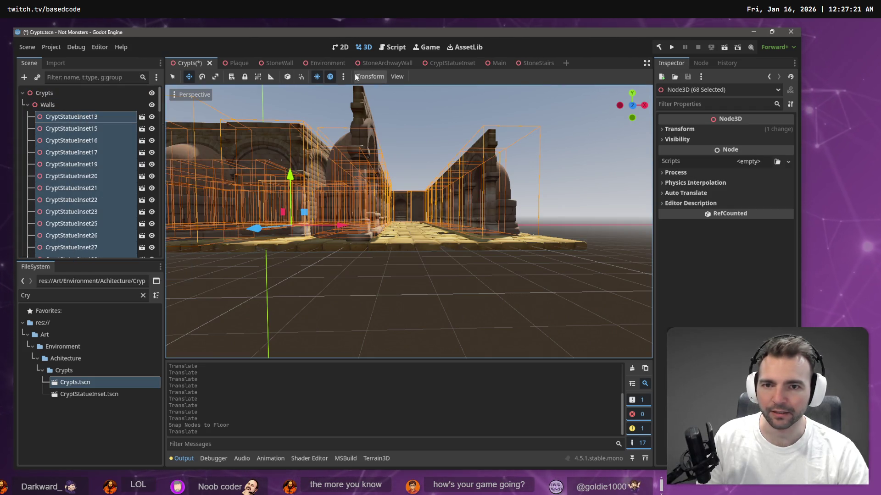
click(355, 75)
click(380, 91)
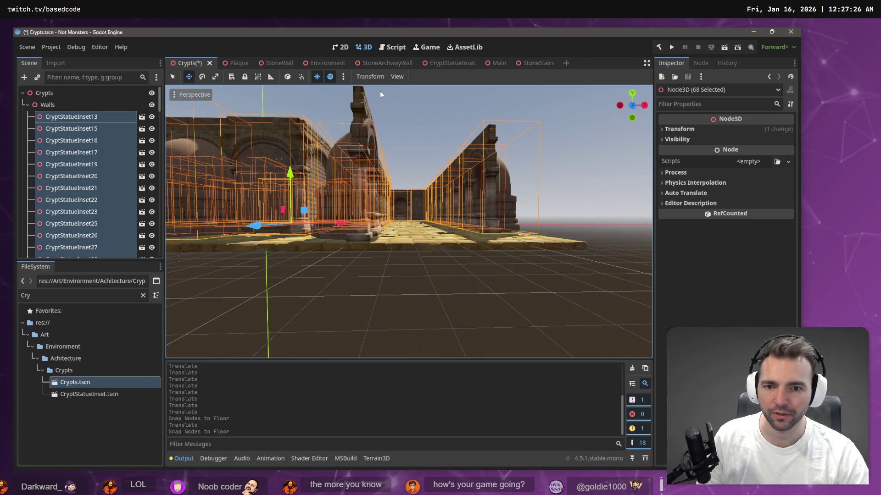
click(524, 235)
scroll(525, 235, up, 5)
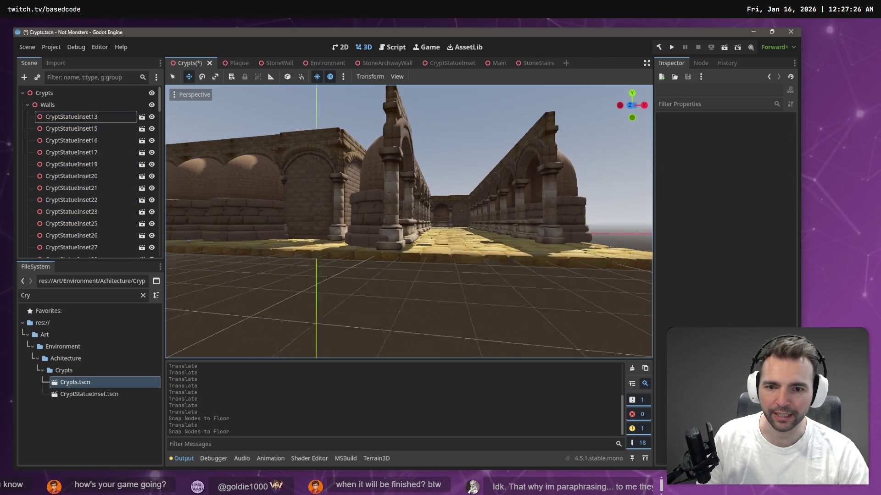
click(475, 261)
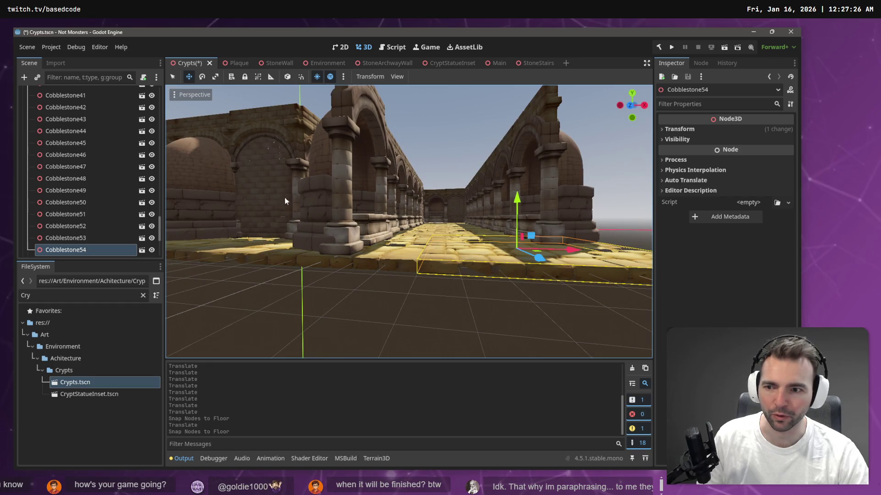
click(362, 78)
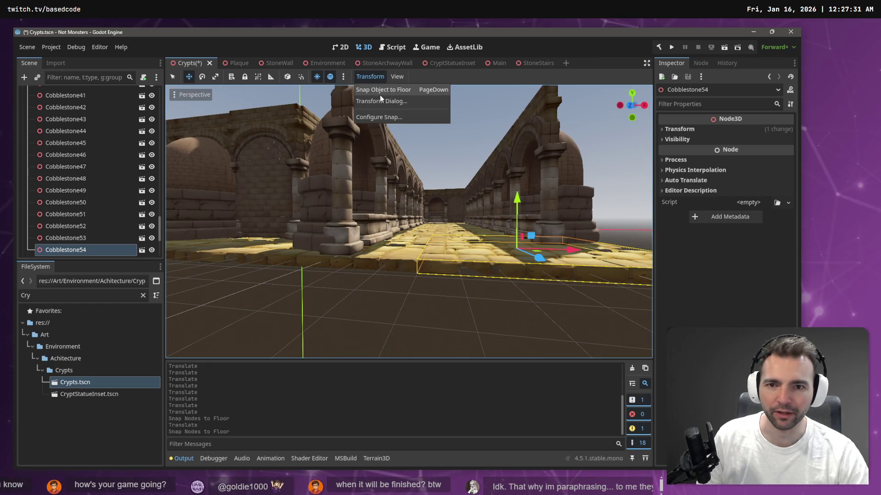
click(390, 94)
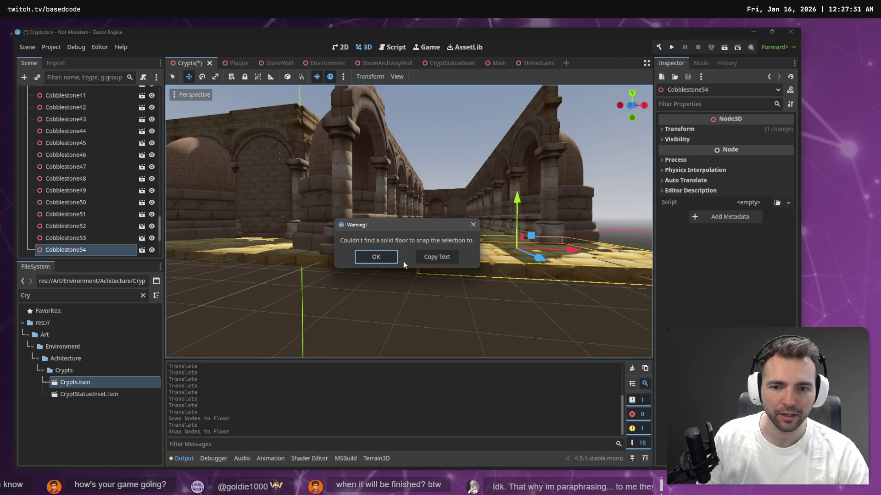
click(376, 257)
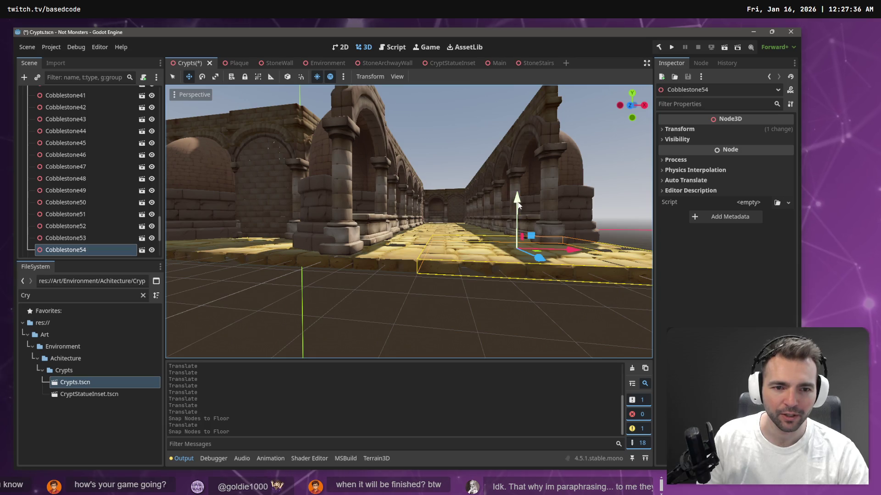
drag(517, 215, 517, 138)
click(367, 76)
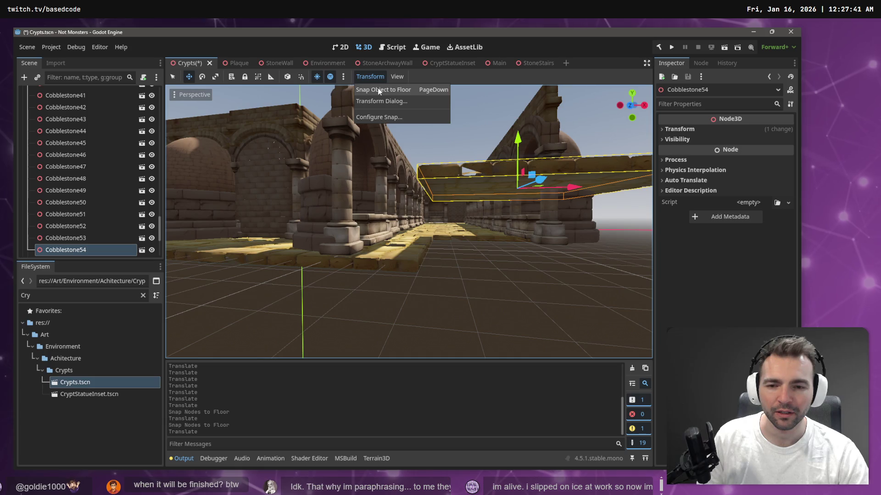
click(377, 90)
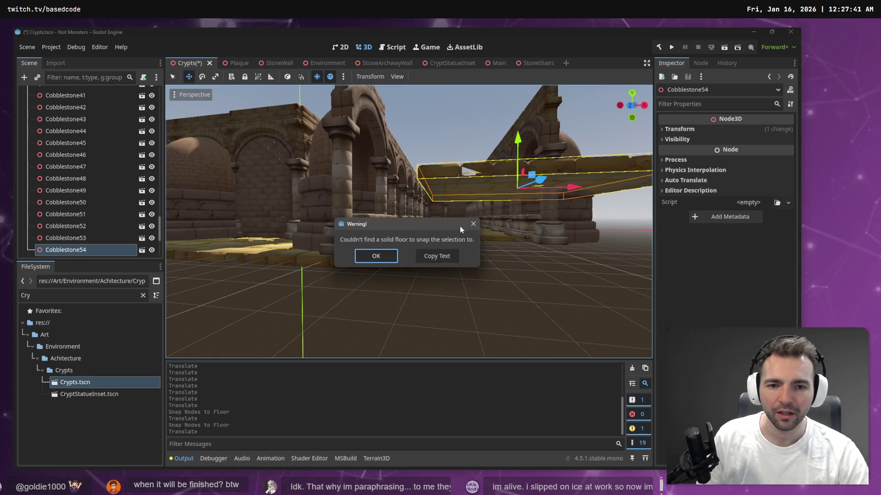
click(472, 223)
key(ctrl+z)
right_click(435, 251)
key(w)
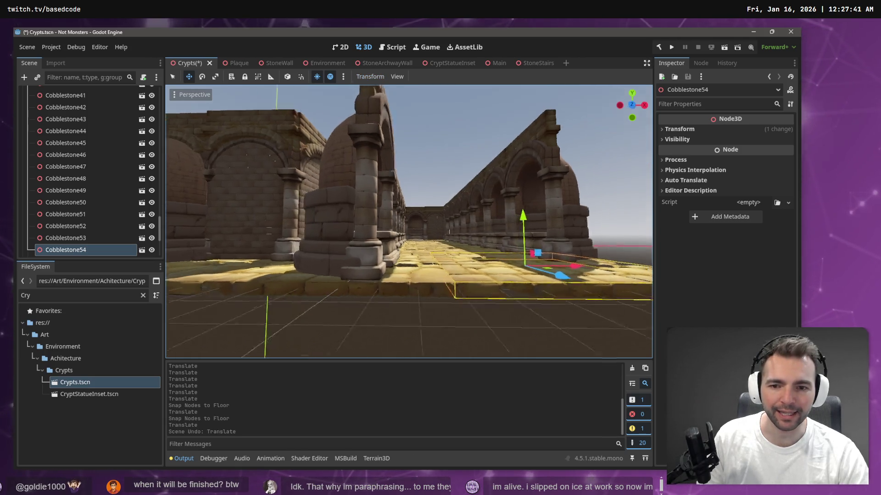
key(e)
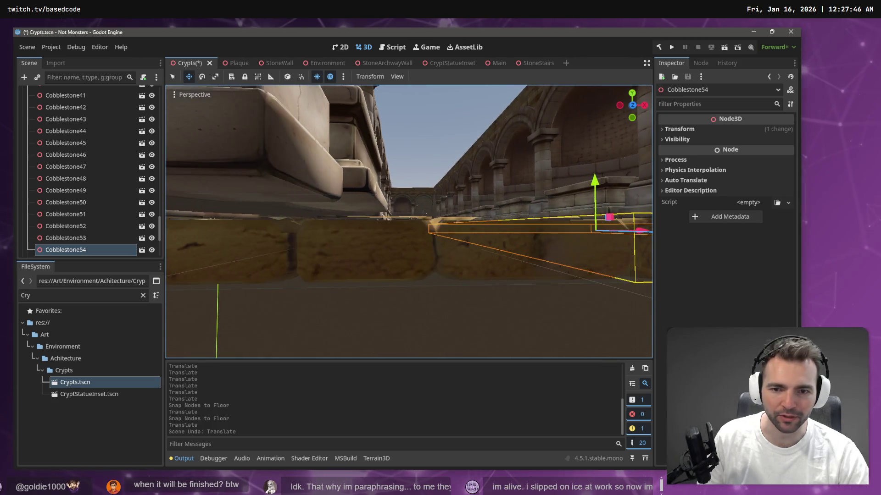
key(s)
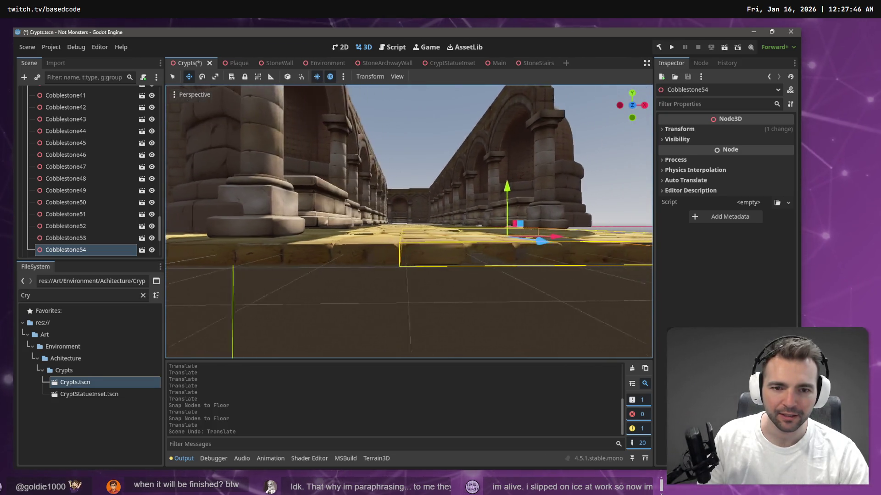
key(w)
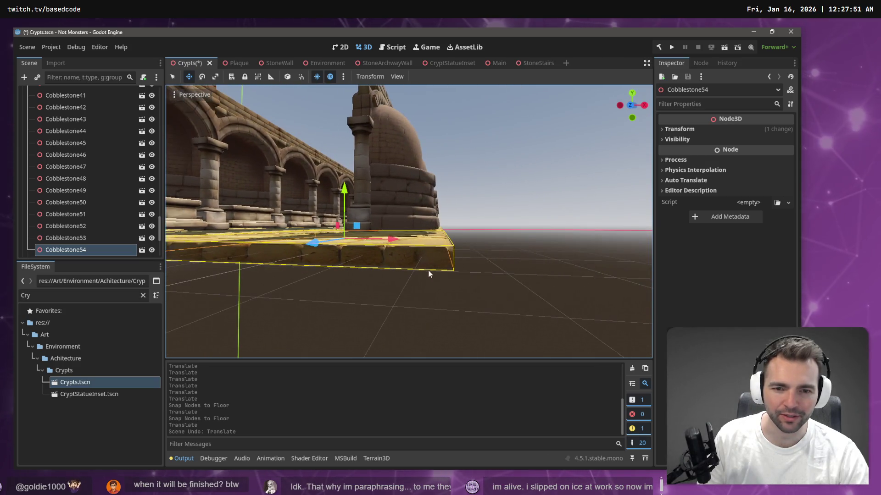
key(s)
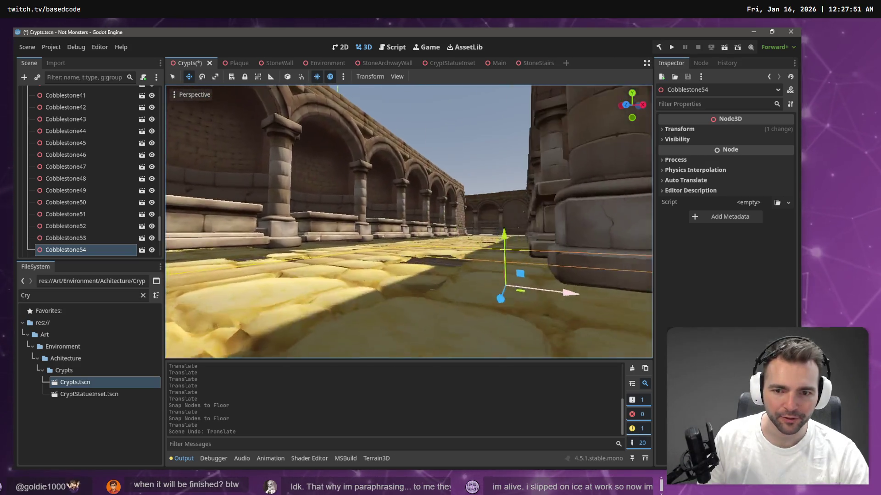
key(e)
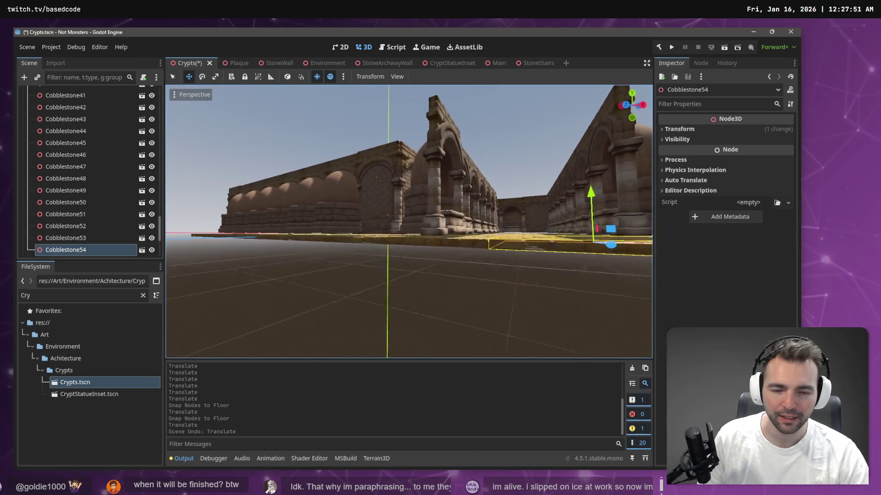
key(w)
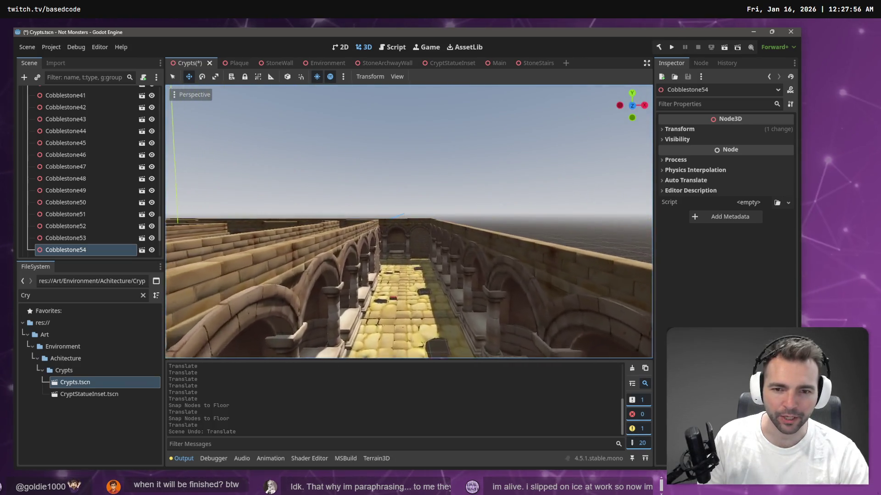
key(w)
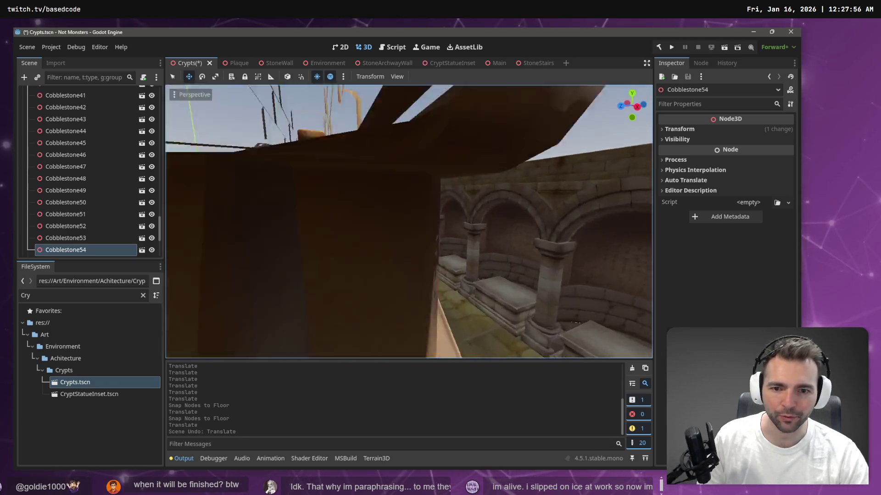
key(s)
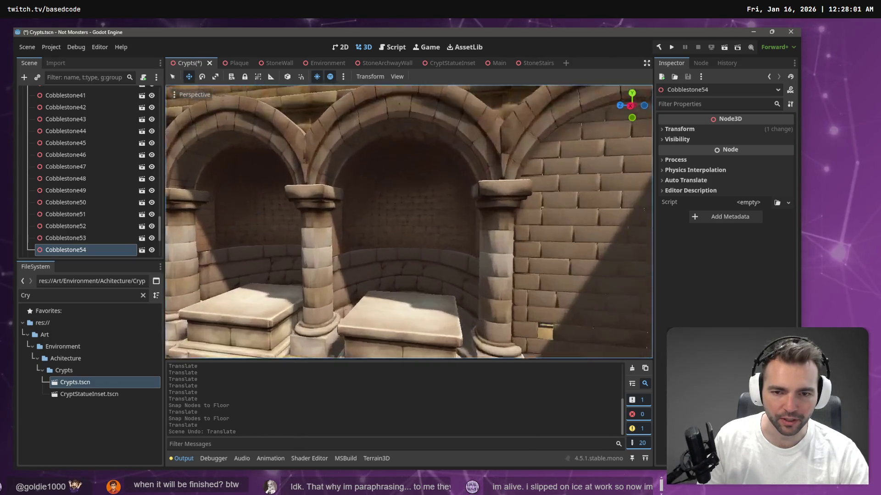
click(451, 63)
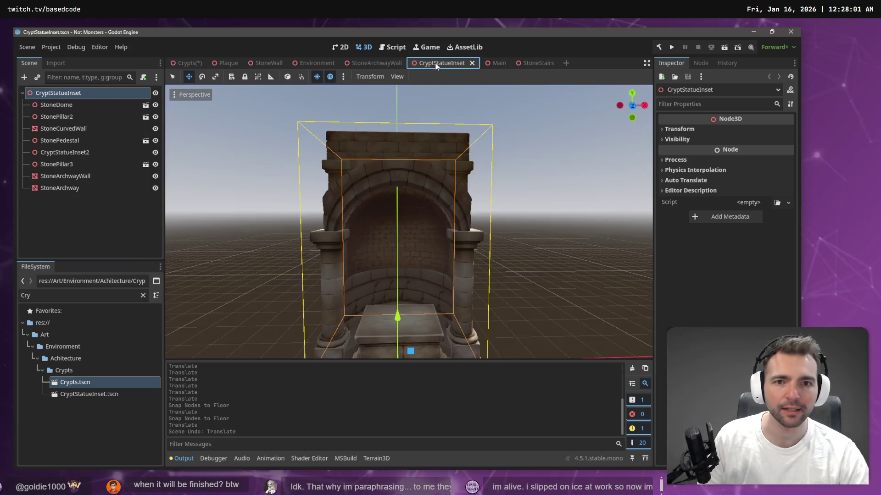
key(w)
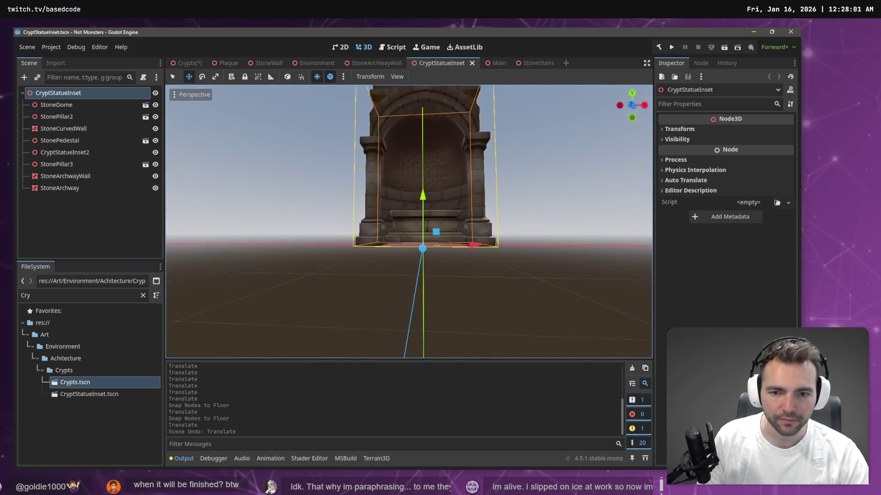
key(a)
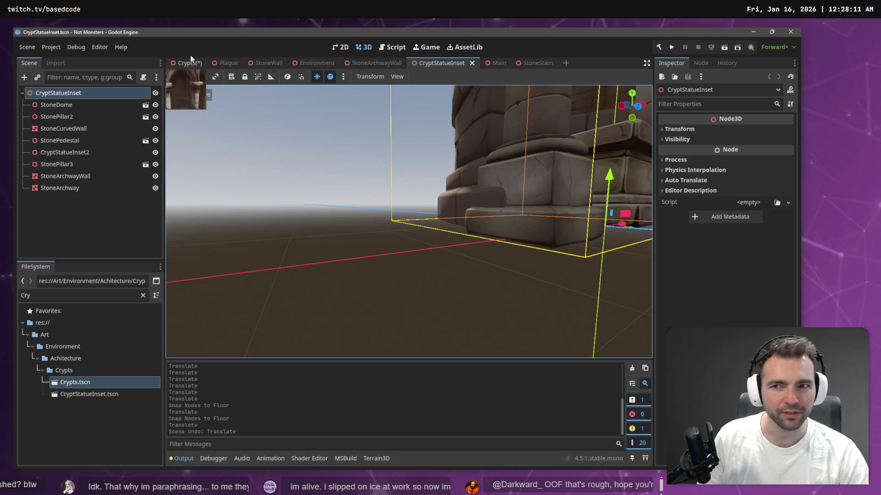
key(f)
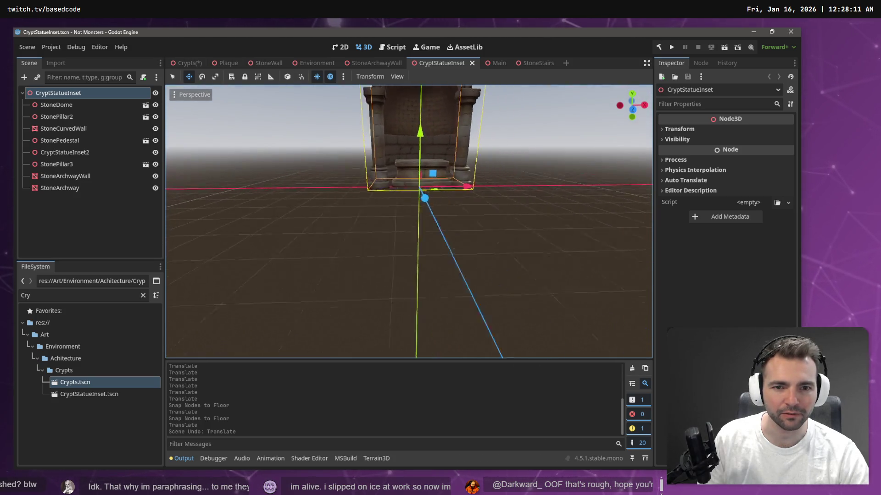
Return to the Crypts scene and fly the view over the crypt walls
click(189, 62)
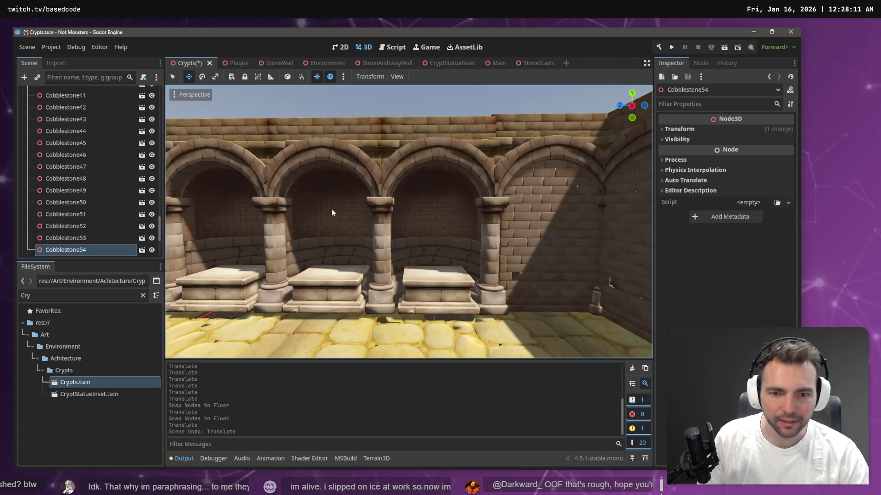
key(f)
key(w)
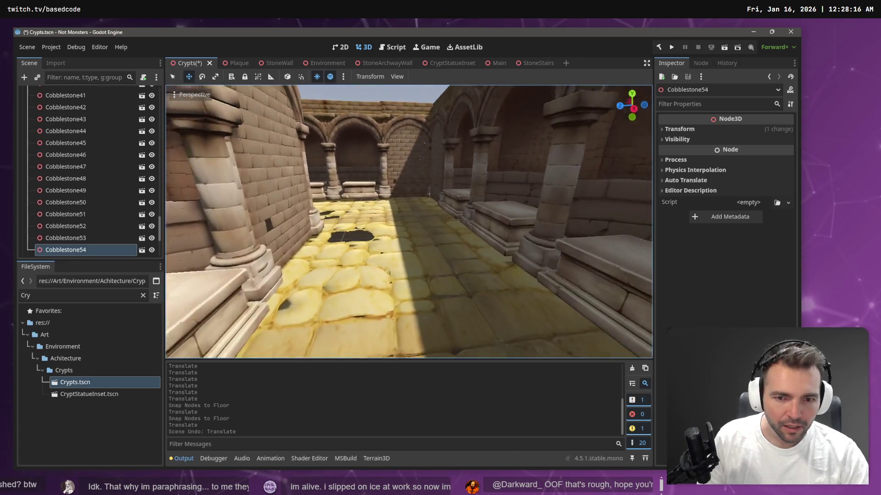
key(e)
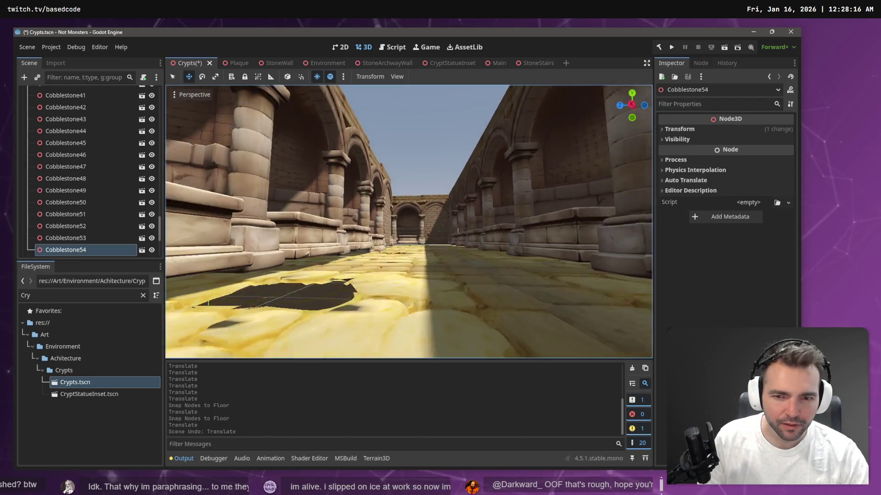
key(e)
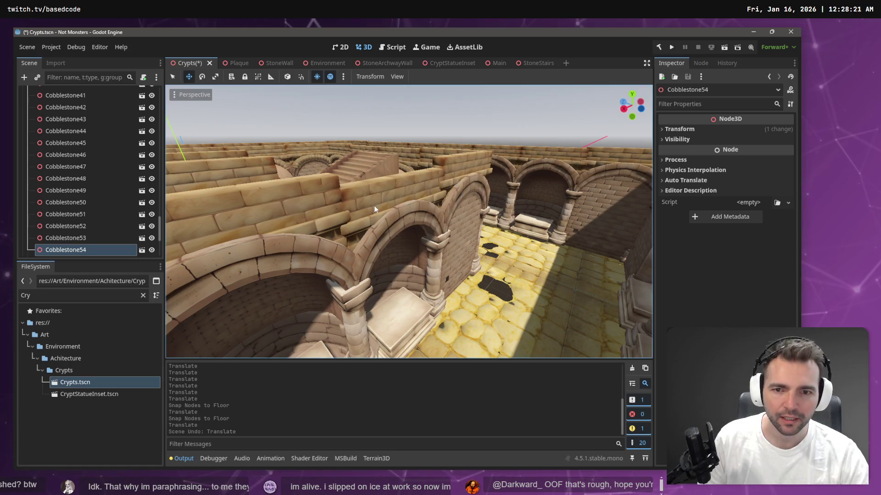
Try snapping CryptStatueInset17 to the floor, dismiss the no-floor warning, and raise it slightly on Y
click(424, 215)
scroll(68, 139, up, 3)
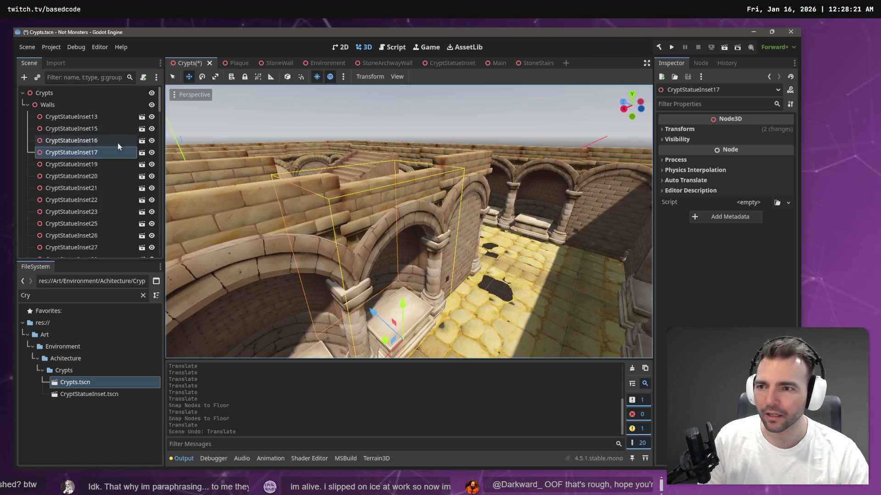
click(370, 76)
click(379, 89)
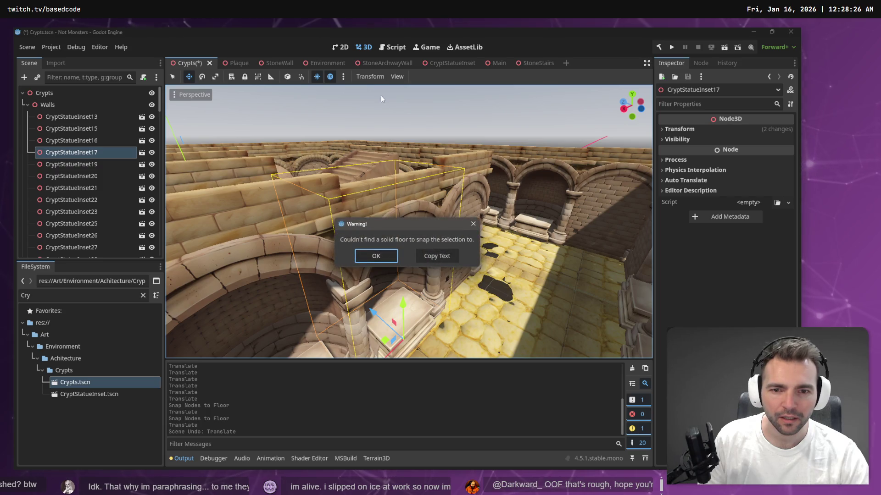
click(376, 257)
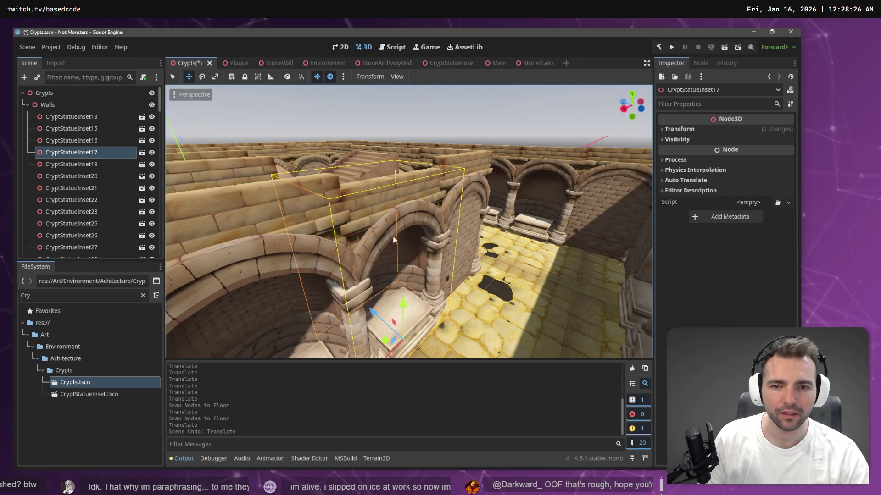
drag(404, 305, 403, 299)
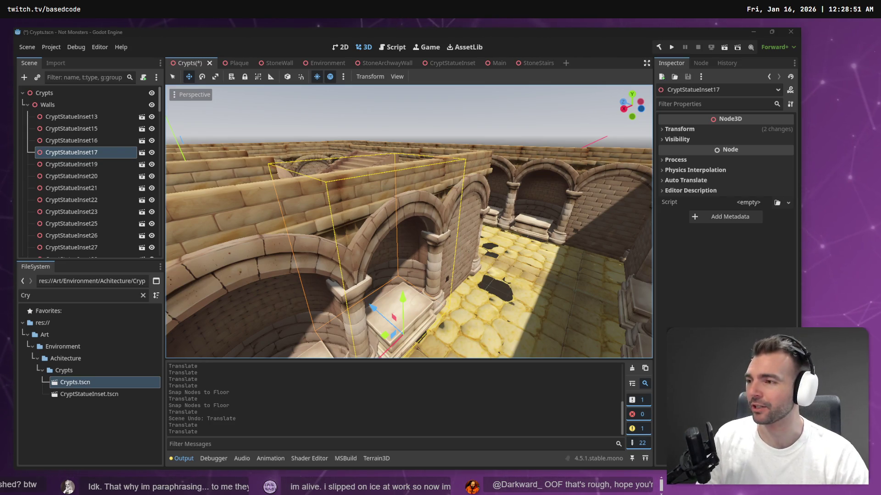
key(w)
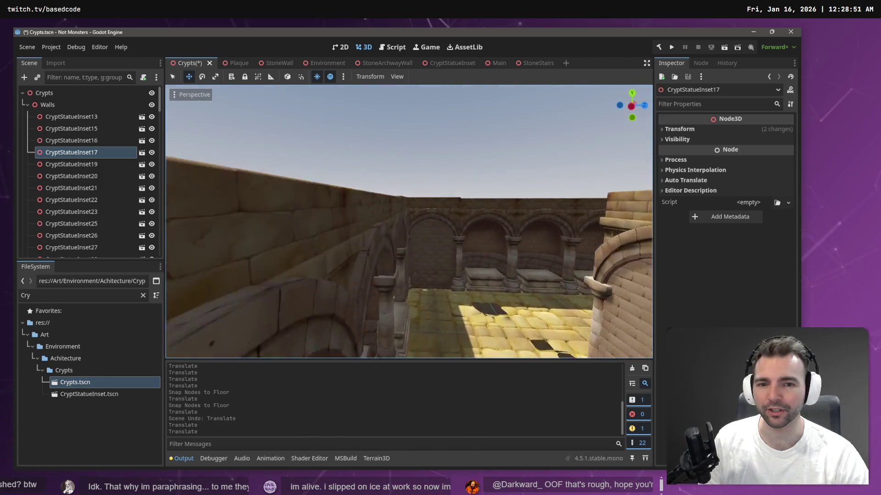
key(w)
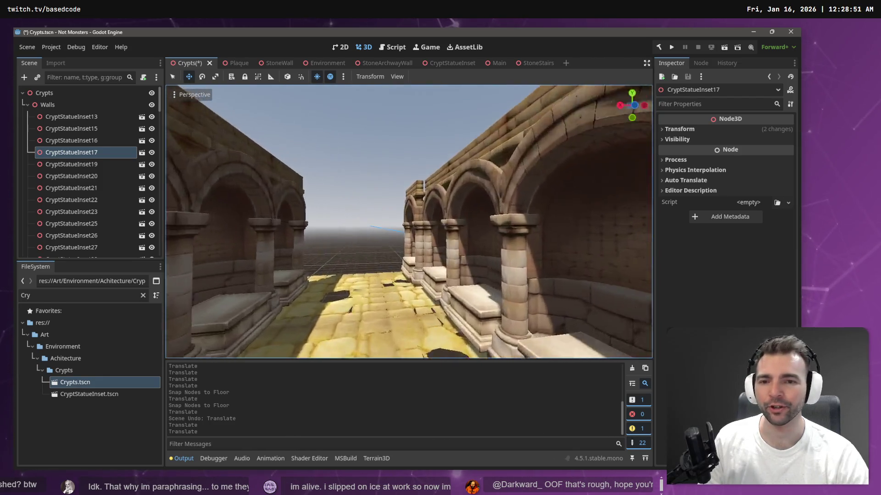
Drag CryptStatueInset20's X and Z arrows to reach X 16.227, Z 17.035, then deselect
key(s)
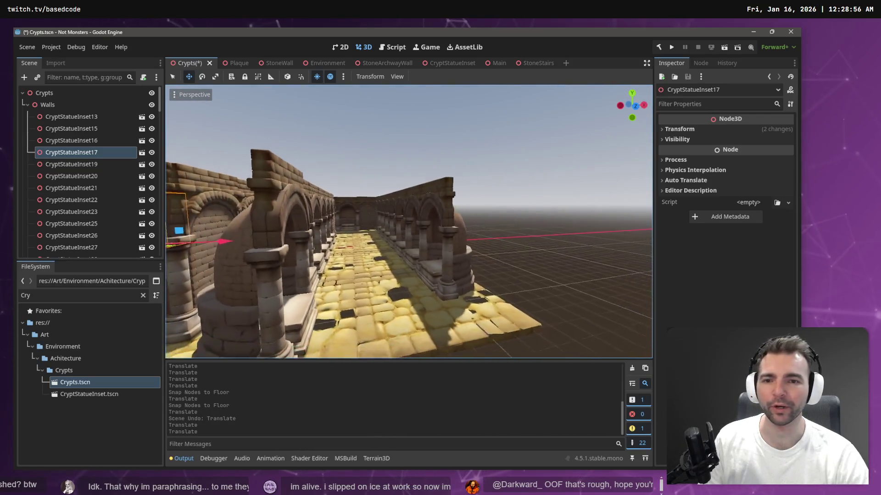
key(w)
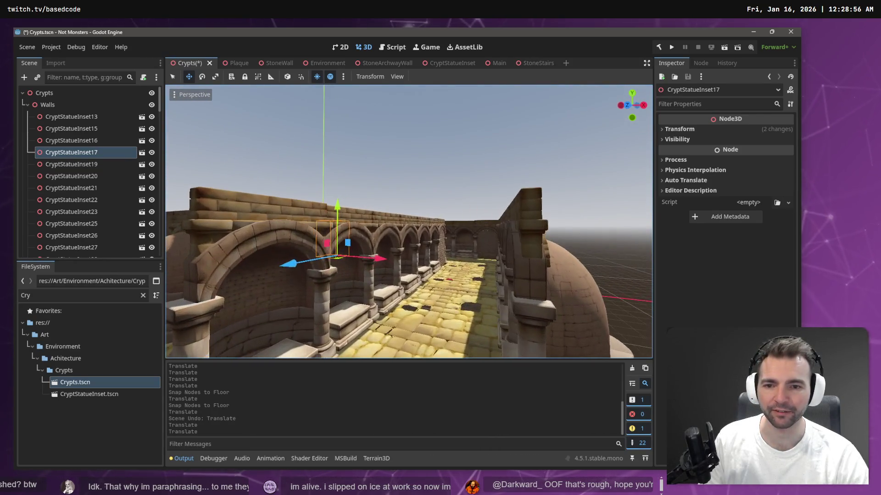
click(274, 213)
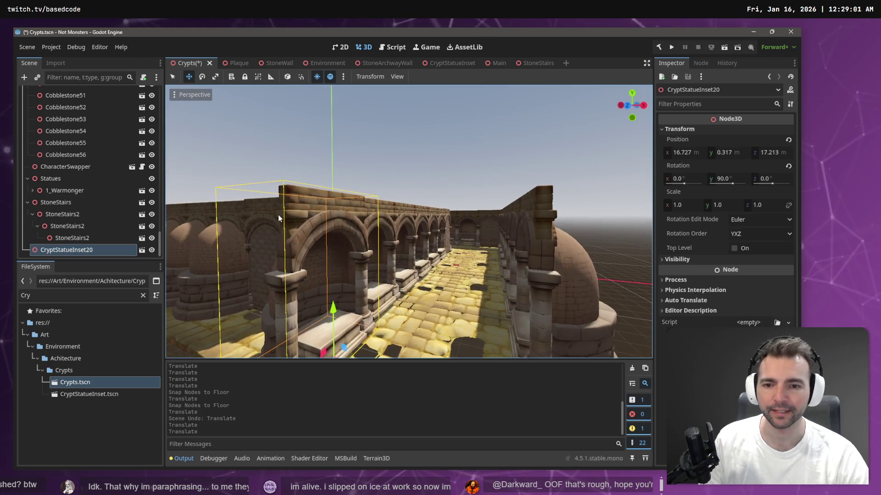
key(a)
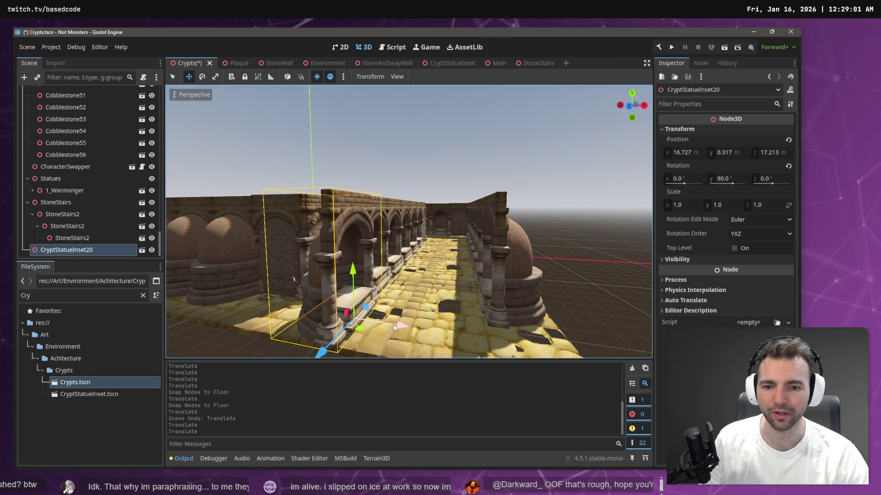
drag(393, 324, 395, 295)
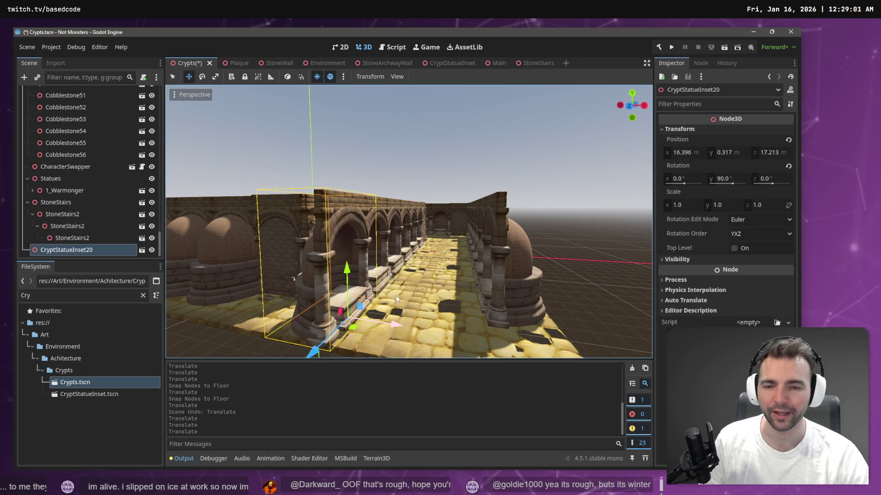
key(w)
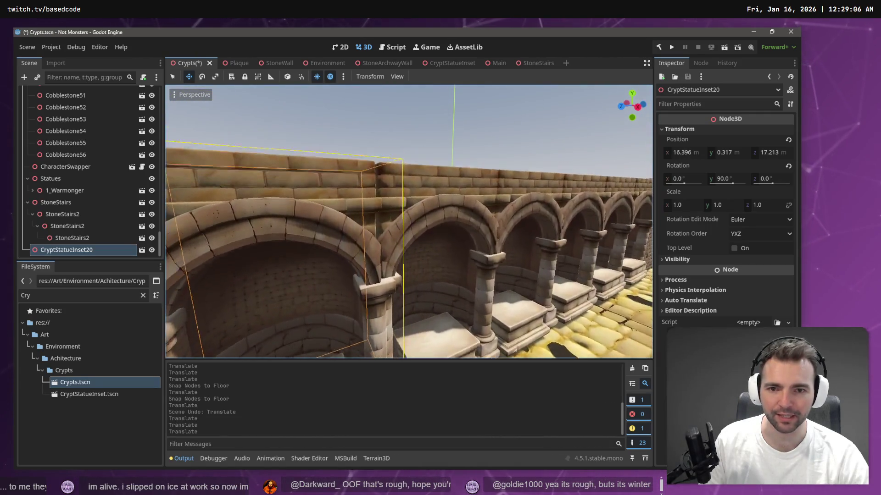
key(s)
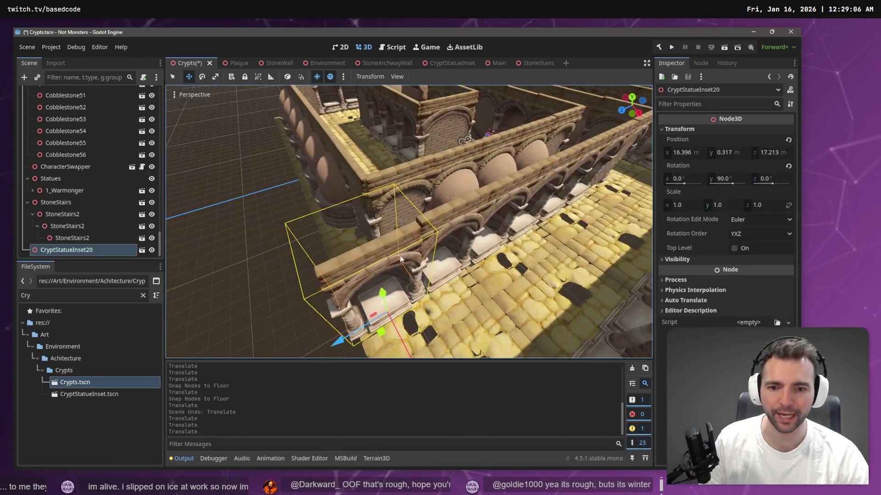
drag(341, 341, 417, 349)
scroll(408, 220, down, 5)
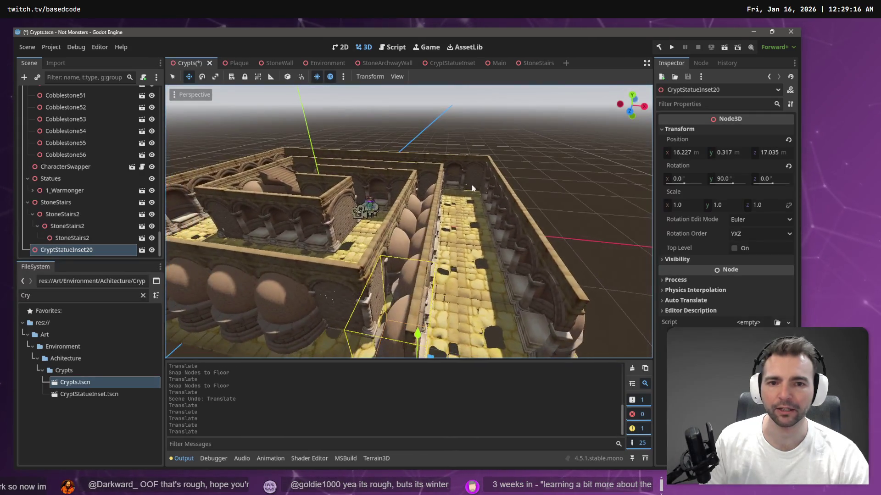
click(563, 108)
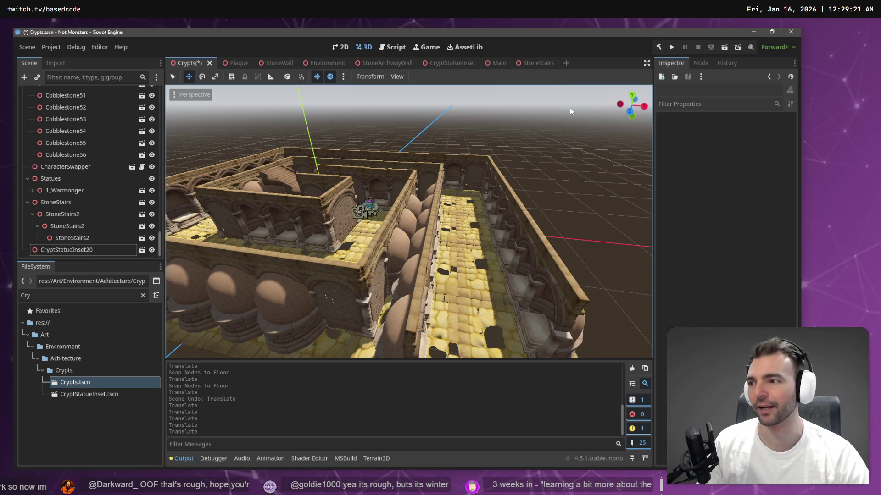
mouse_move(559, 132)
mouse_down()
mouse_move(395, 145)
mouse_move(560, 128)
mouse_up()
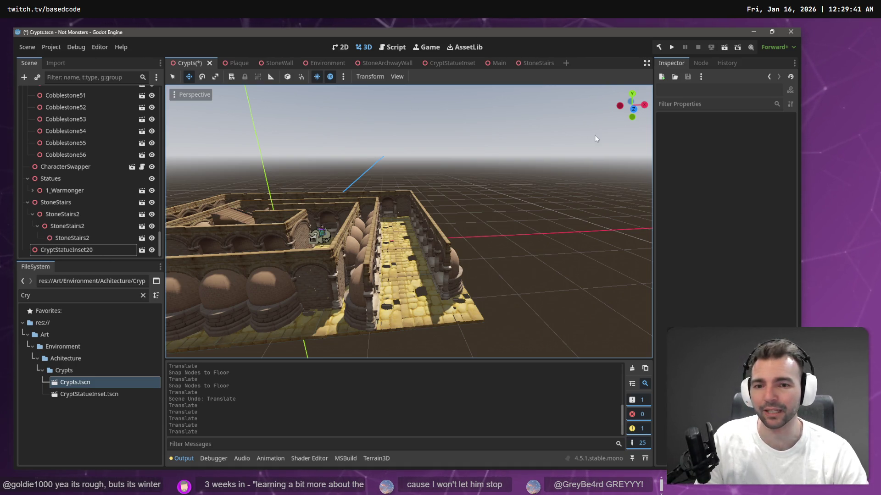
right_click(552, 151)
key(w)
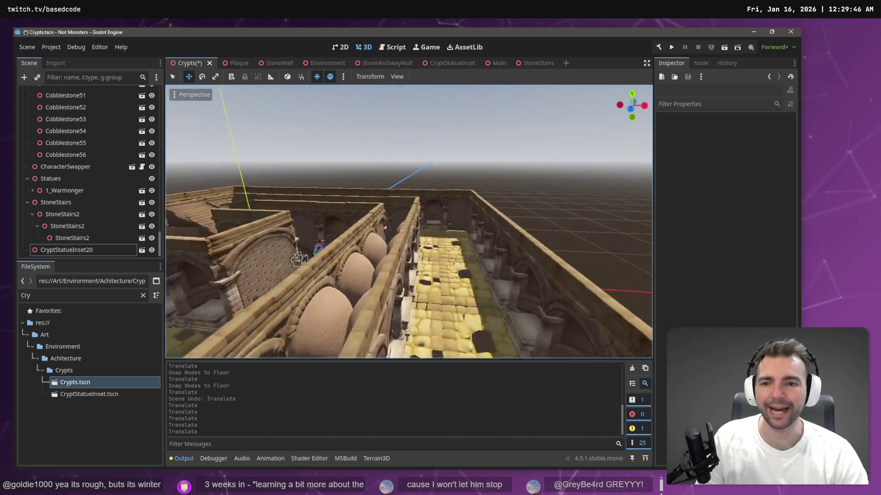
key(w)
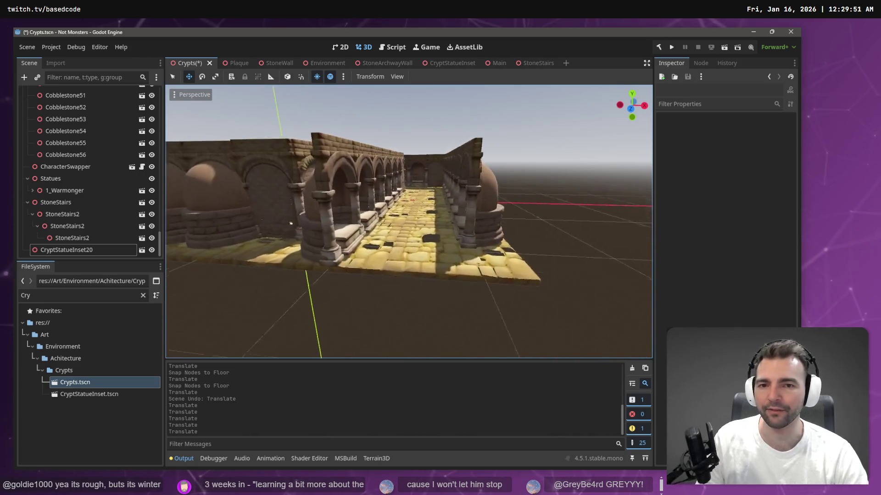
key(w)
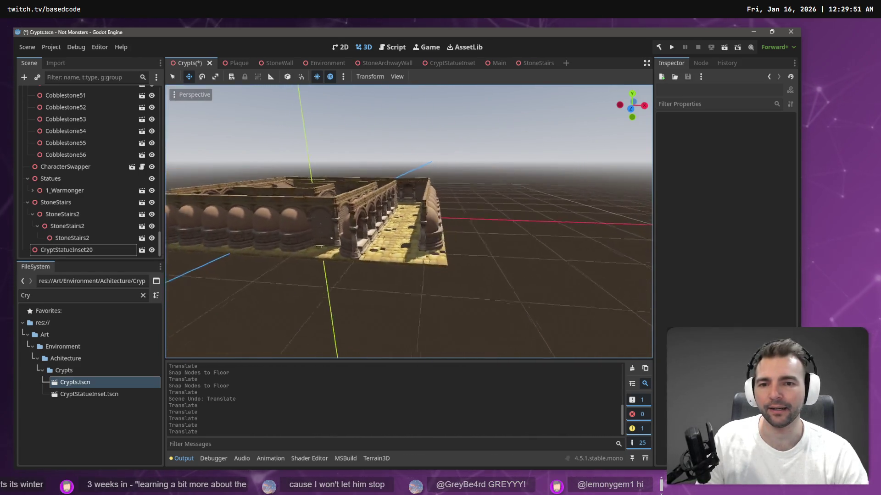
key(w)
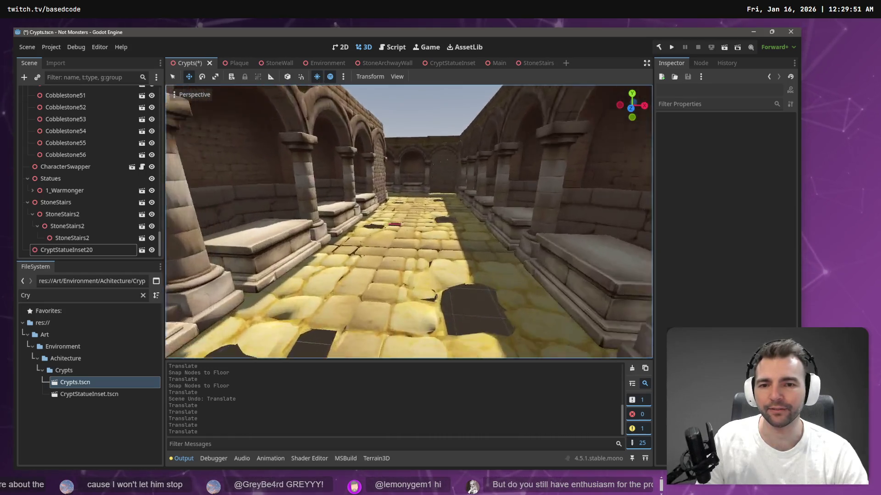
key(w)
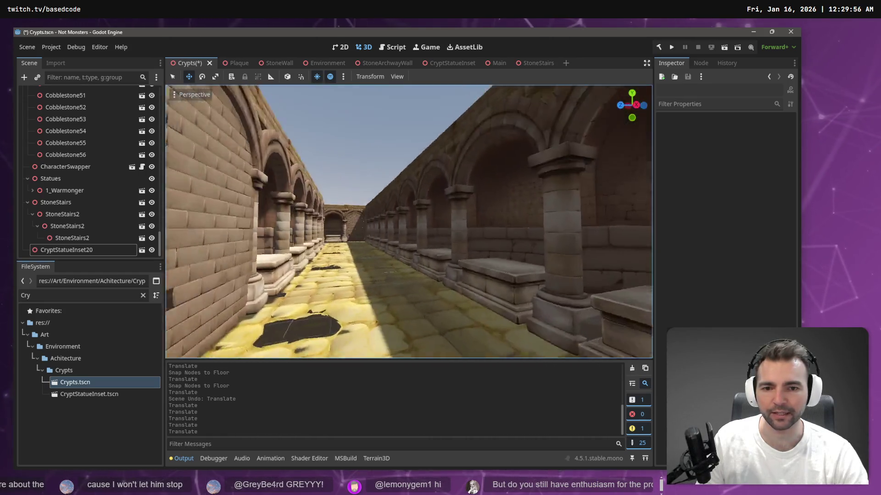
key(w)
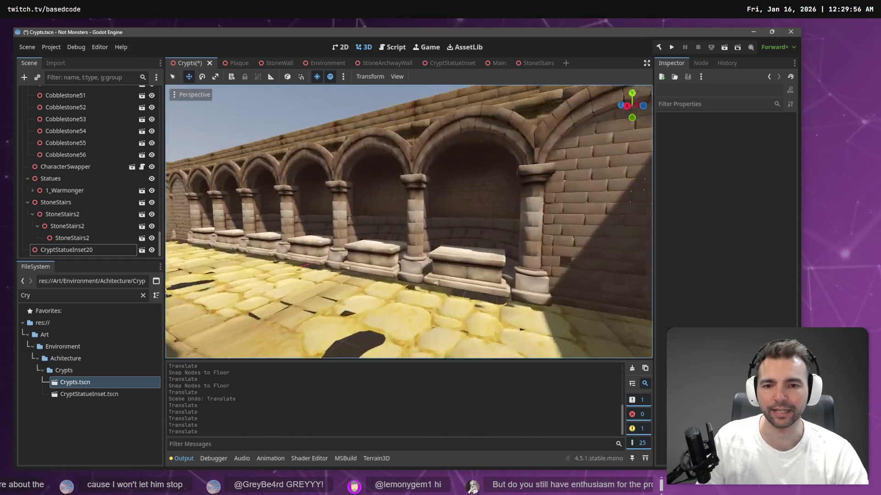
key(w)
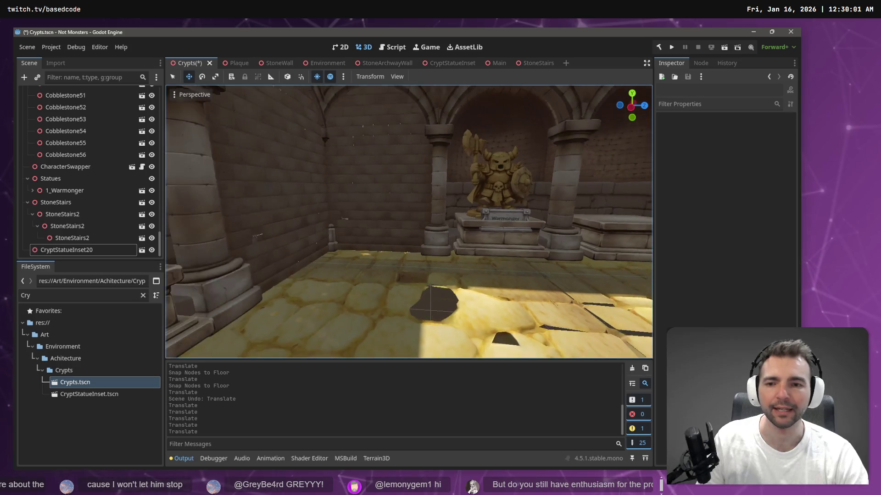
key(s)
key(s)
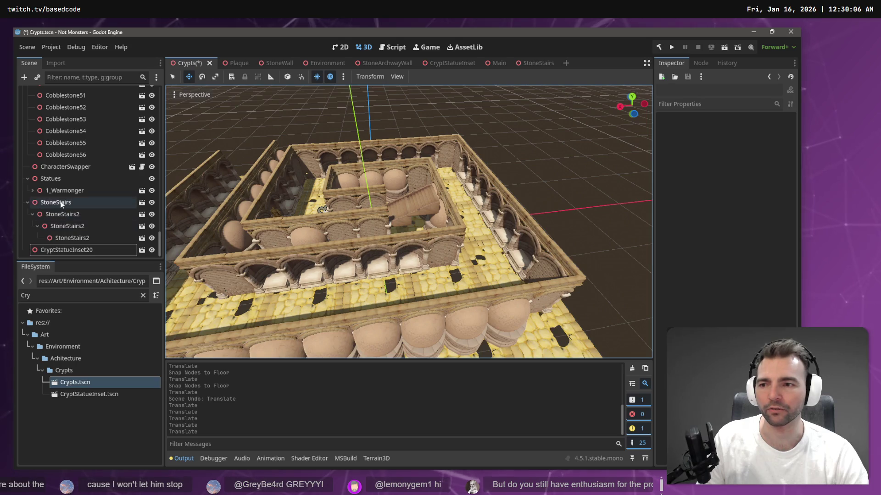
Reparent CryptStatueInset20 under the Walls node, where it becomes CryptStatueInset24
click(41, 204)
click(45, 251)
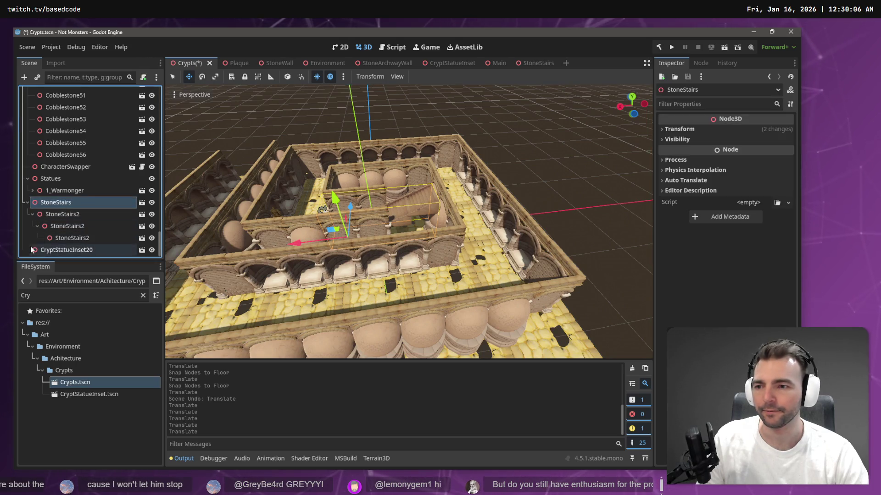
right_click(64, 253)
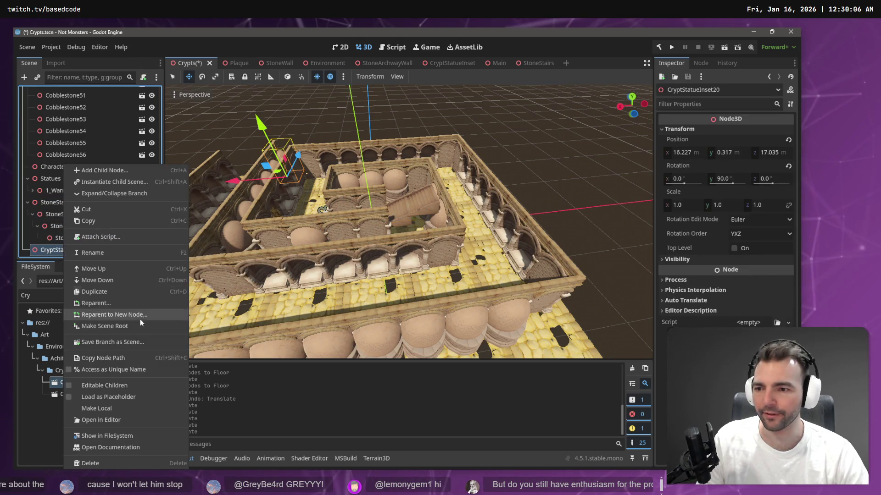
click(109, 302)
double_click(369, 145)
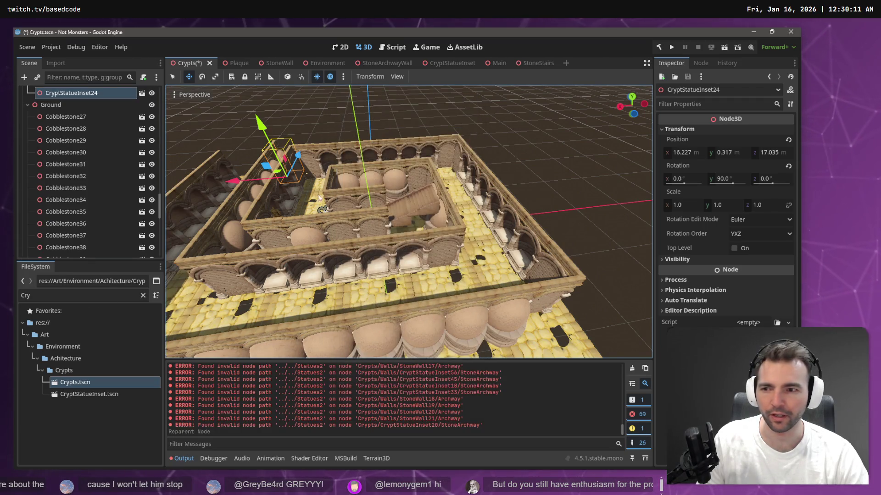
scroll(32, 129, up, 2)
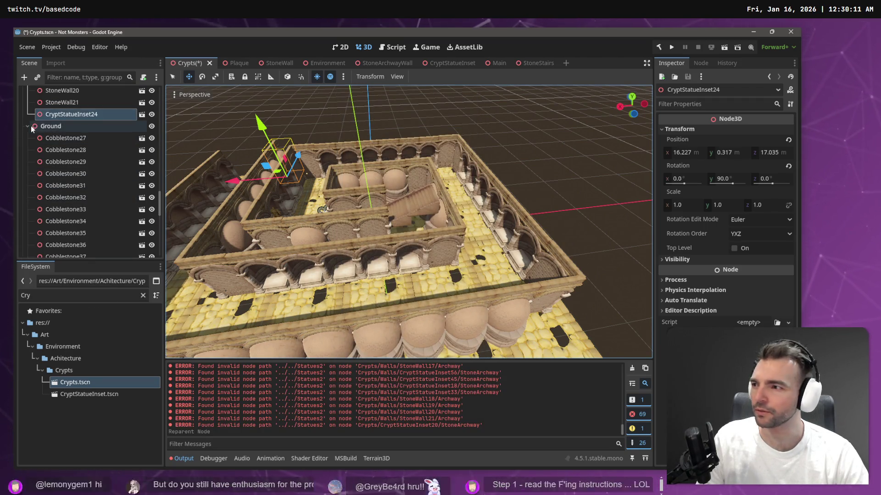
click(33, 127)
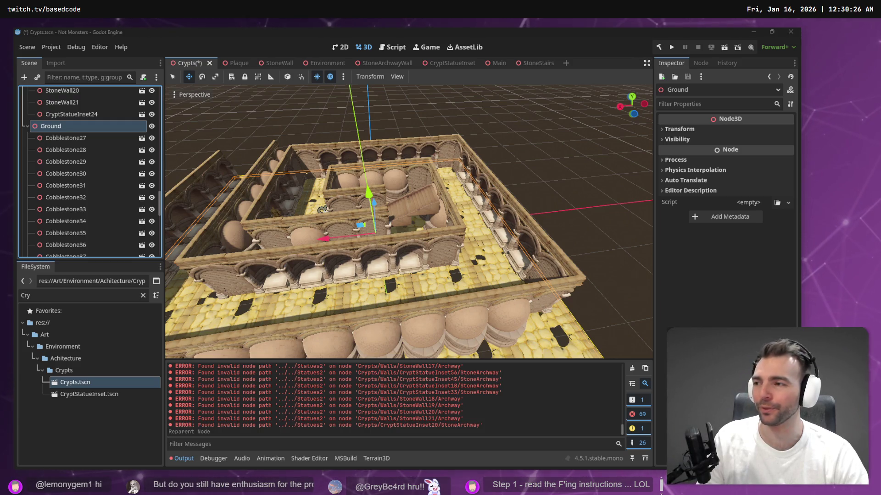
Select Cobblestone27 through Cobblestone56 and raise all thirty tiles 0.25 on Y
click(309, 119)
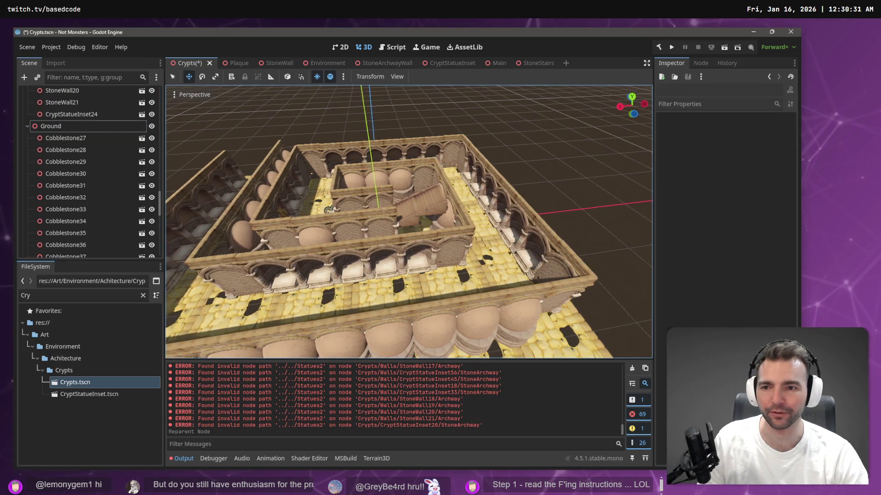
drag(407, 207, 408, 208)
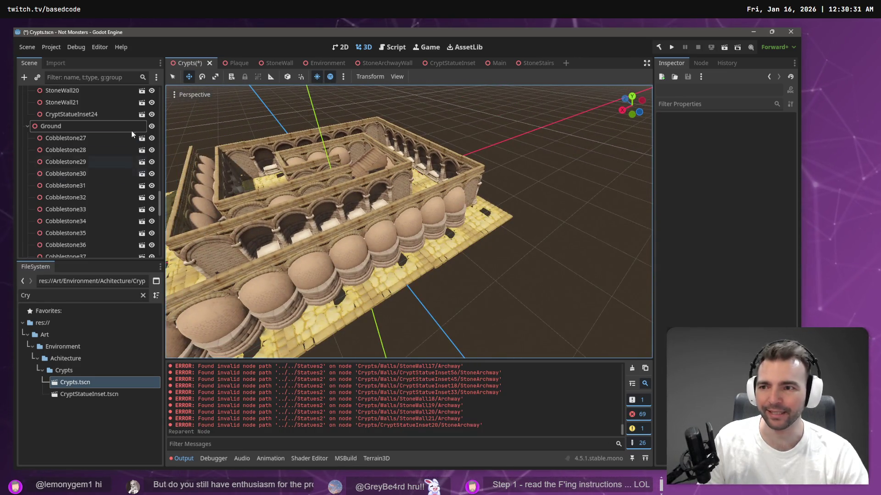
click(55, 137)
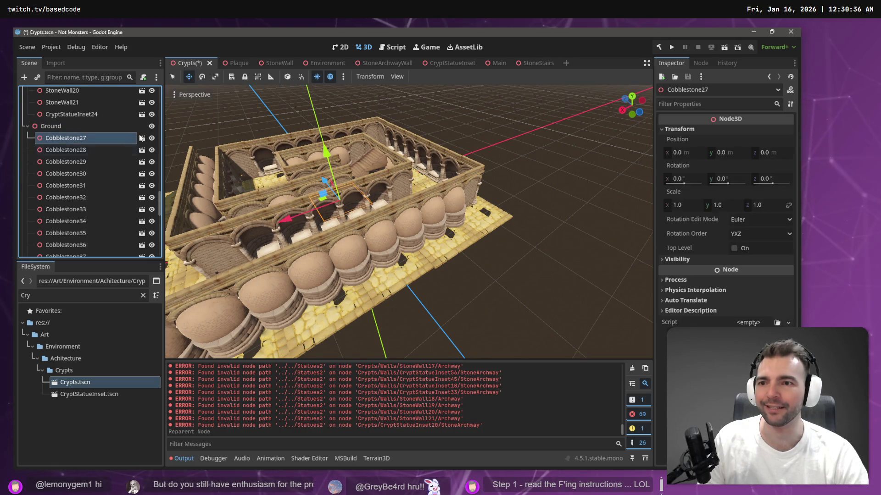
scroll(83, 193, down, 10)
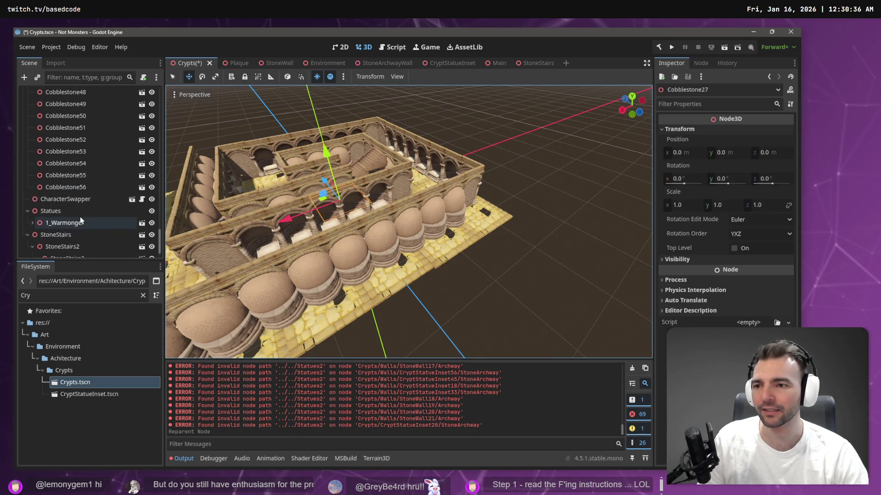
shift+click(88, 187)
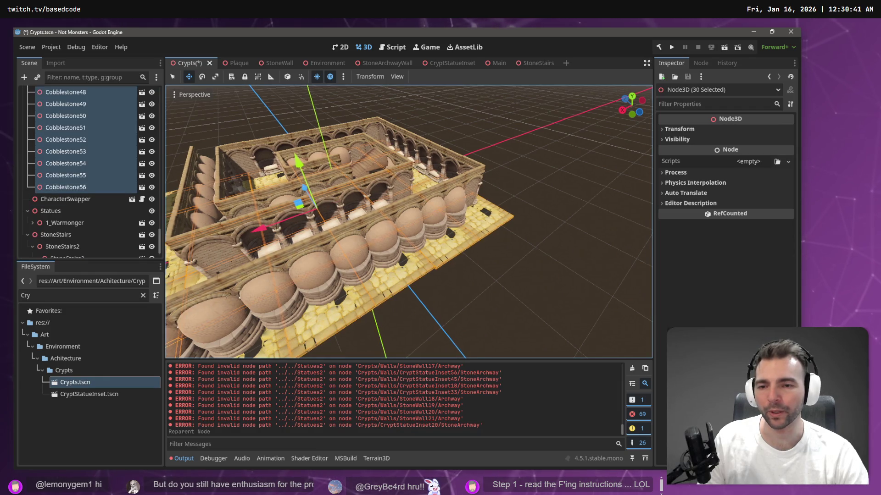
drag(449, 197, 429, 185)
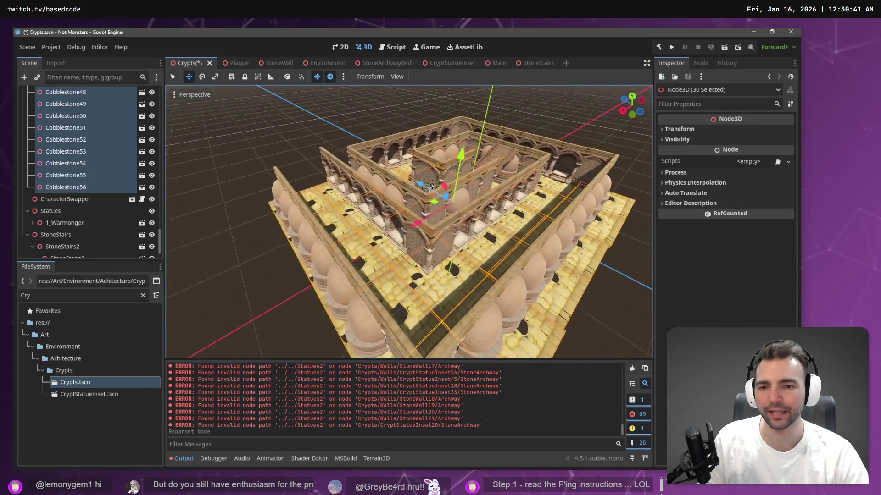
scroll(428, 186, up, 6)
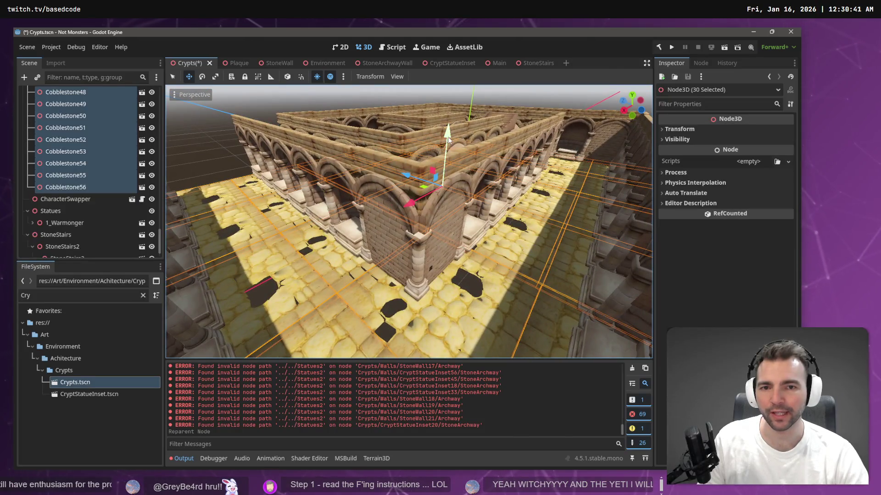
drag(447, 133, 449, 131)
Clear the selection and fly the camera into the crypt toward the stairs and arched wall
click(255, 108)
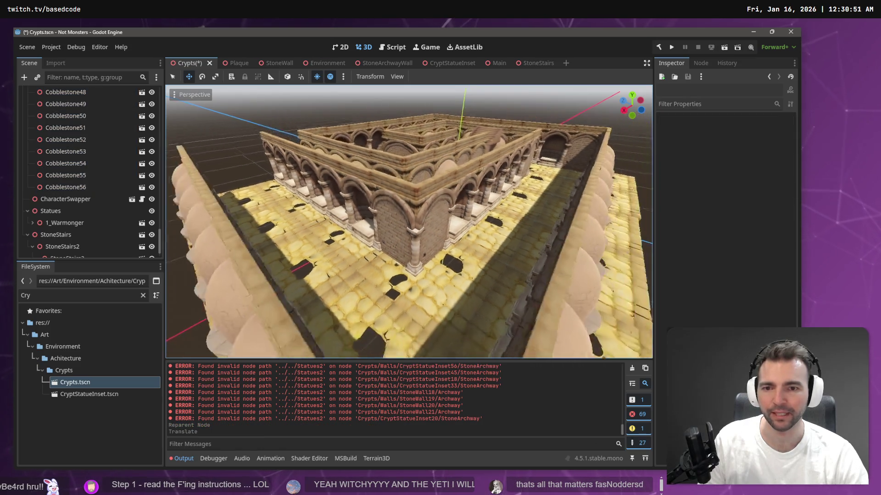
key(w)
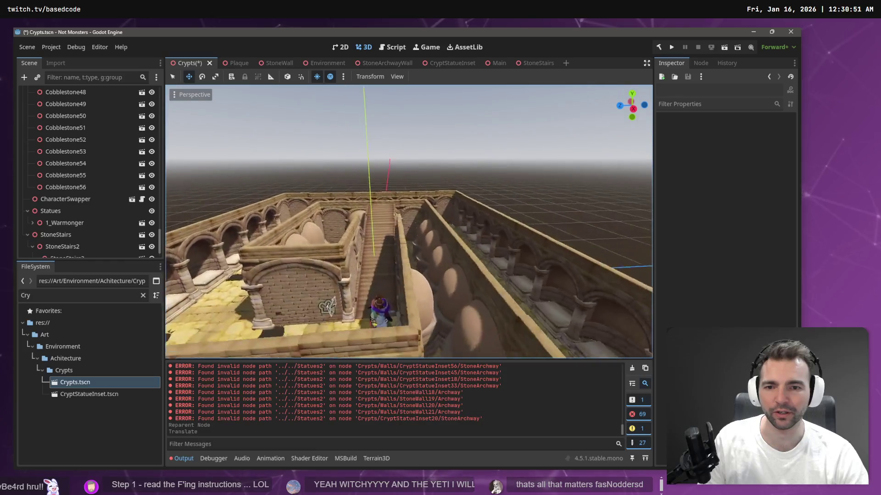
key(w)
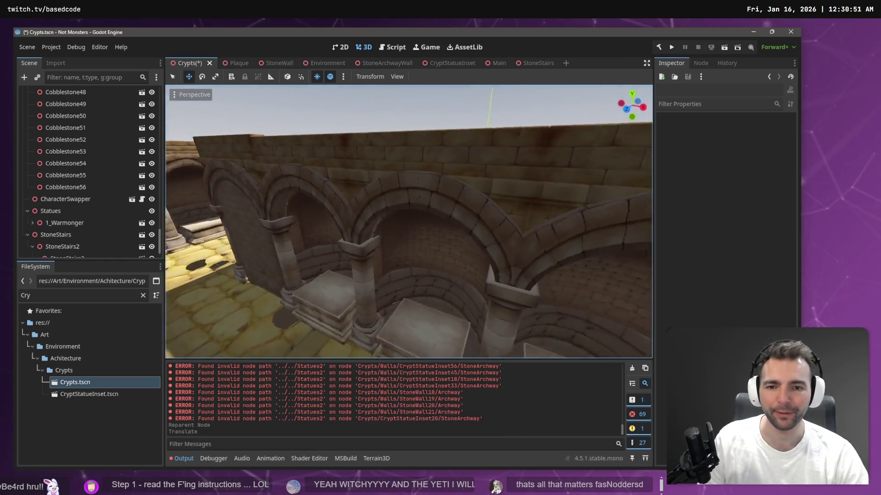
key(w)
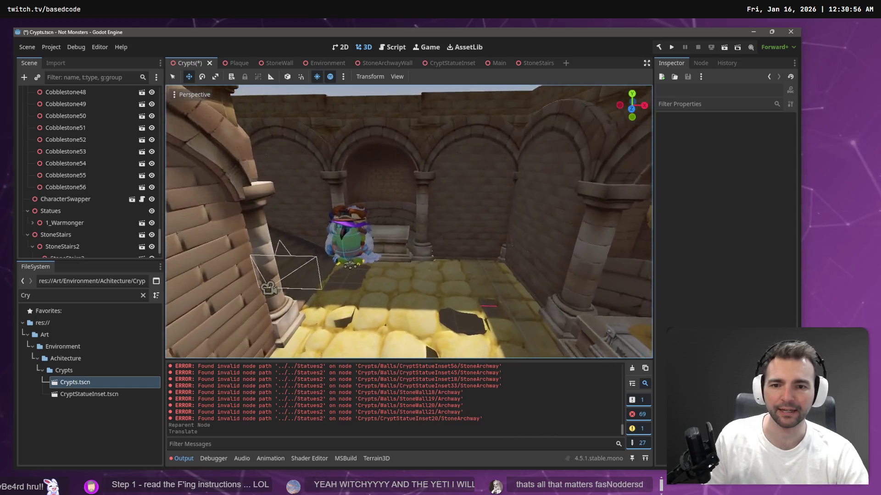
key(w)
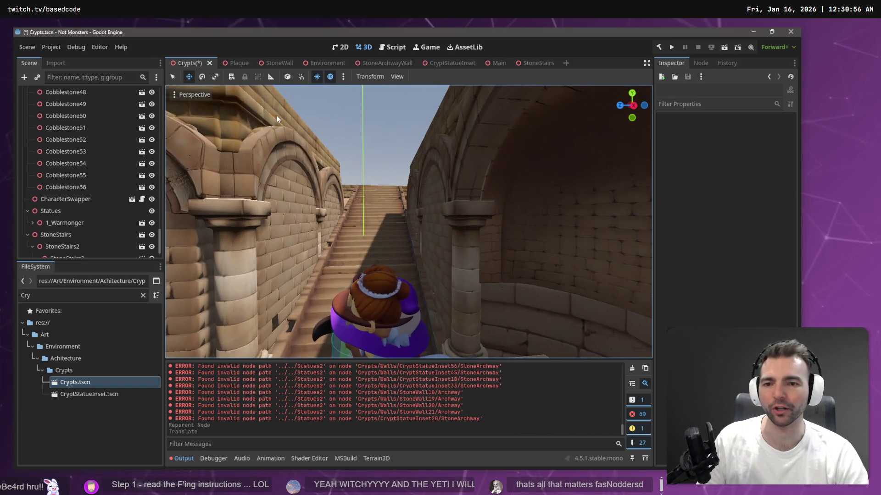
drag(298, 163, 334, 199)
Set StoneWall's X scale to 1.7 and slide it to Z 4.735
click(335, 202)
scroll(335, 202, down, 5)
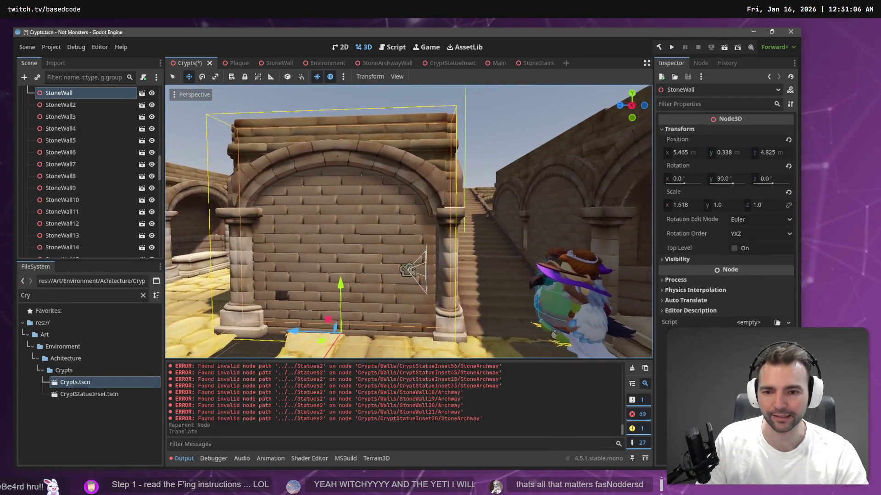
scroll(412, 211, up, 2)
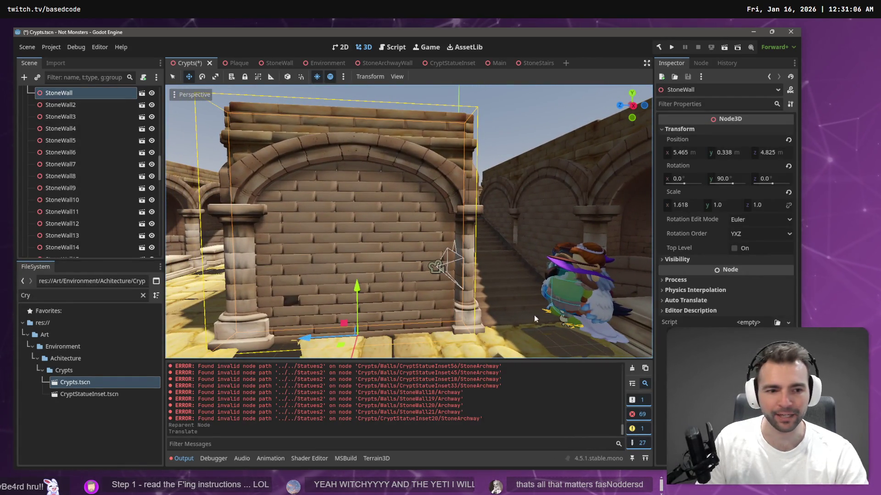
click(691, 205)
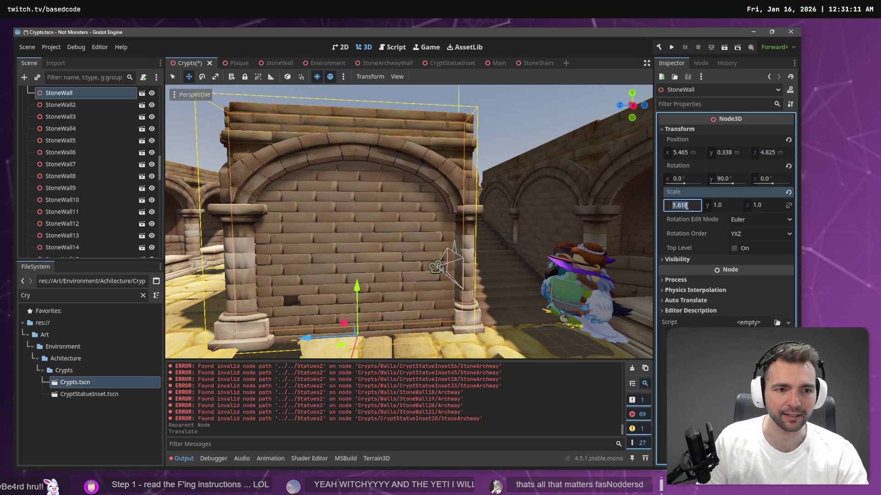
click(686, 206)
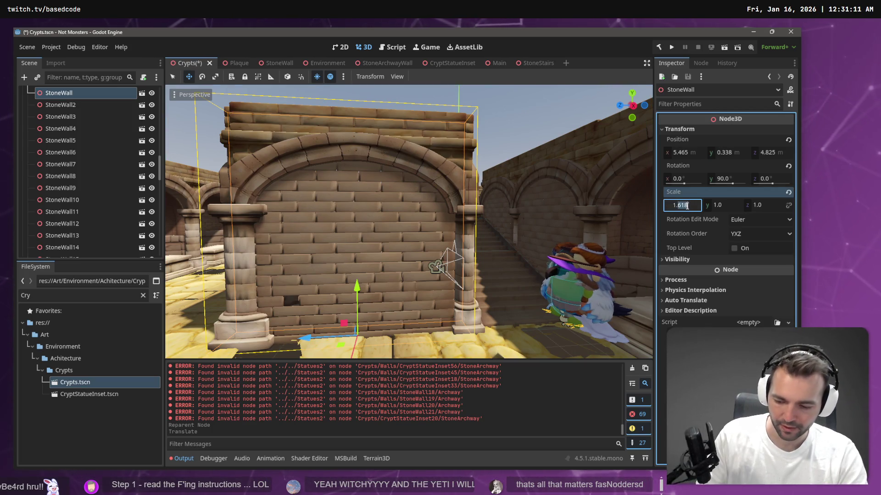
text(7)
key(Return)
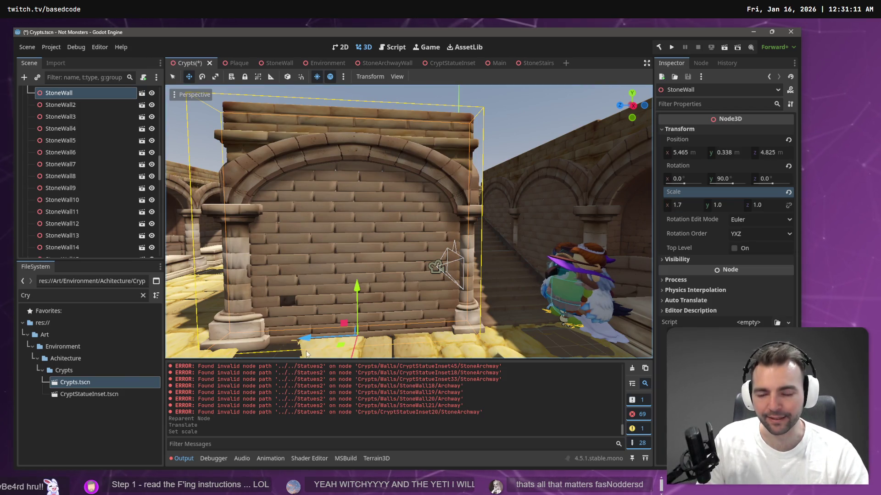
drag(305, 339, 310, 337)
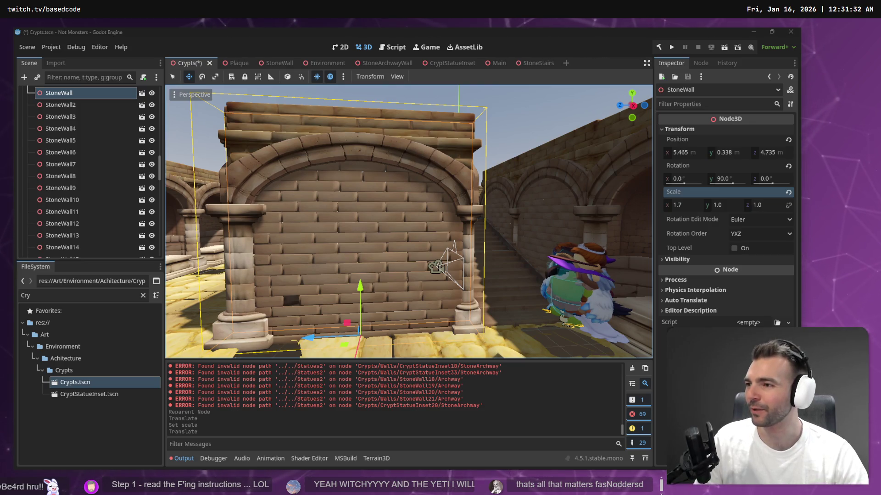
Save the Crypts scene with Ctrl+S and view the arched wall from above
key(ctrl+s)
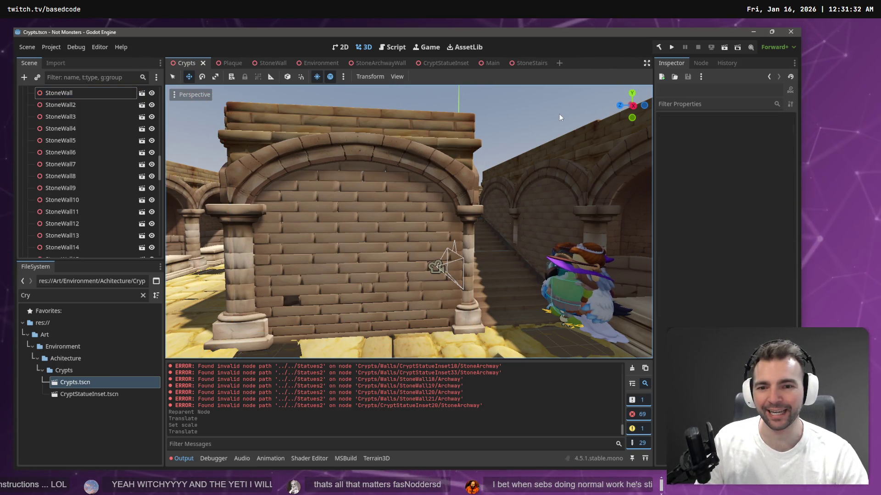
scroll(409, 221, down, 5)
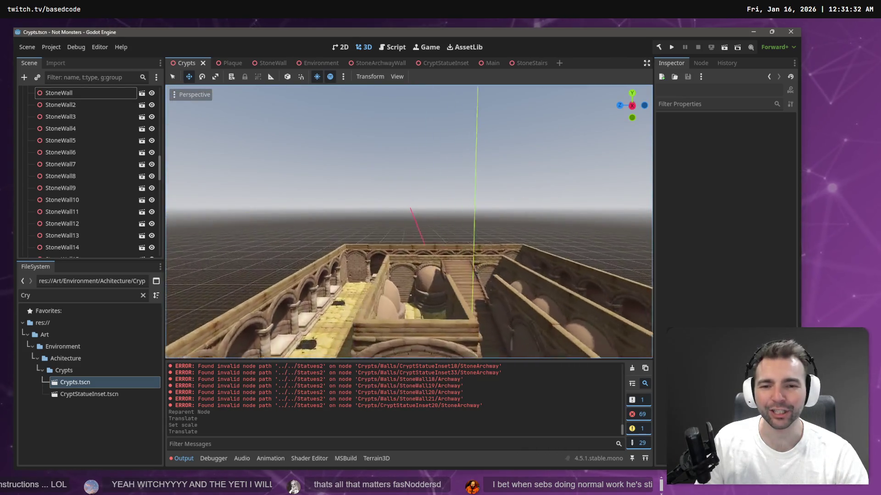
mouse_move(409, 220)
mouse_down()
mouse_move(381, 221)
mouse_move(385, 257)
mouse_move(538, 107)
mouse_up()
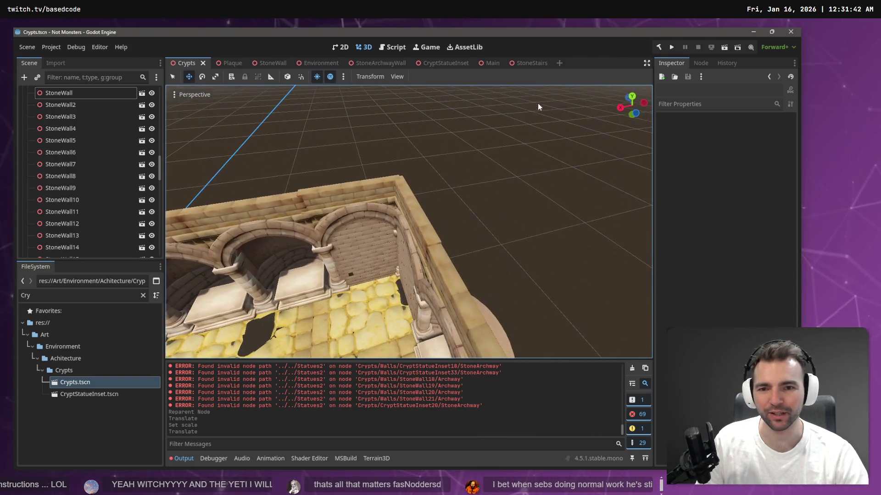
Select StoneWall10 and StoneWall11, trial-lower them slightly, then undo the move
click(348, 200)
shift+click(419, 213)
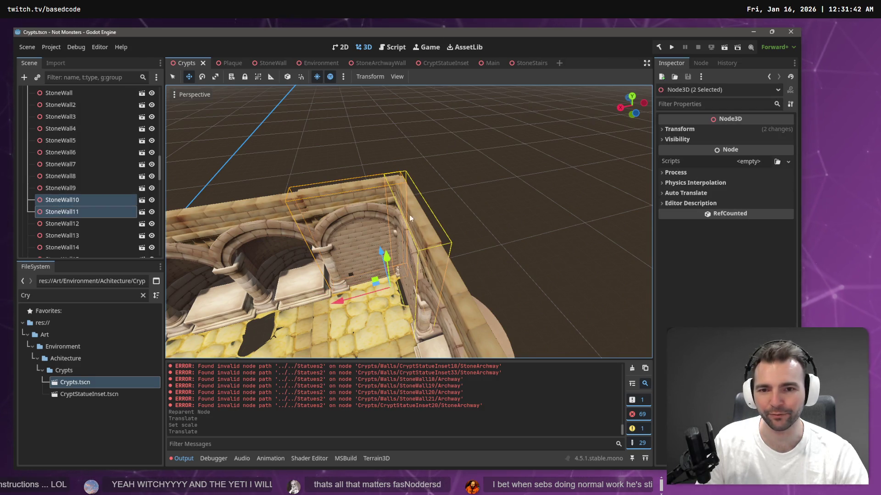
drag(386, 257, 388, 258)
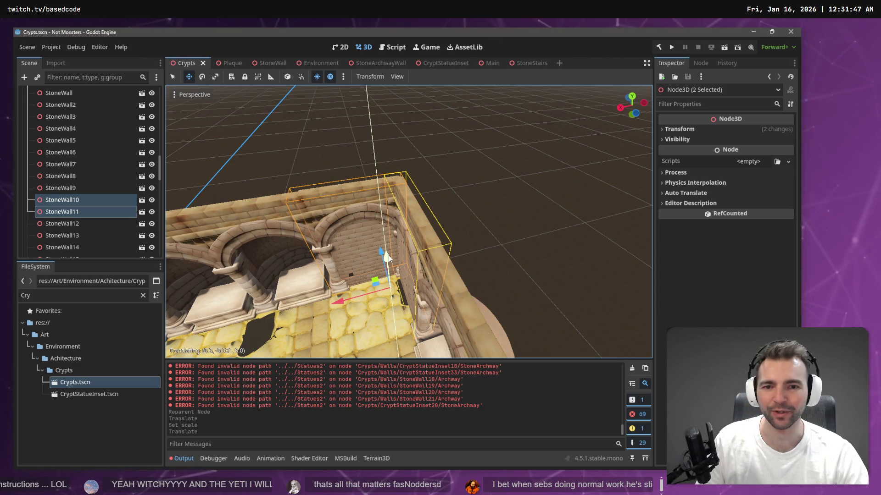
drag(388, 257, 387, 258)
click(469, 185)
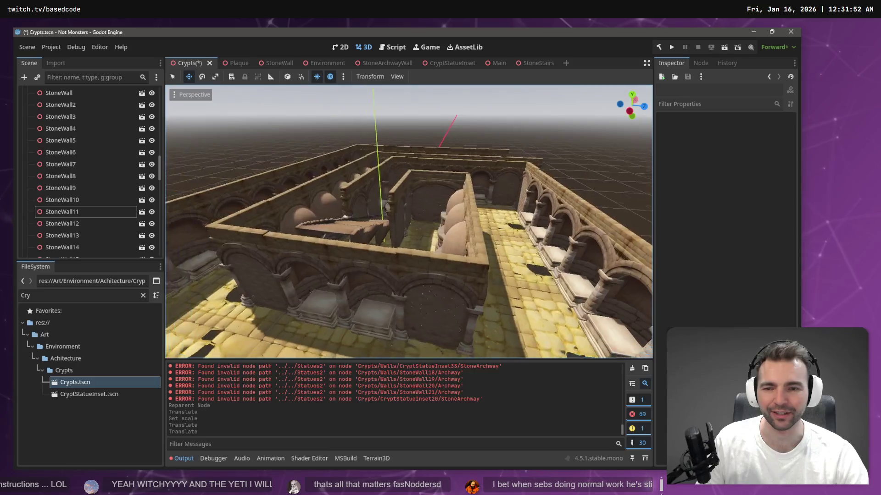
drag(408, 220, 389, 220)
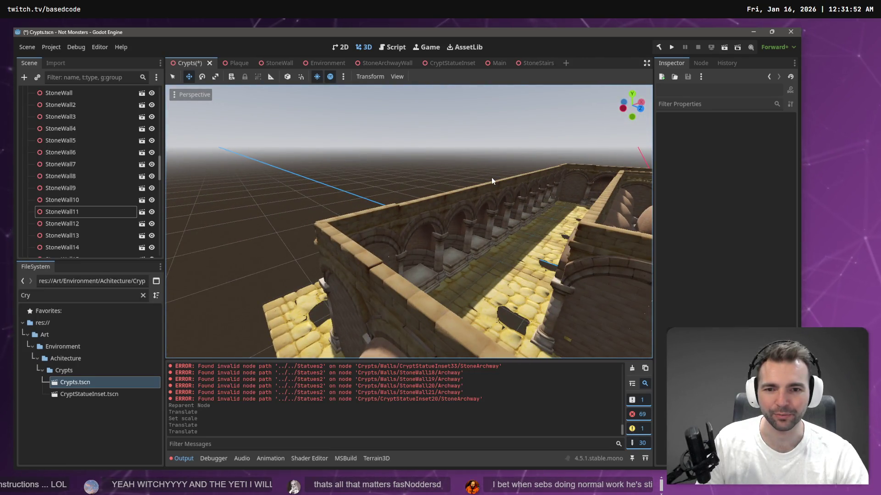
drag(491, 177, 491, 177)
key(ctrl+z)
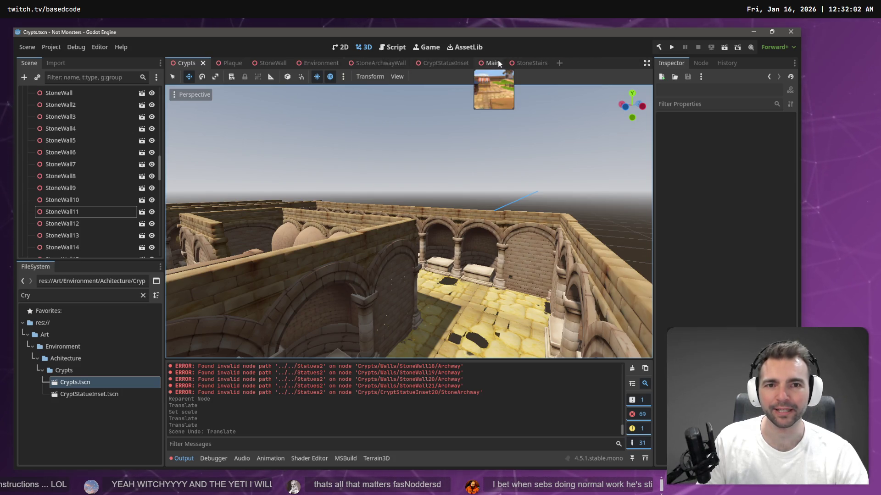
In the StoneWall scene, select StoneArchwayWall, save with Ctrl+S, and return to Crypts
click(270, 64)
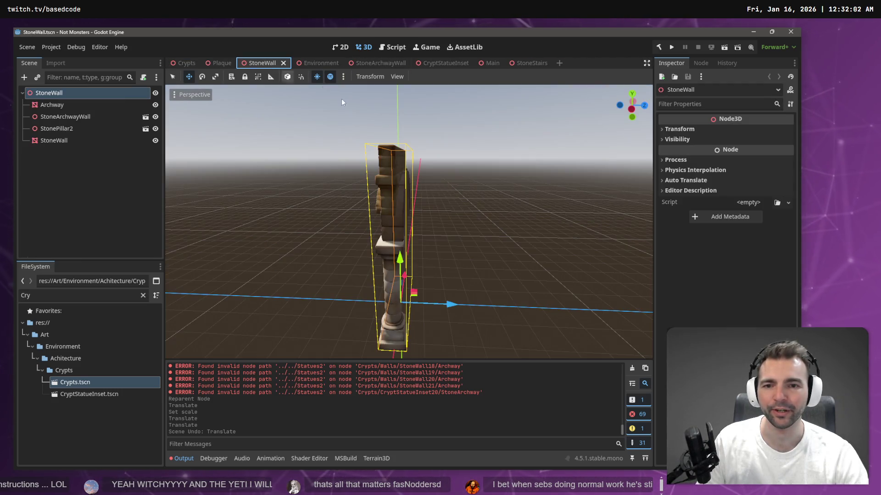
click(447, 167)
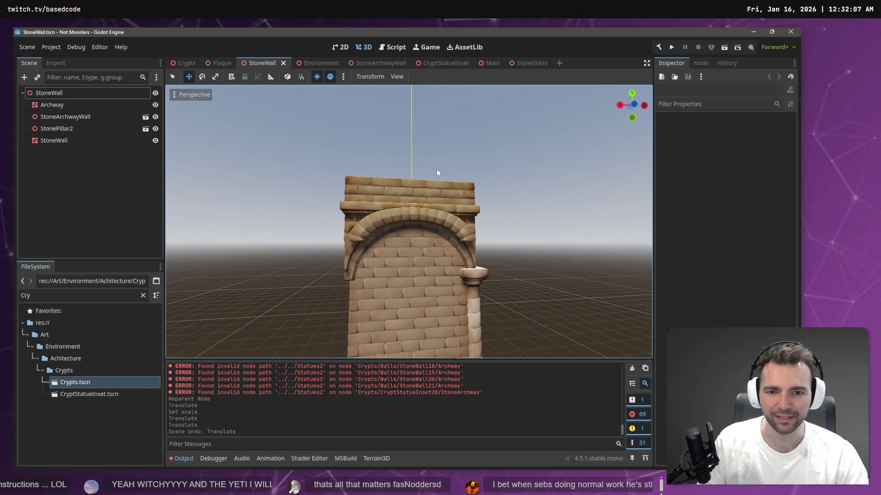
click(408, 184)
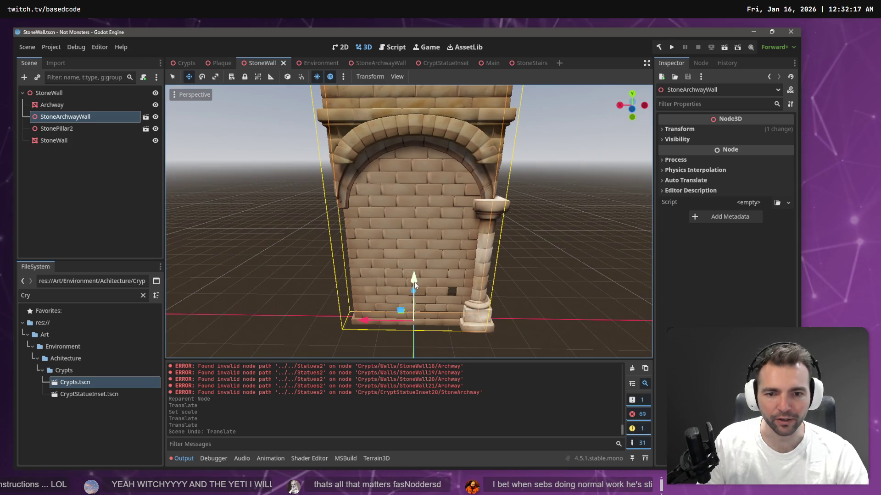
click(414, 282)
key(ctrl+s)
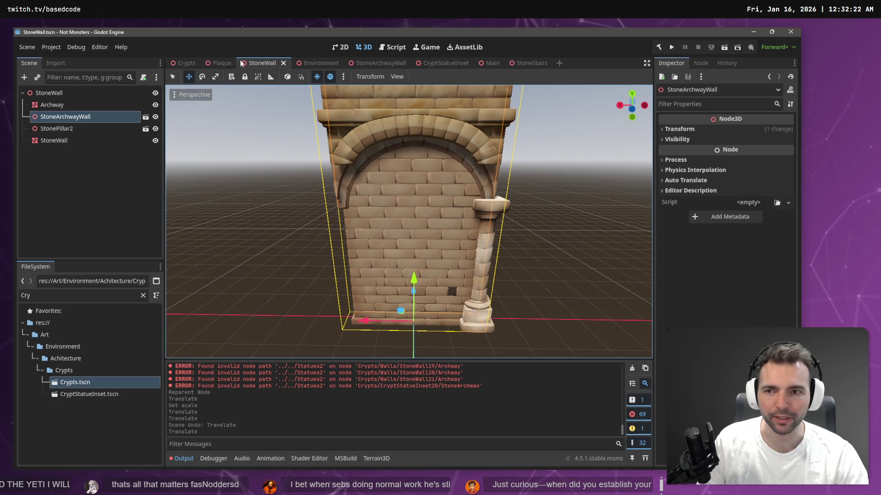
click(178, 63)
key(w)
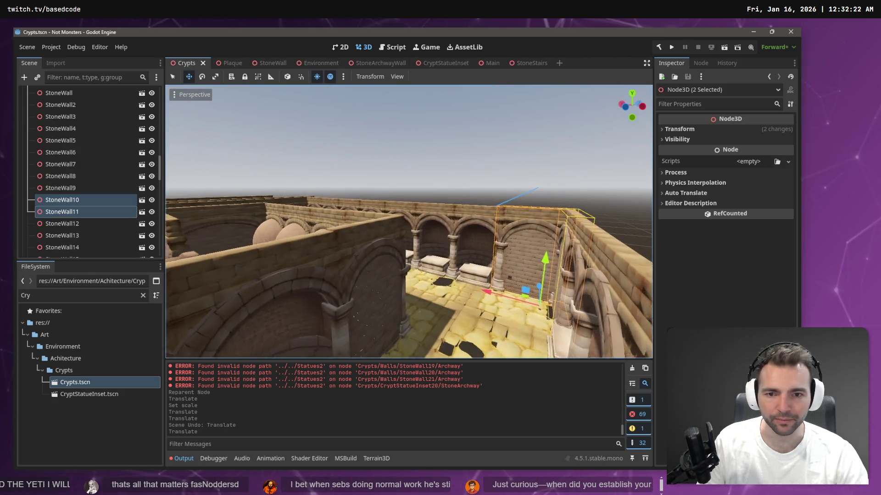
key(w)
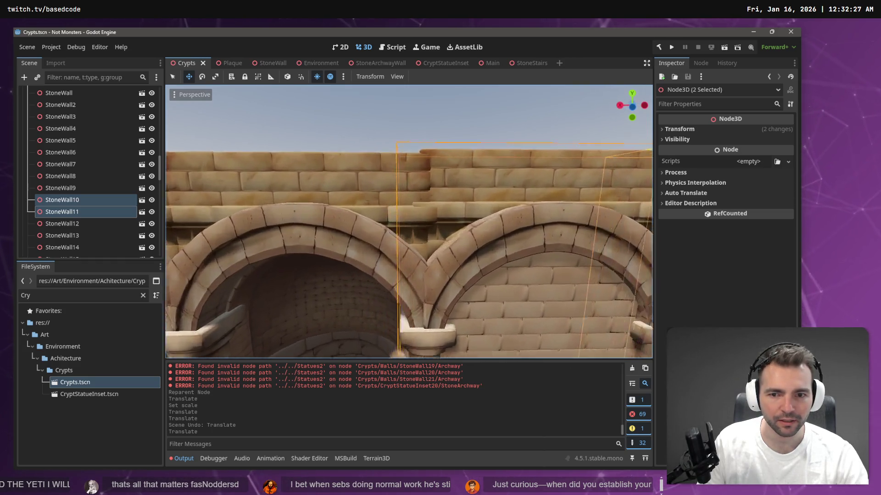
key(s)
key(w)
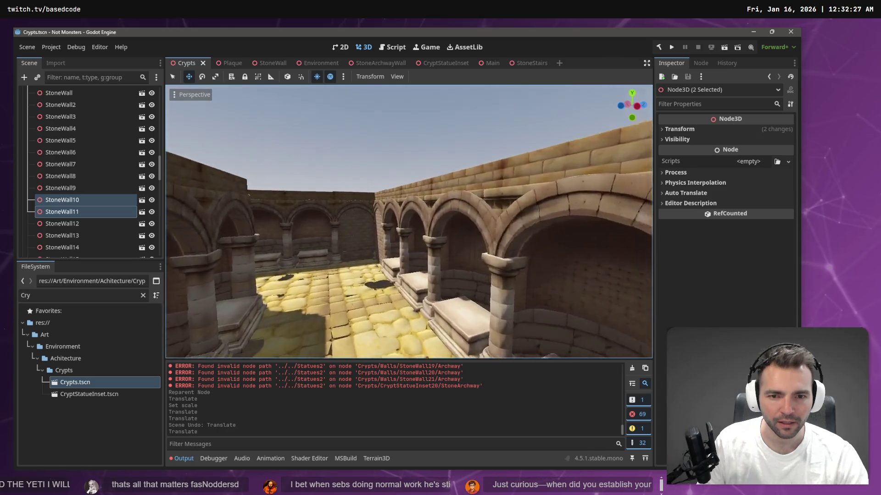
key(s)
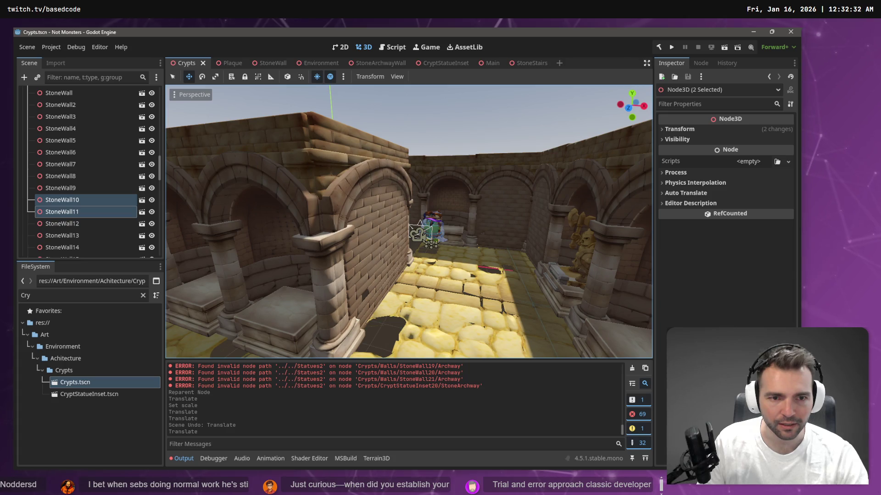
key(w)
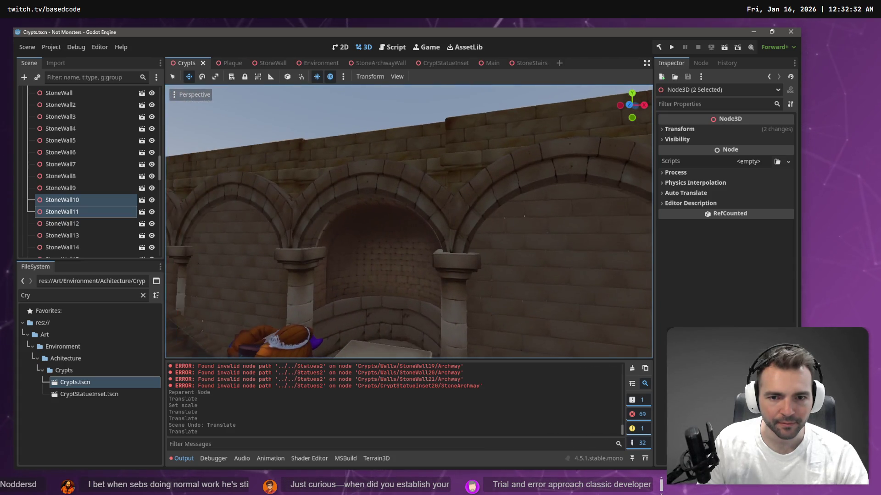
key(s)
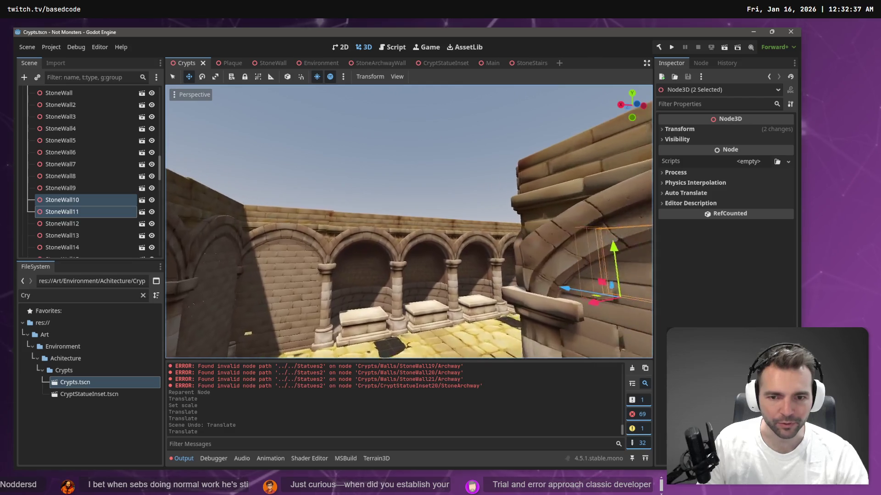
key(w)
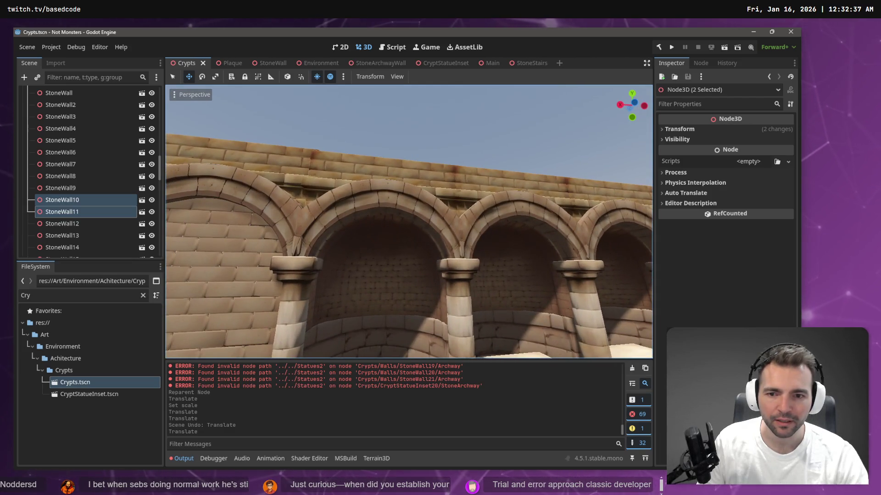
key(w)
click(406, 199)
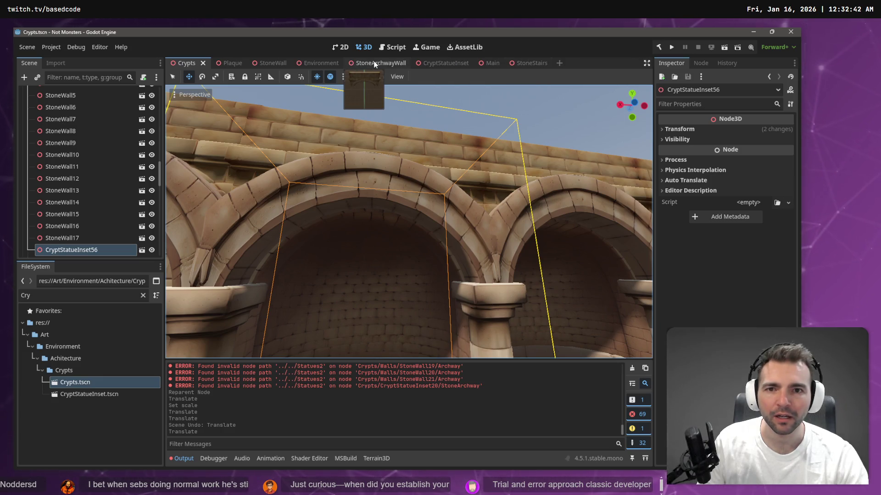
In the CryptStatueInset scene, frame StoneArchwayWall, trial-move StoneArchway and undo it
click(435, 62)
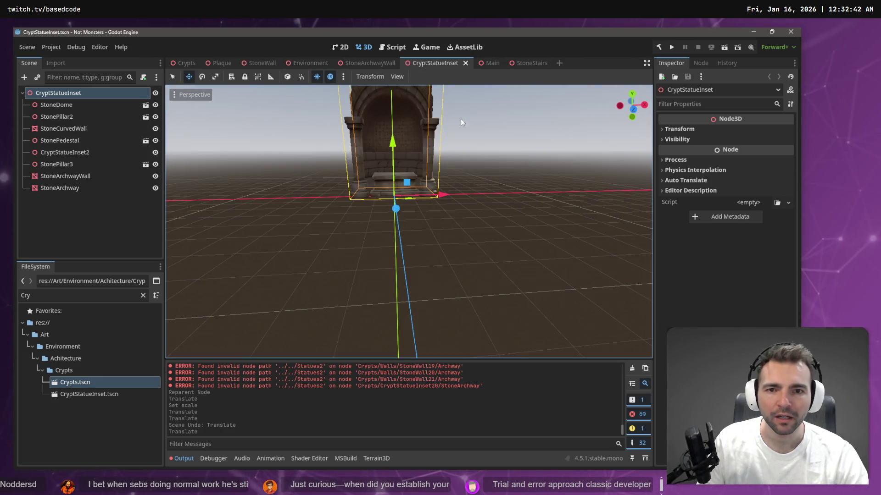
scroll(408, 222, up, 6)
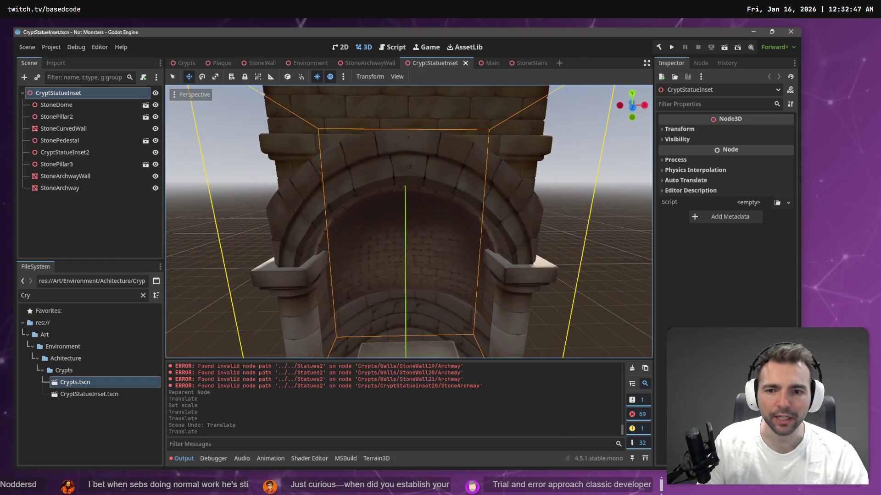
scroll(408, 222, down, 3)
drag(321, 138, 377, 132)
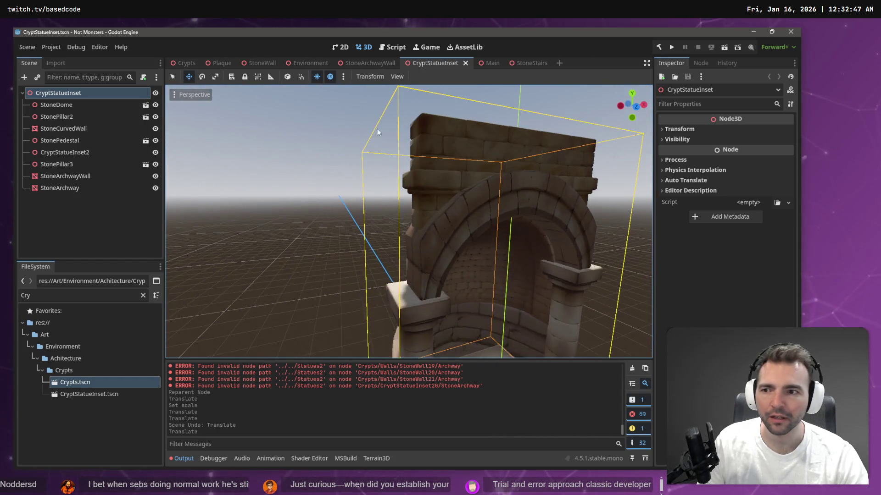
click(87, 176)
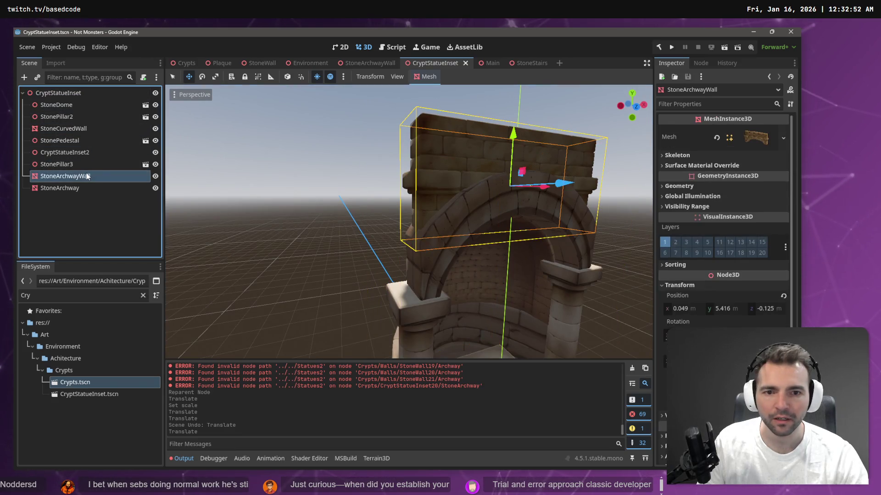
key(f)
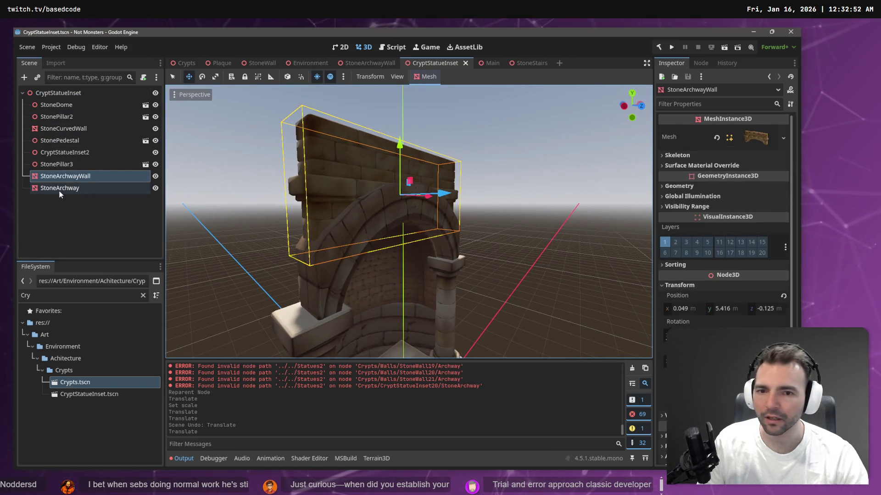
click(59, 189)
drag(446, 244, 458, 243)
key(ctrl+z)
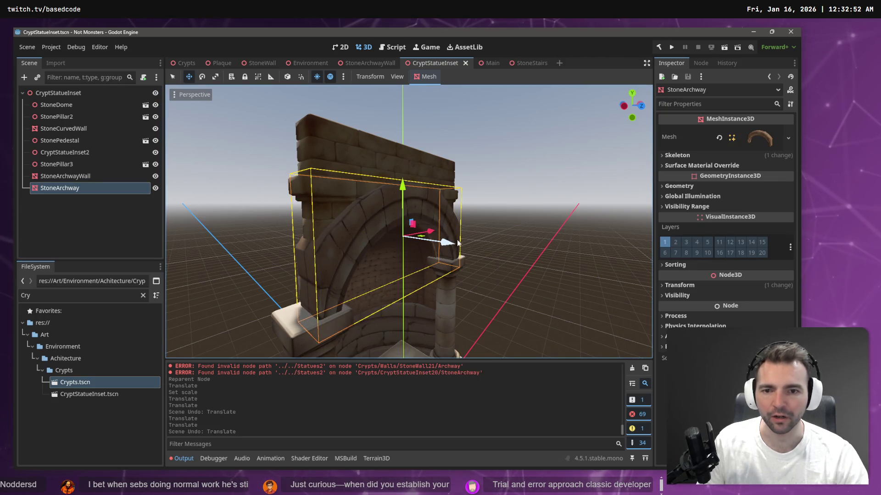
Check the StoneStairs and StoneArchwayWall scenes, then view StoneWall's archway wall from the side
click(530, 62)
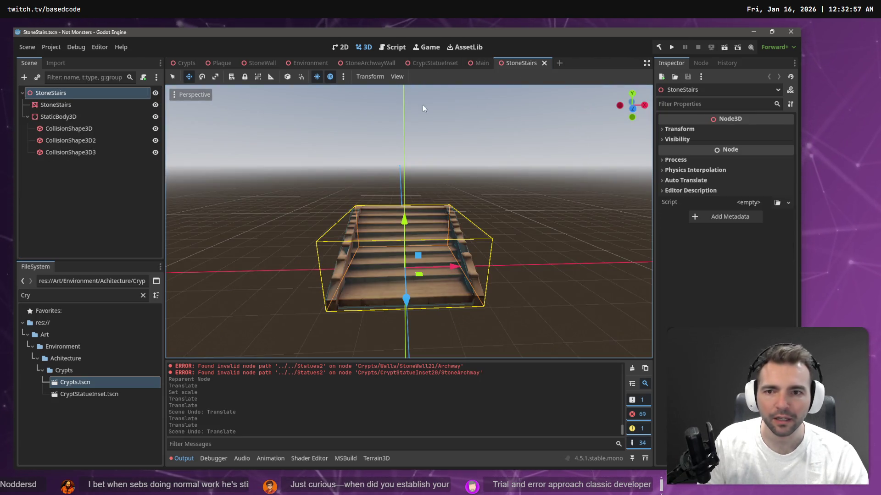
click(361, 67)
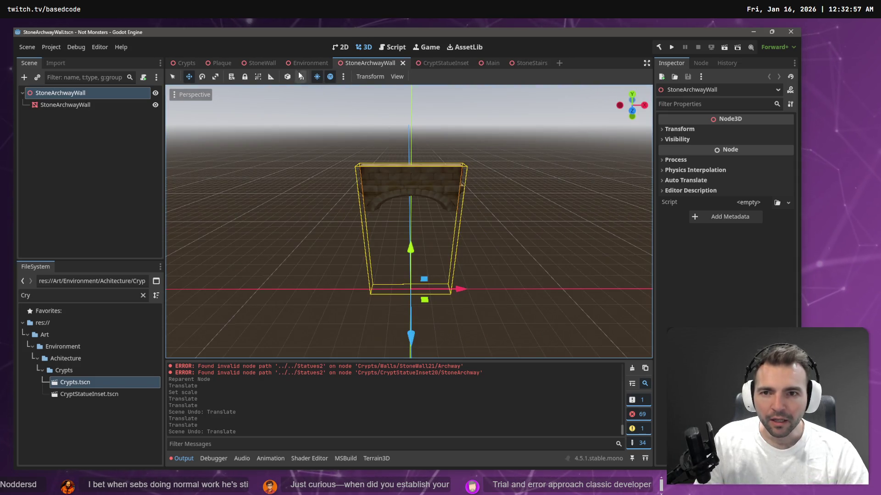
click(427, 64)
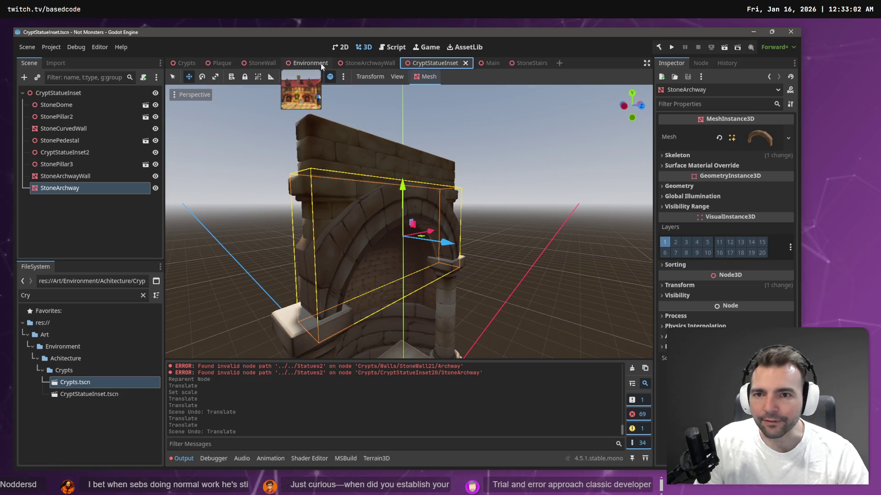
click(262, 65)
drag(413, 220, 248, 220)
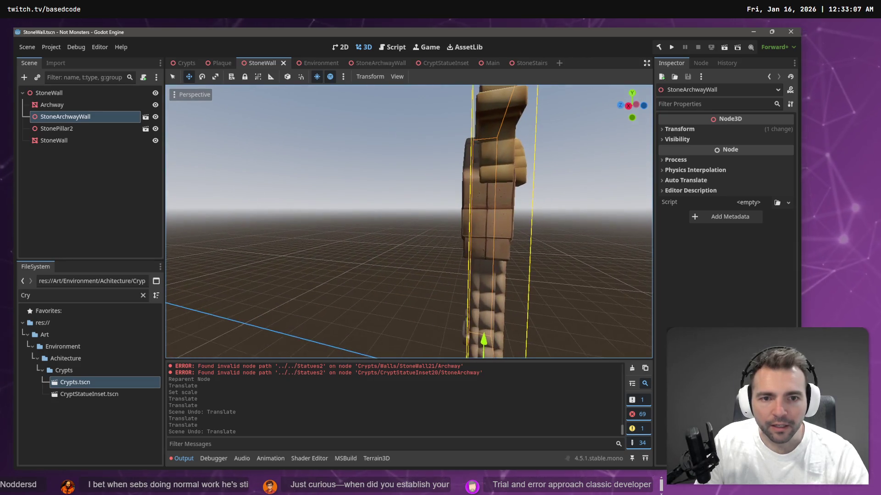
Frame the Archway, shift and raise it to line up with the wall, and save StoneWall
click(73, 106)
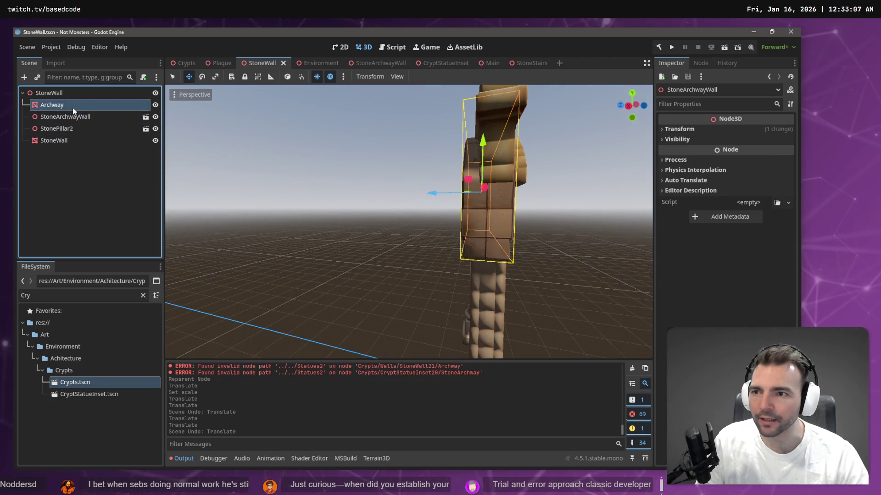
click(73, 117)
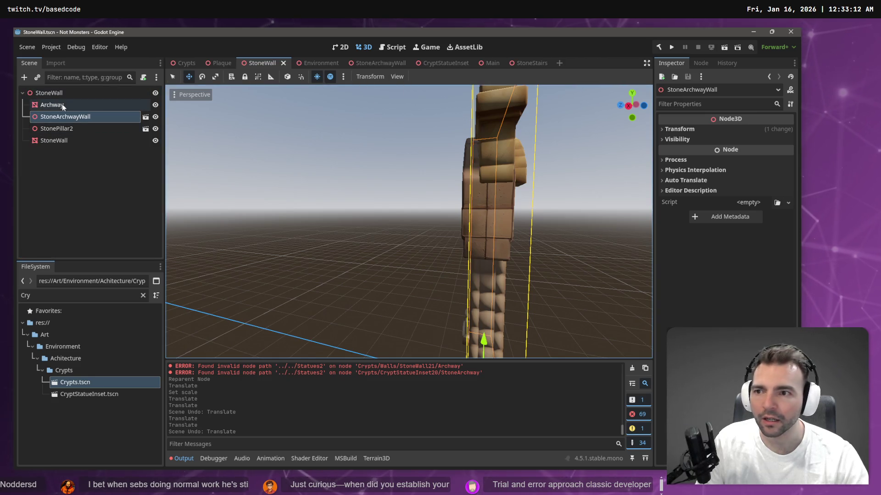
double_click(62, 105)
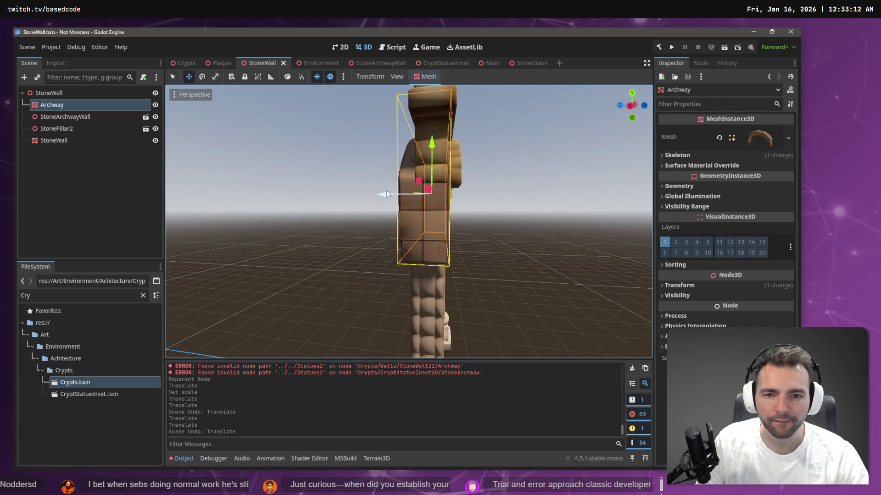
drag(385, 194, 392, 191)
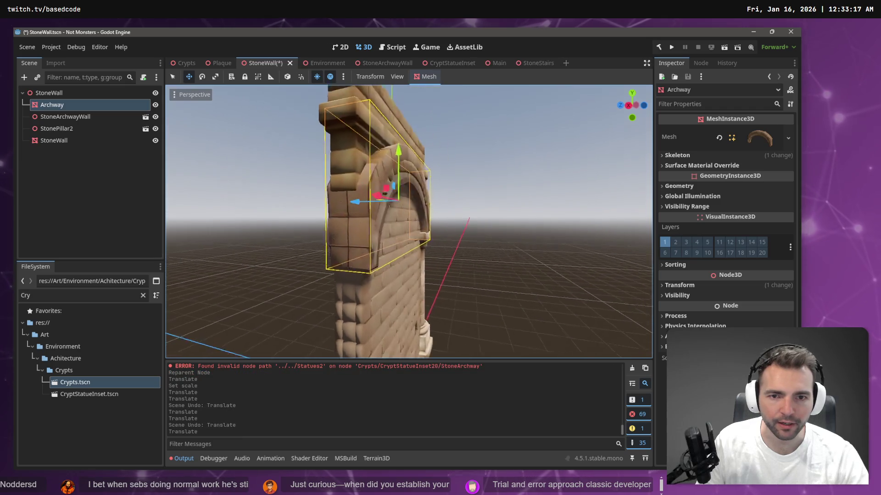
drag(287, 207, 299, 212)
drag(360, 222, 400, 207)
drag(393, 171, 393, 167)
key(ctrl+s)
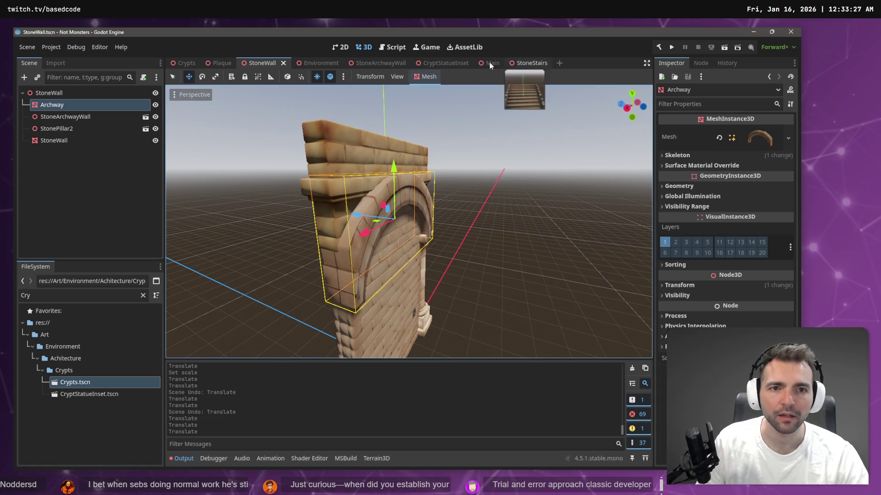
Nudge the Archway along X and Z, save StoneWall again, and return to Crypts
click(180, 63)
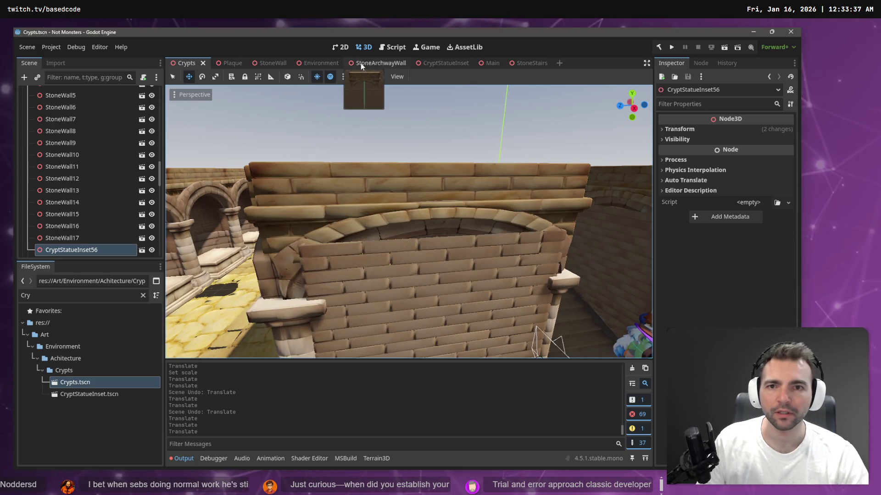
click(375, 67)
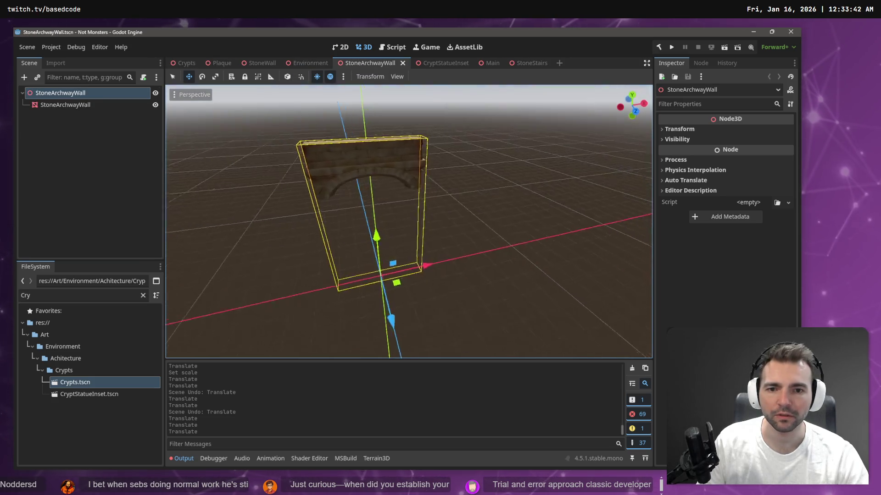
click(256, 63)
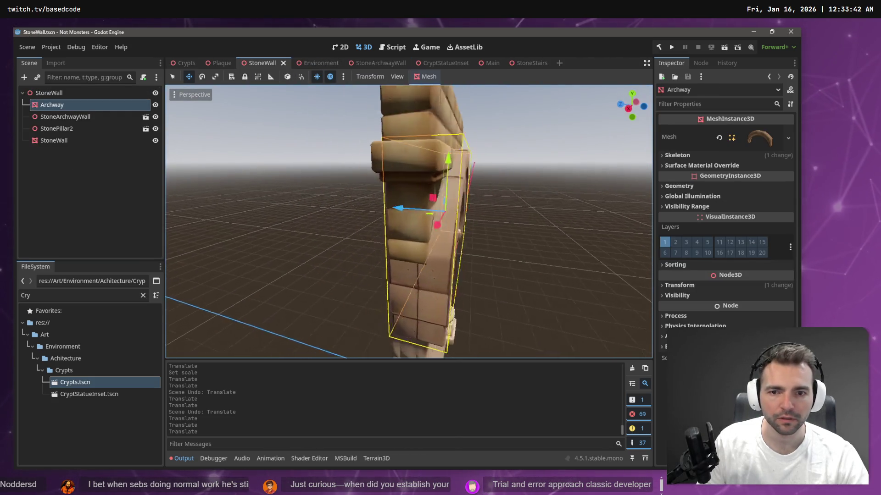
drag(398, 220, 382, 221)
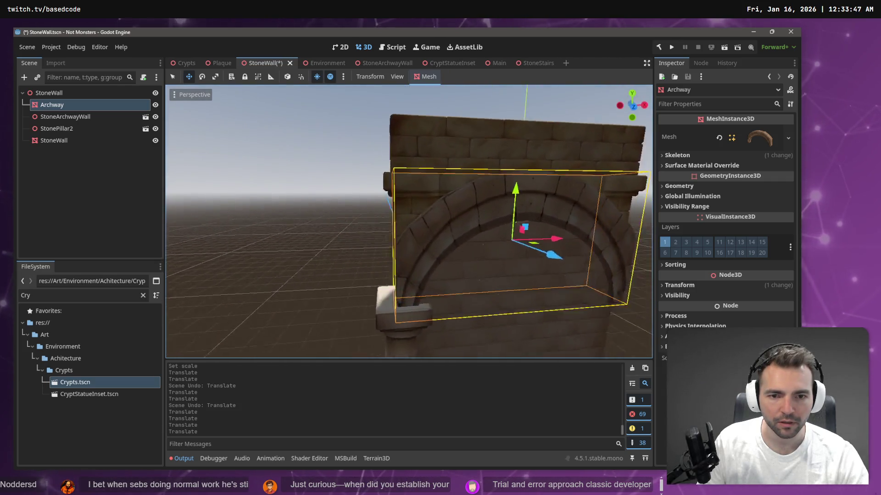
drag(504, 234, 511, 232)
key(ctrl+s)
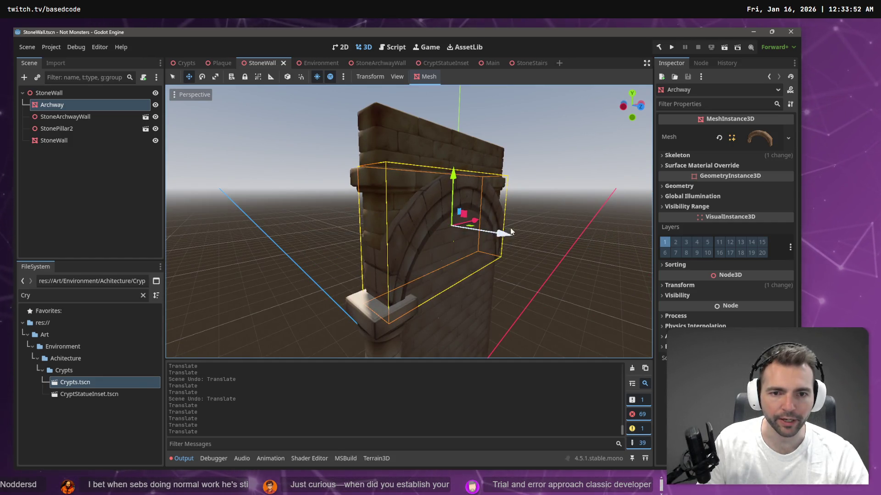
click(184, 63)
drag(371, 200, 375, 196)
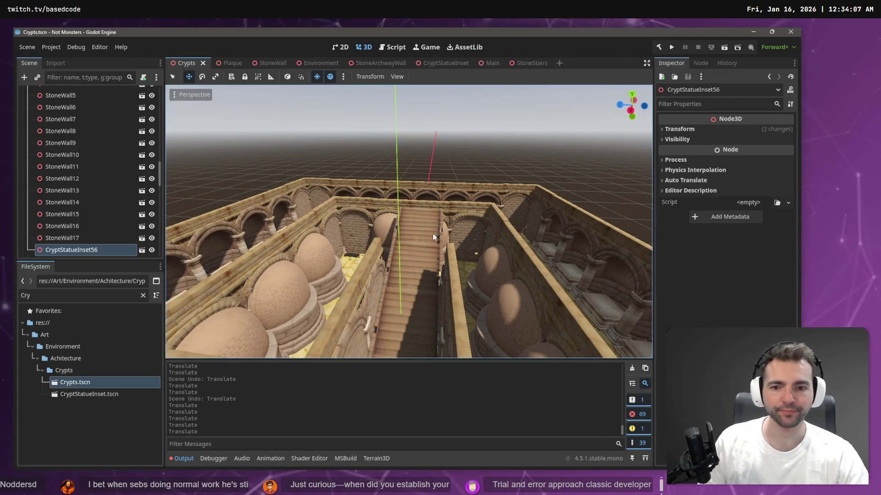
click(372, 273)
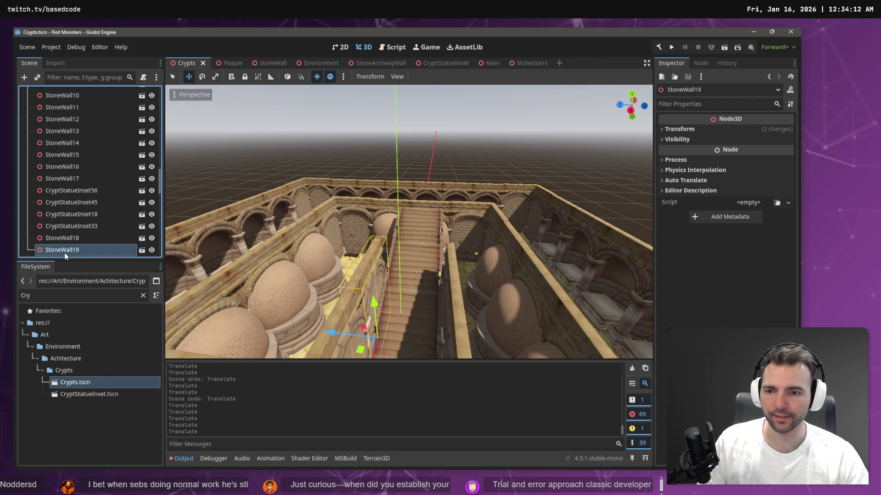
key(ctrl+v)
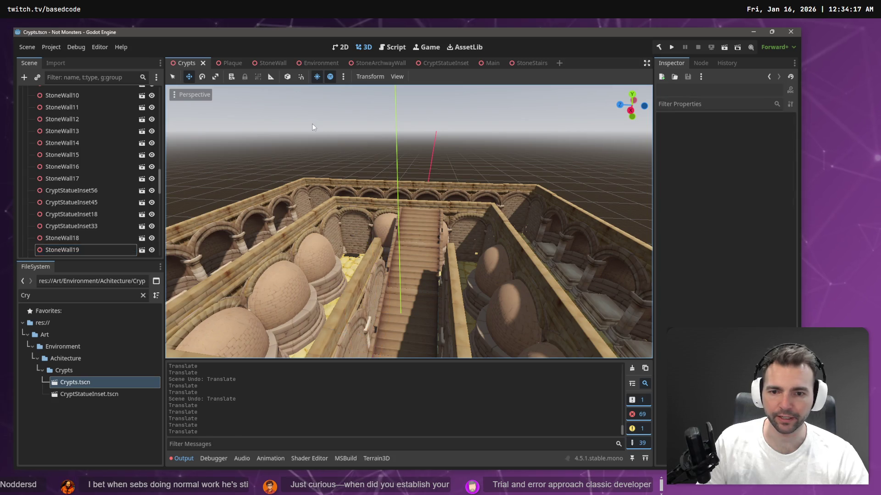
mouse_move(374, 300)
mouse_down()
mouse_move(362, 193)
mouse_move(369, 250)
mouse_up()
scroll(408, 220, up, 6)
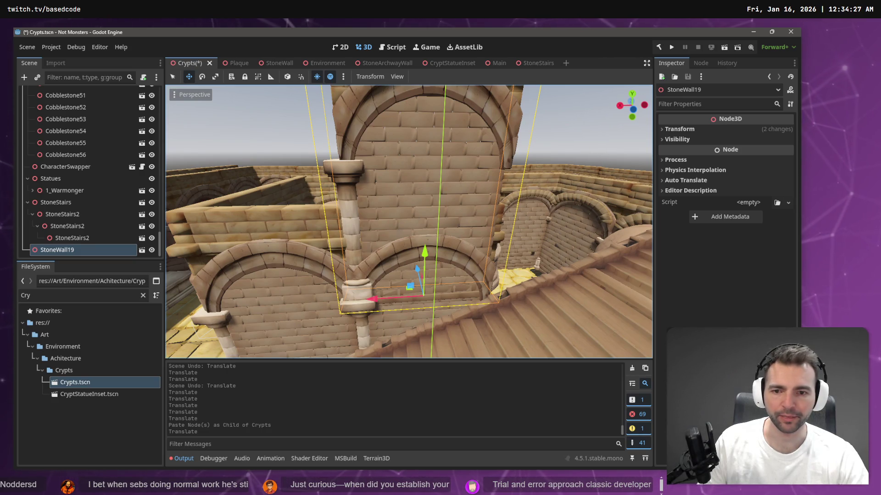
mouse_move(425, 252)
mouse_down()
mouse_move(427, 271)
mouse_move(430, 243)
mouse_move(432, 252)
mouse_up()
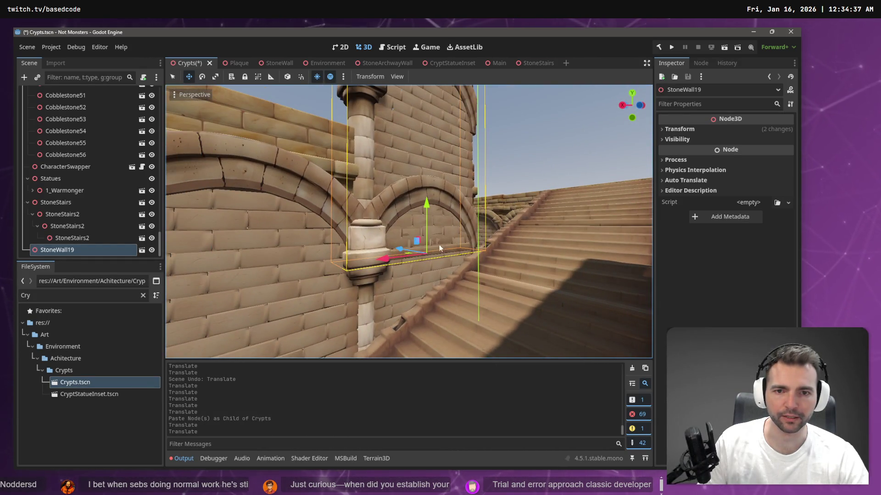
drag(438, 244, 445, 240)
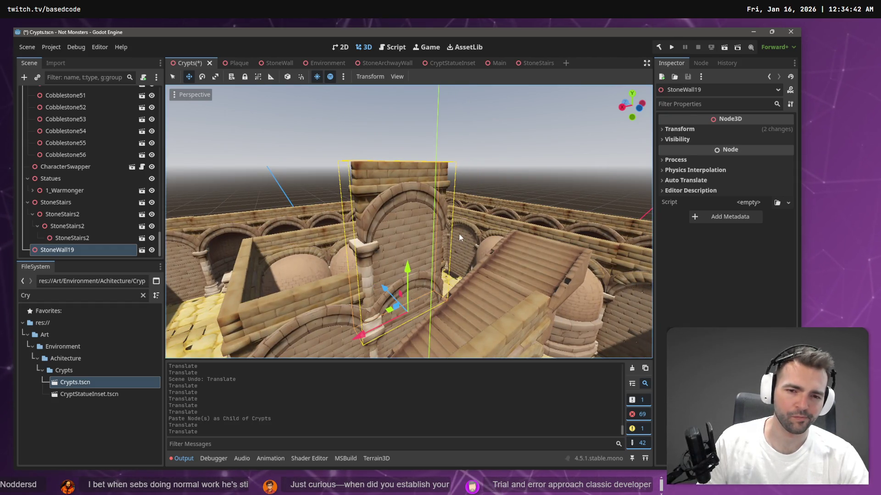
key(ctrl+z)
key(ctrl+z)
key(ctrl+z)
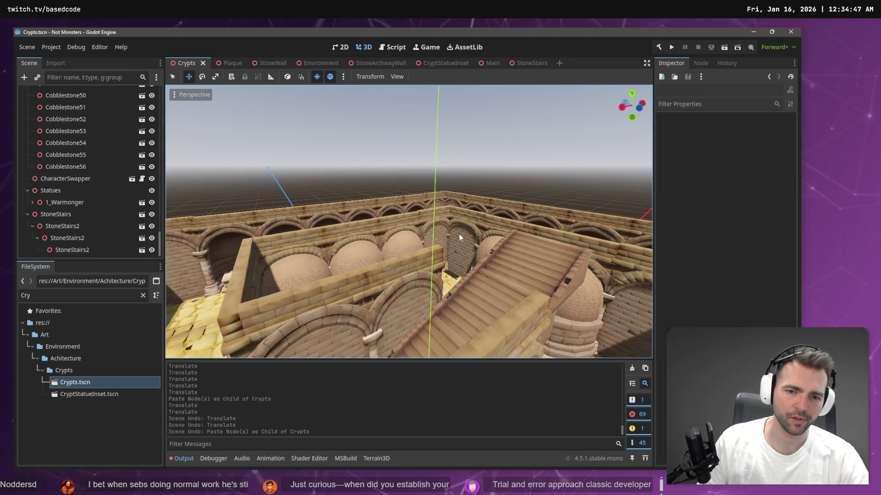
Select StoneWall19 and look around the crypt from a new angle
click(421, 261)
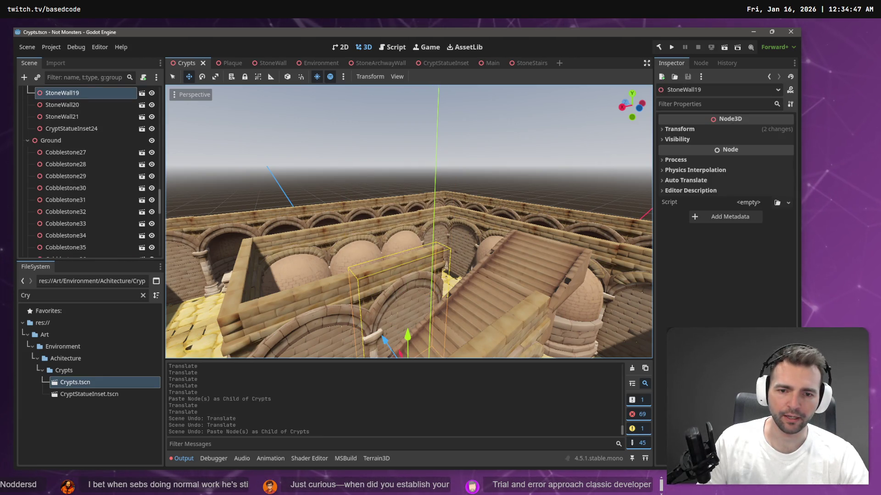
drag(421, 261, 421, 261)
drag(243, 127, 244, 126)
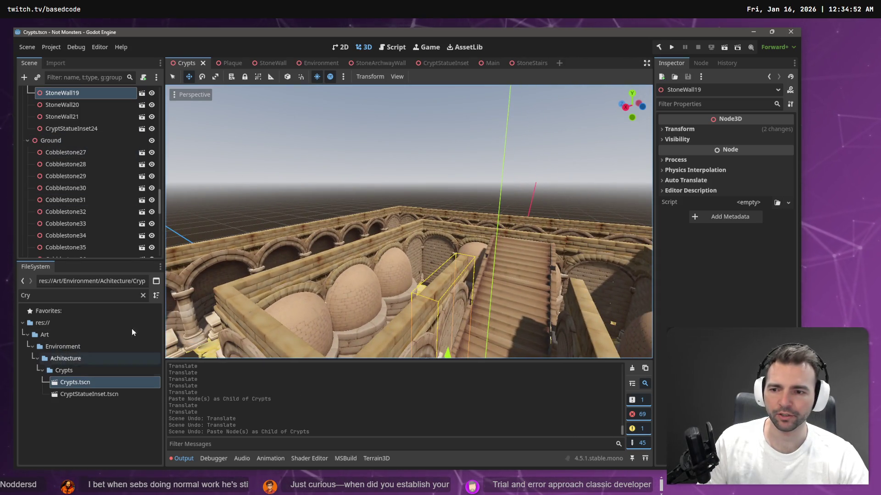
Clear the file filter, open the StoneWall folder, drop in StoneWall.tscn, then undo it
click(142, 295)
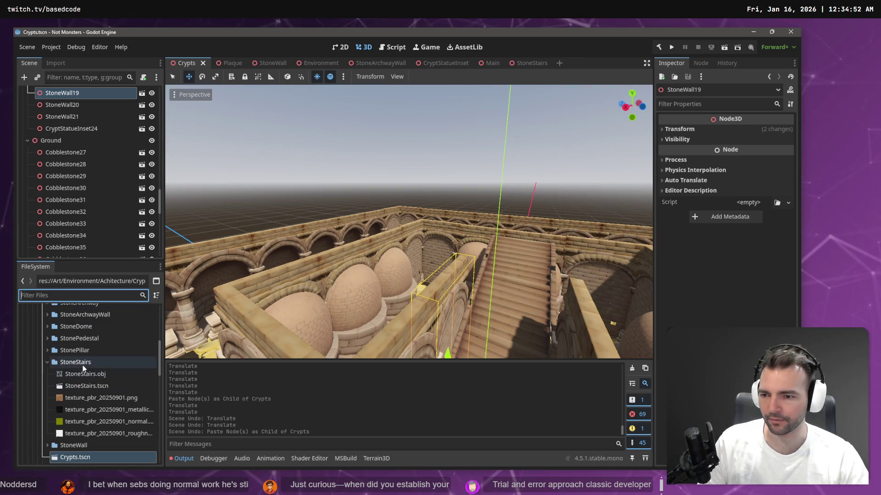
click(42, 362)
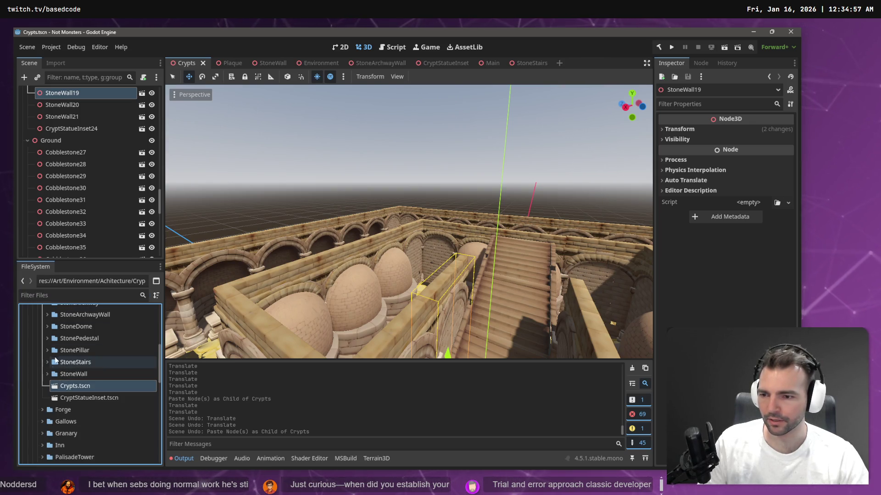
scroll(72, 336, up, 2)
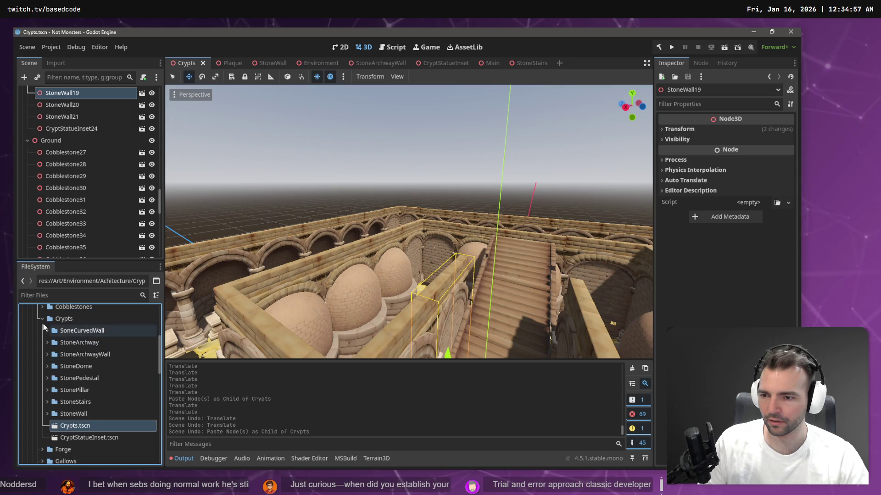
click(47, 414)
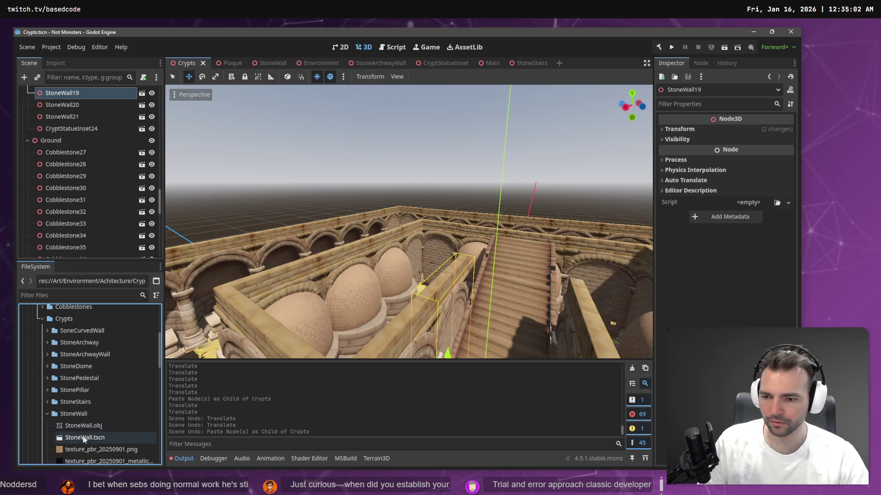
mouse_move(82, 437)
mouse_down()
mouse_move(415, 294)
mouse_move(447, 317)
mouse_move(484, 316)
mouse_up()
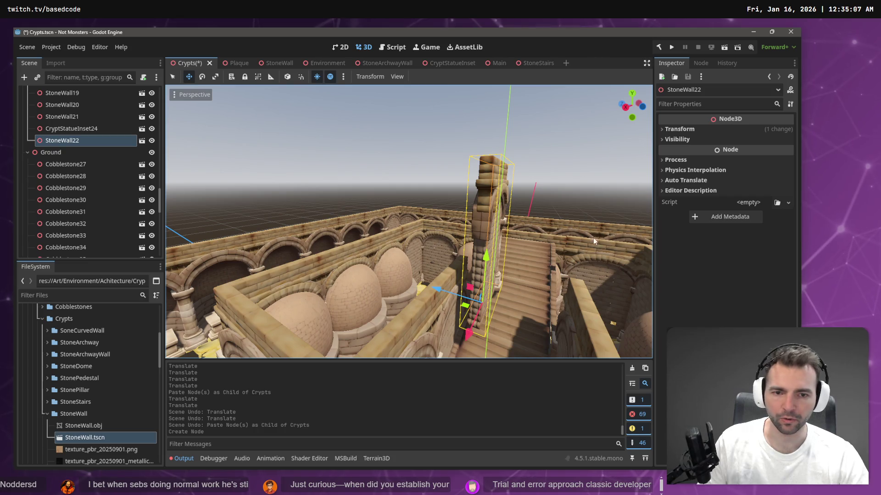
key(ctrl+z)
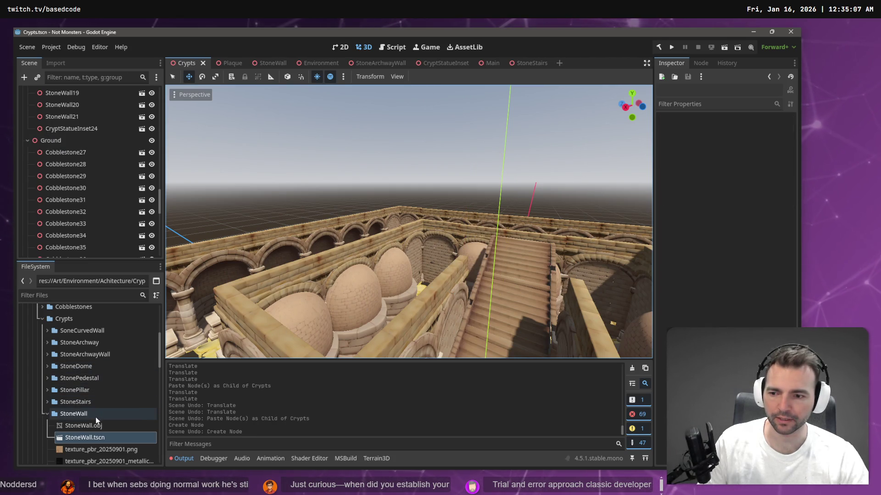
Drop StoneWall.obj into the crypt, raise it, rotate it 90°, and slide it along Z
mouse_move(91, 425)
mouse_down()
mouse_move(460, 289)
mouse_move(445, 305)
mouse_move(452, 329)
mouse_move(460, 339)
mouse_move(484, 324)
mouse_up()
key(w)
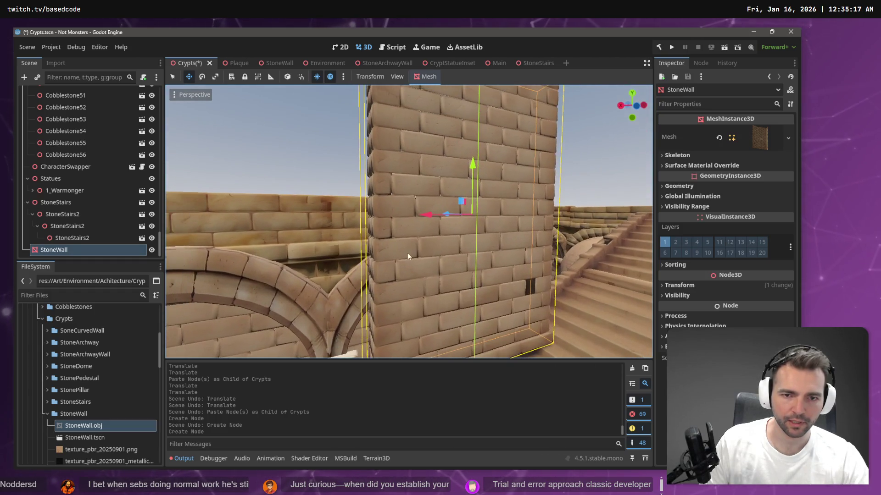
drag(472, 164, 472, 119)
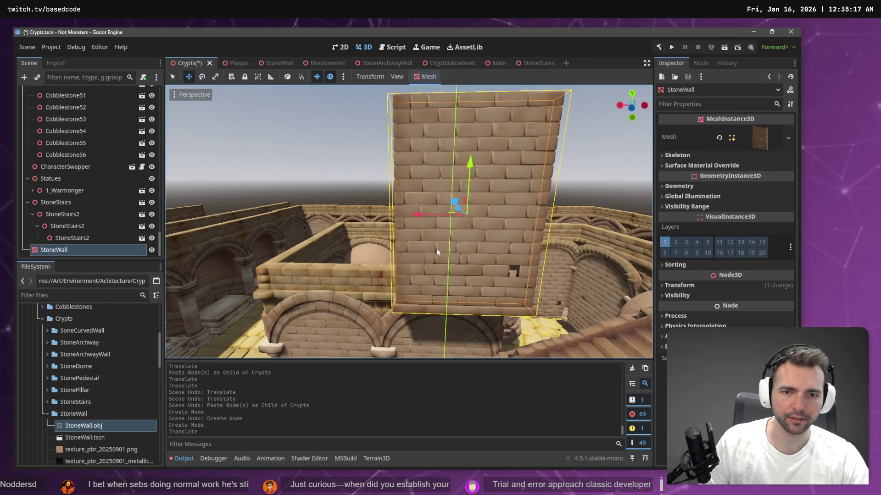
key(e)
mouse_move(441, 191)
mouse_down()
mouse_move(475, 180)
mouse_move(515, 185)
mouse_move(502, 183)
mouse_up()
key(w)
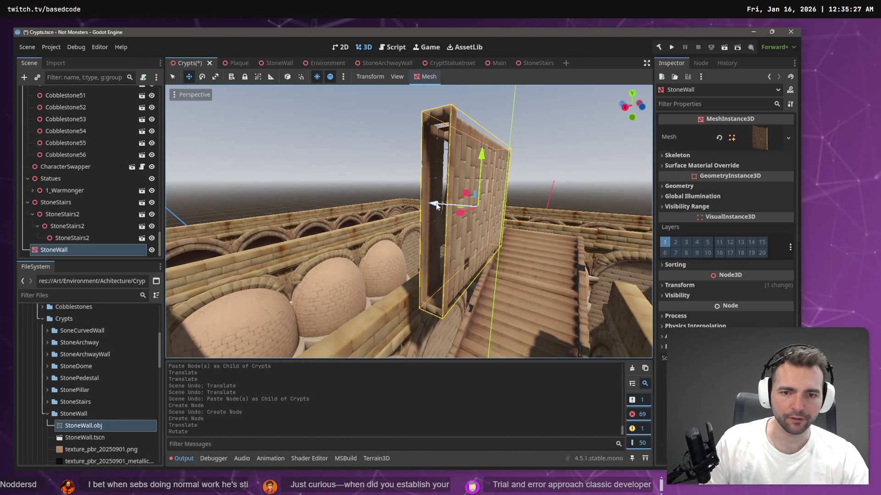
drag(436, 206, 406, 202)
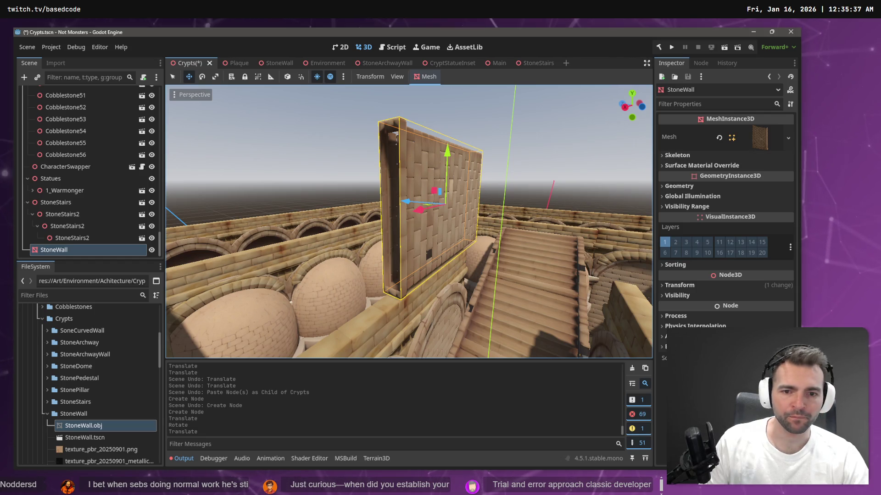
Undo the wall's last move, then raise, lower and shift it along X into position
drag(409, 220, 408, 207)
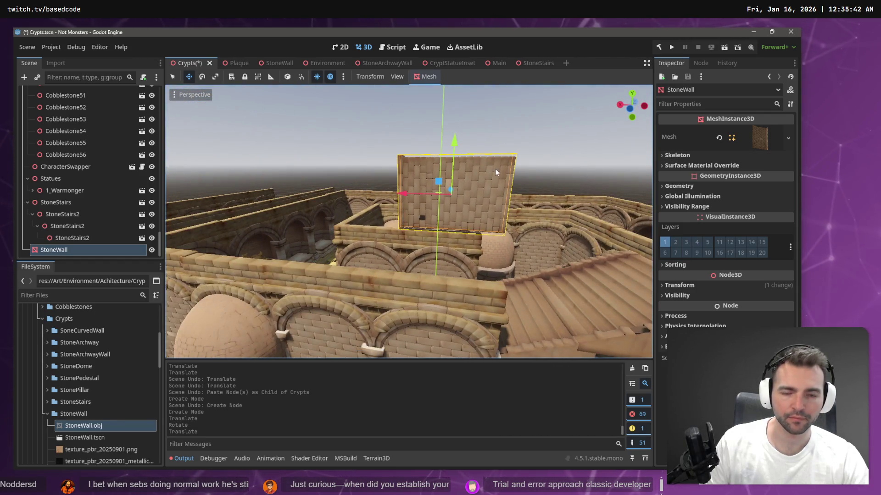
key(ctrl+z)
key(ctrl+z)
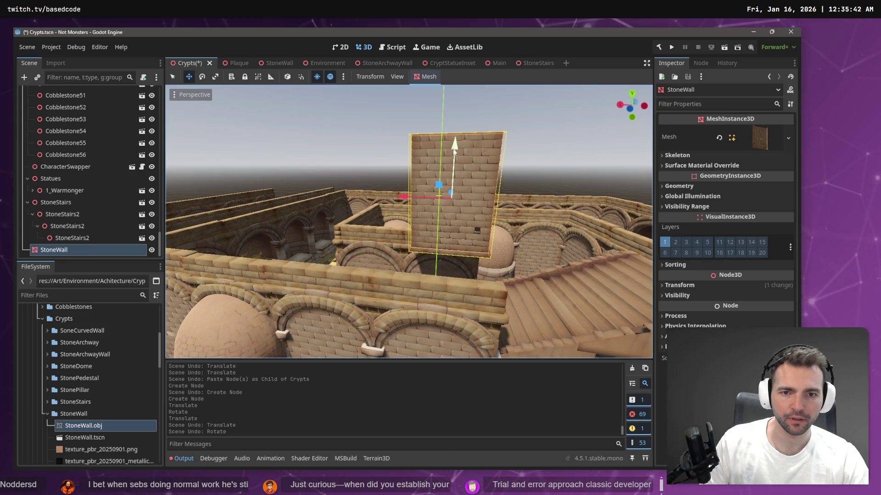
mouse_move(454, 153)
mouse_down()
mouse_move(461, 103)
mouse_move(460, 115)
mouse_up()
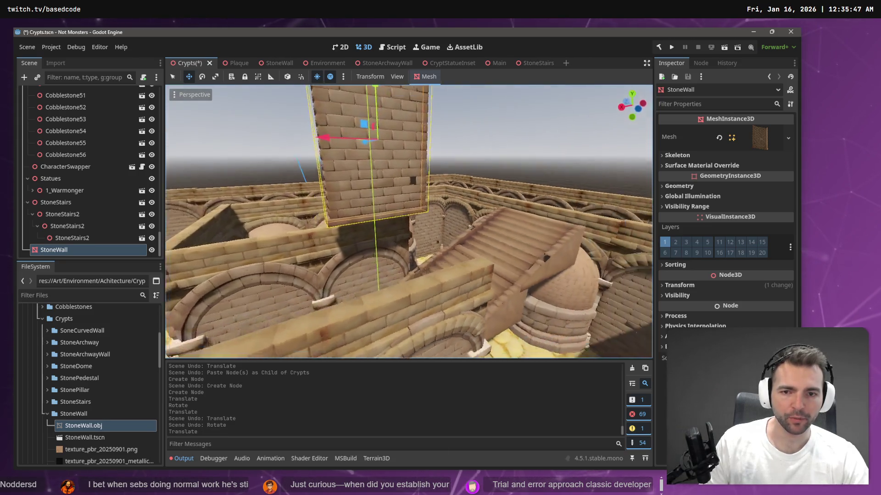
mouse_move(408, 220)
mouse_down()
mouse_move(329, 171)
mouse_move(351, 172)
mouse_move(339, 177)
mouse_up()
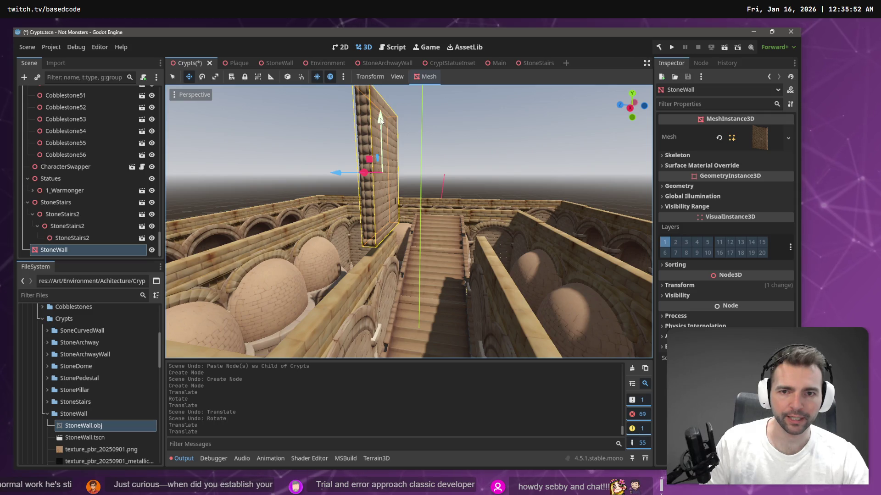
drag(379, 117, 380, 133)
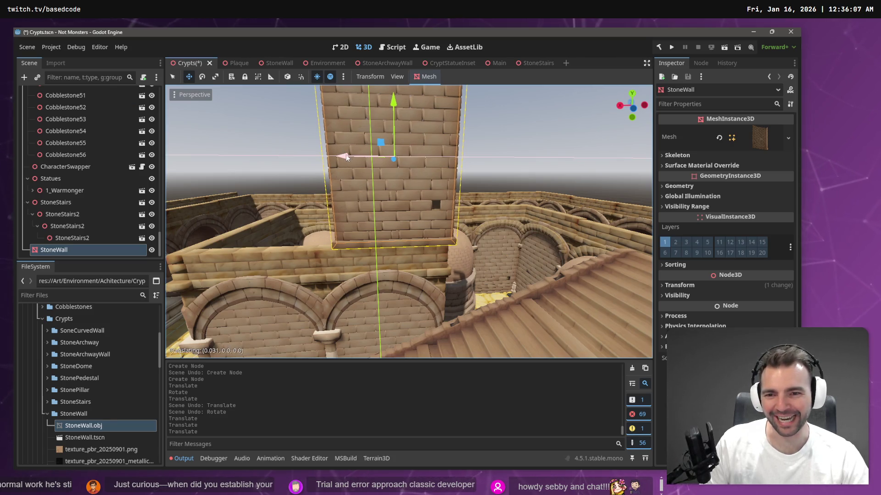
drag(350, 154, 341, 155)
key(w)
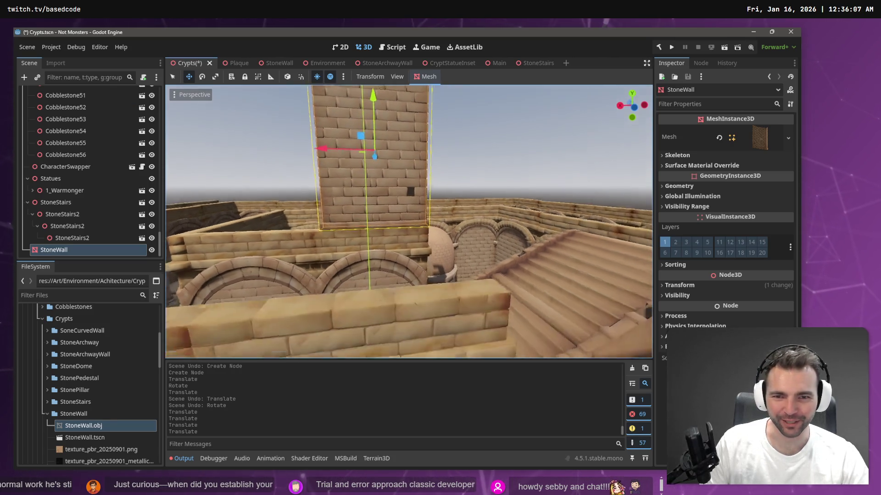
key(w)
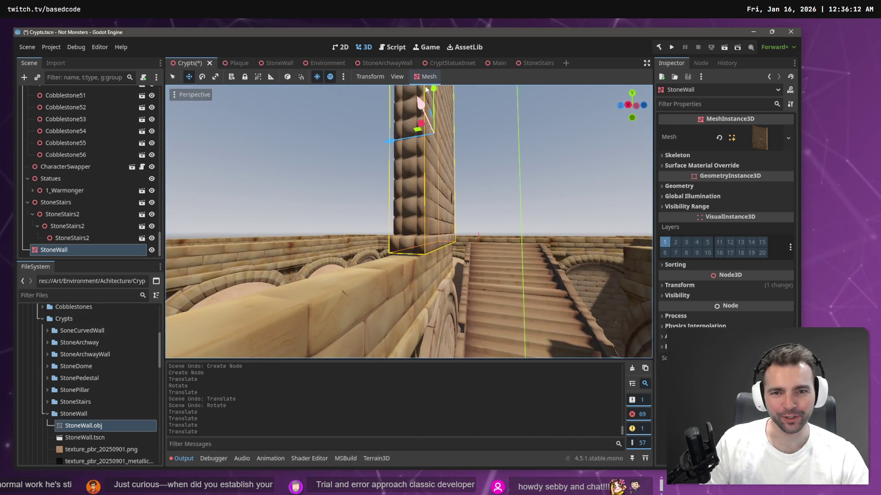
drag(435, 92, 434, 92)
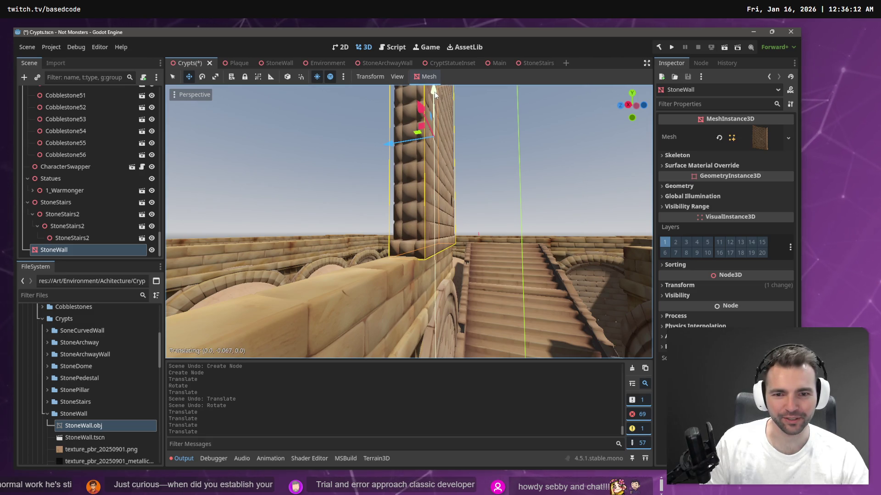
Fly around the crypt and slide the stone wall left along X onto the stairs
key(w)
key(a)
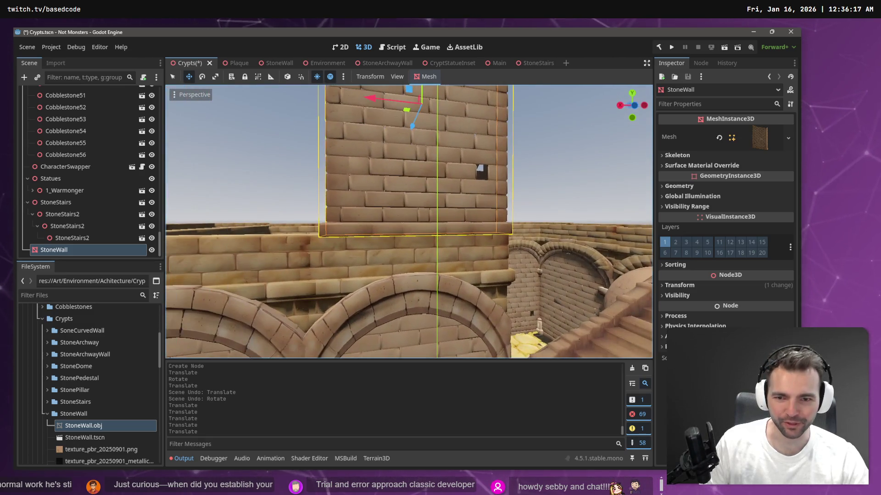
key(s)
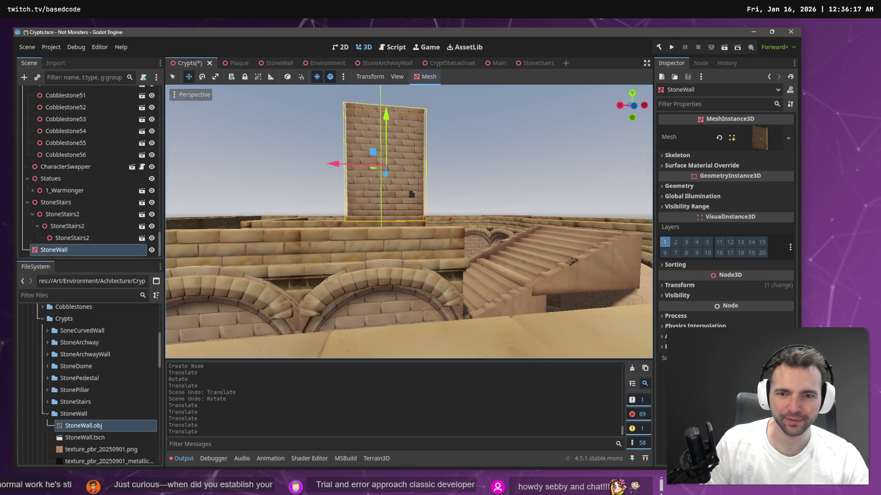
key(w)
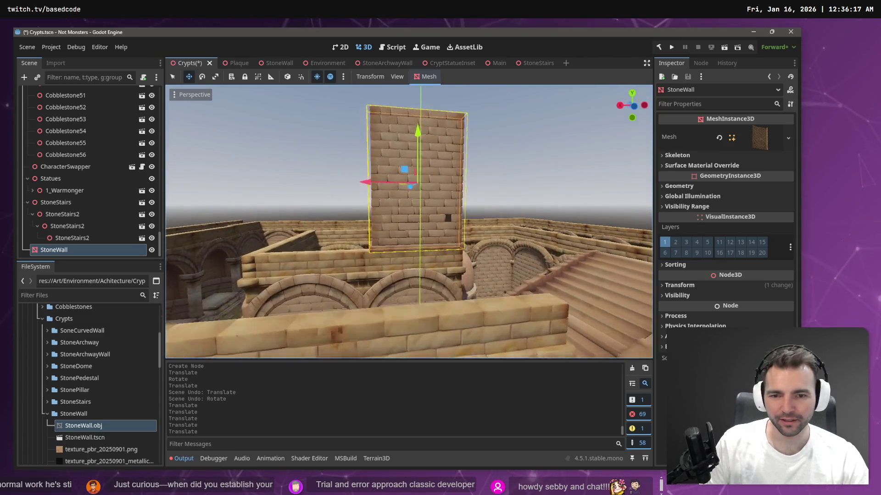
key(w)
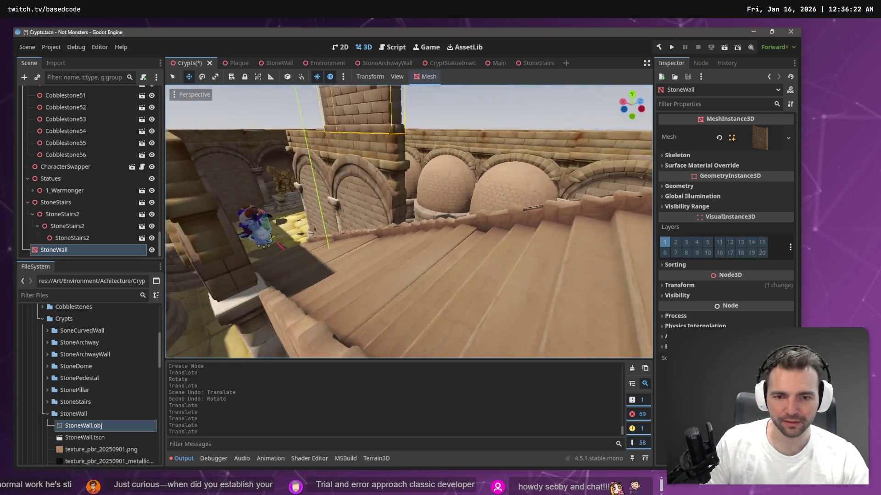
key(s)
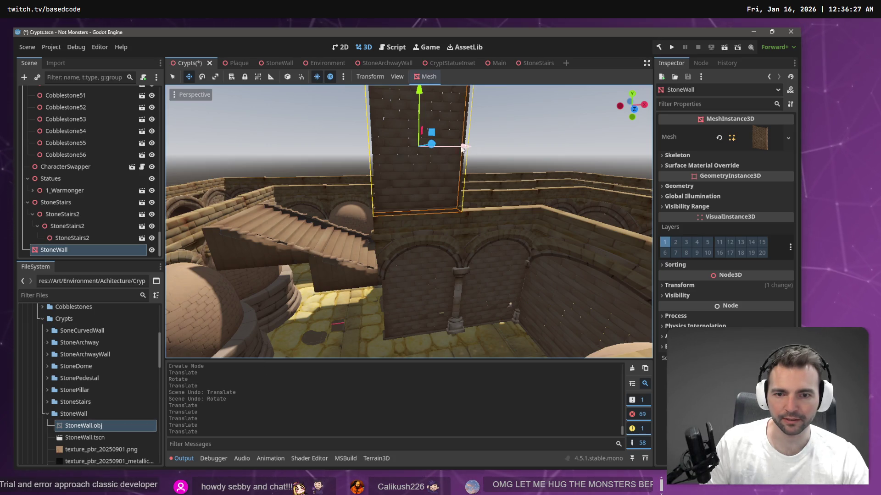
mouse_move(462, 148)
mouse_down()
mouse_move(379, 166)
mouse_move(317, 95)
mouse_move(344, 279)
mouse_move(351, 268)
mouse_move(388, 292)
mouse_up()
key(w)
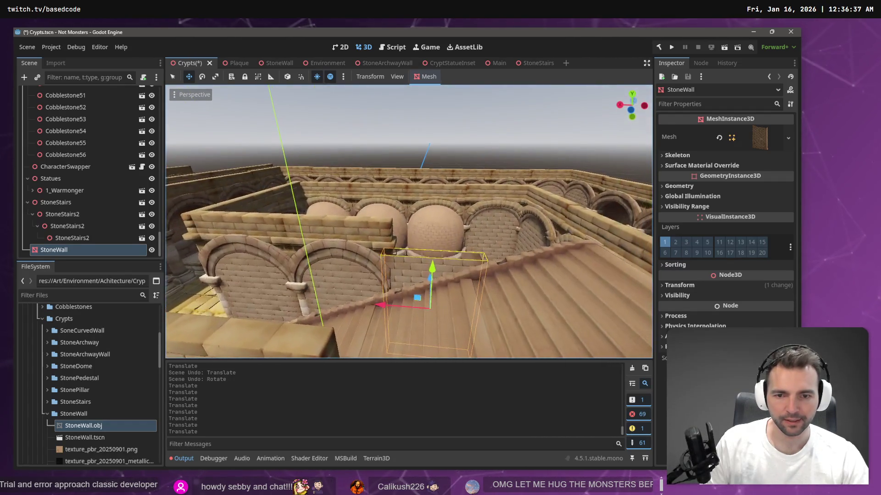
drag(393, 303, 393, 300)
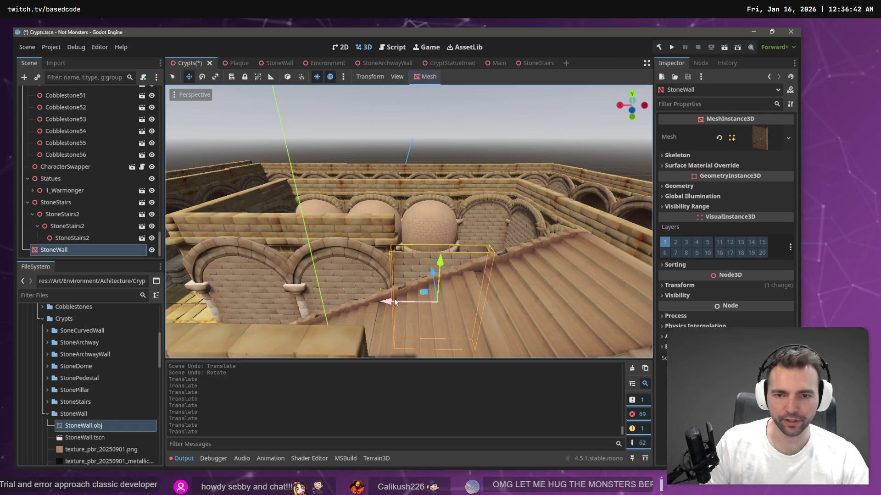
Paste a wall copy under StoneWall and set its Position x and z to 0
key(ctrl+v)
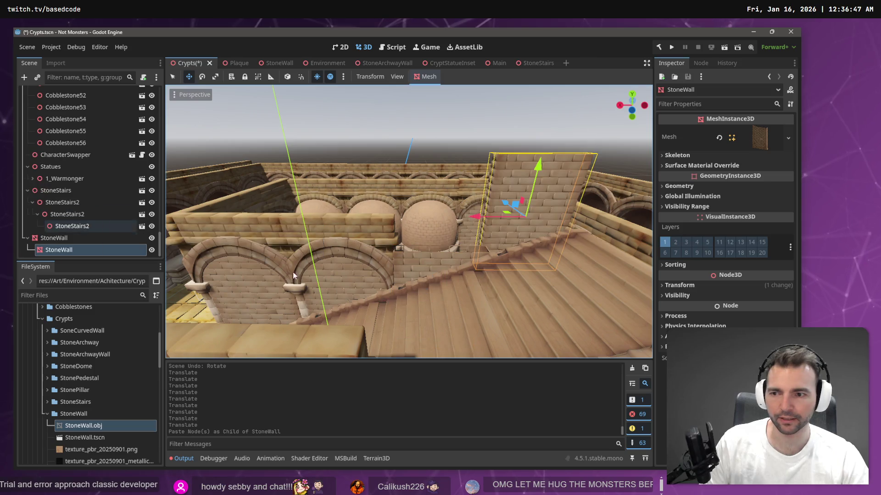
drag(476, 219, 395, 219)
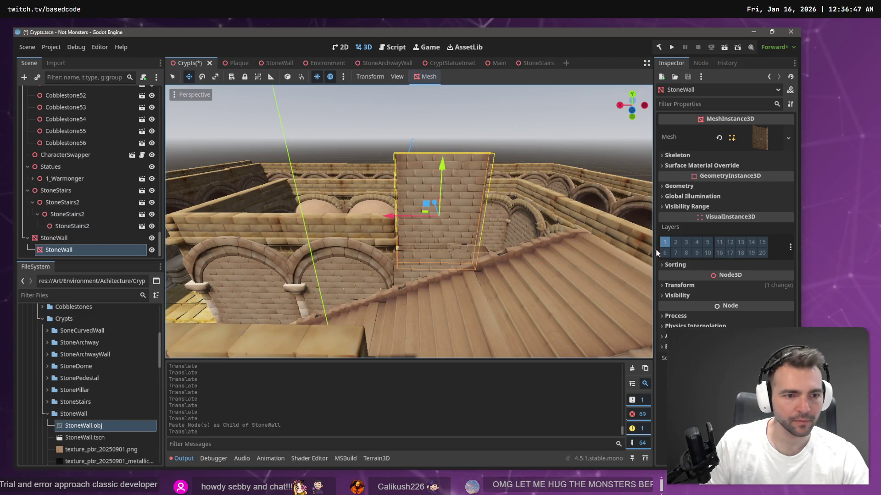
click(679, 285)
click(695, 310)
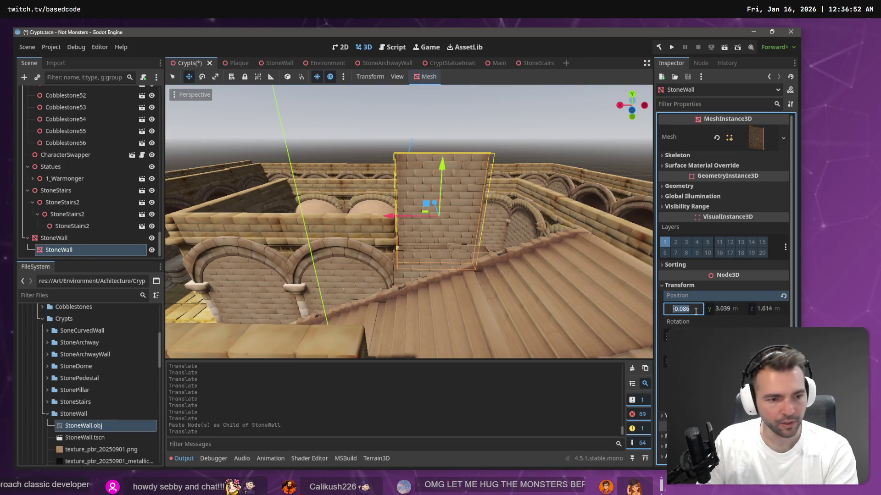
text(0)
key(Tab)
key(Tab)
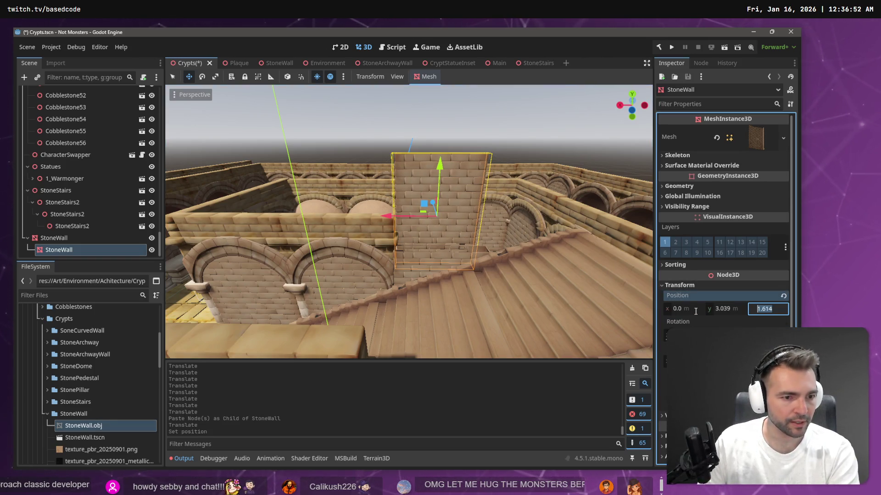
text(0)
key(Return)
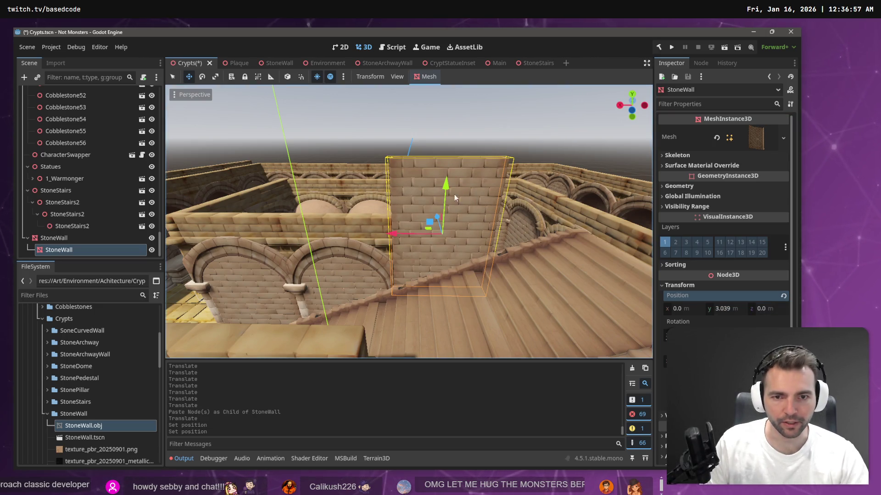
Raise the copy along Y, try a 20° rotation, and reset rotation to 0
mouse_move(448, 183)
mouse_down()
mouse_move(448, 112)
mouse_move(444, 126)
mouse_up()
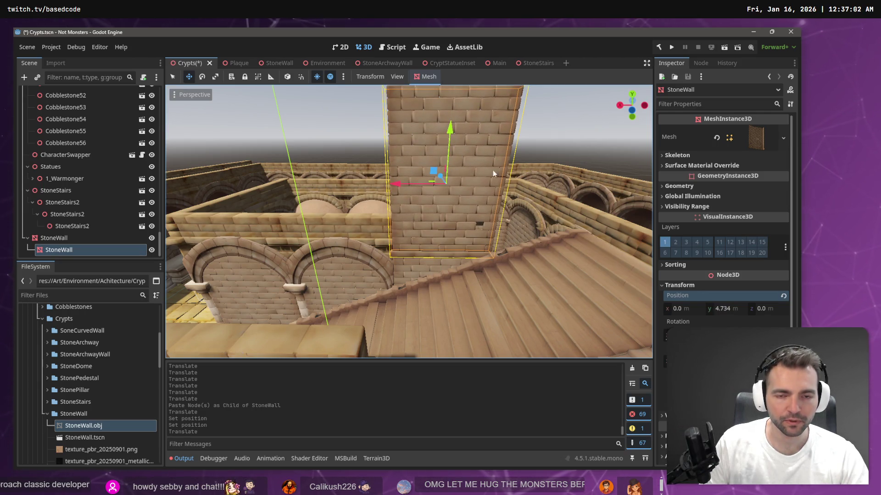
key(w)
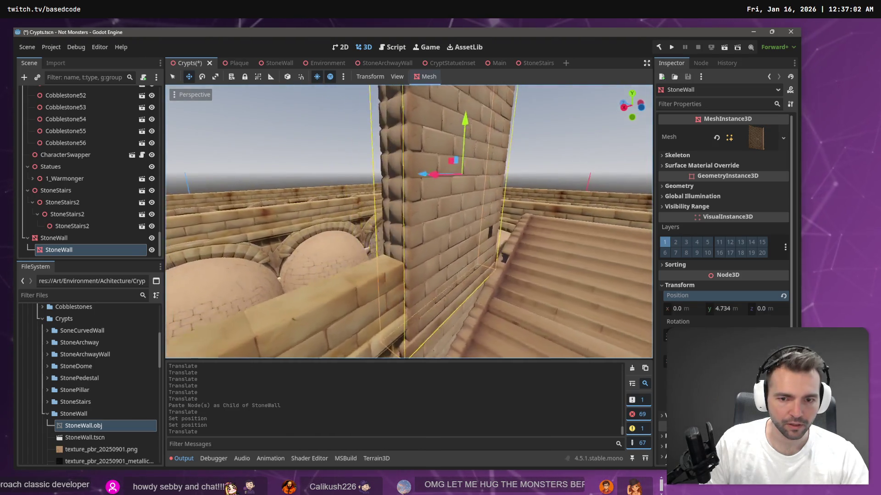
key(s)
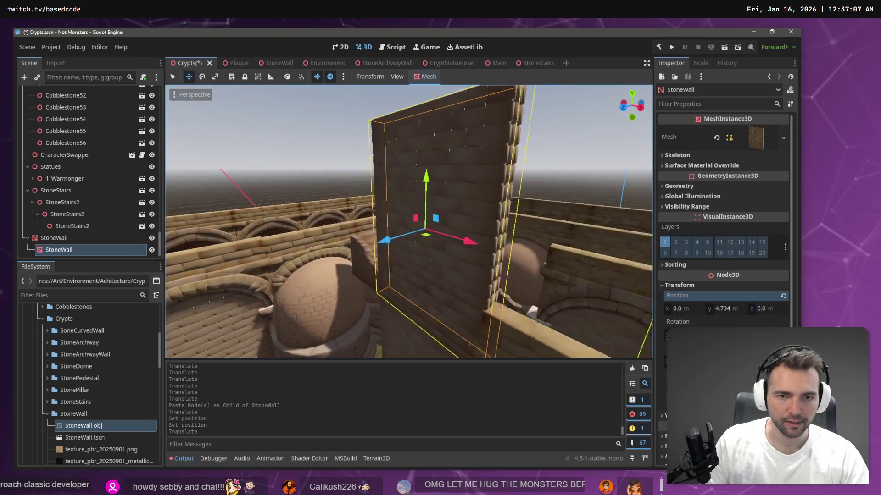
key(s)
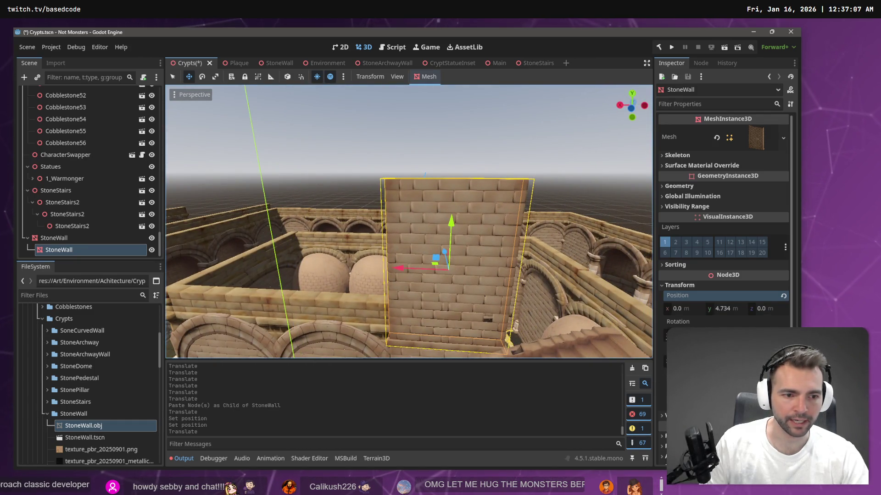
text(20)
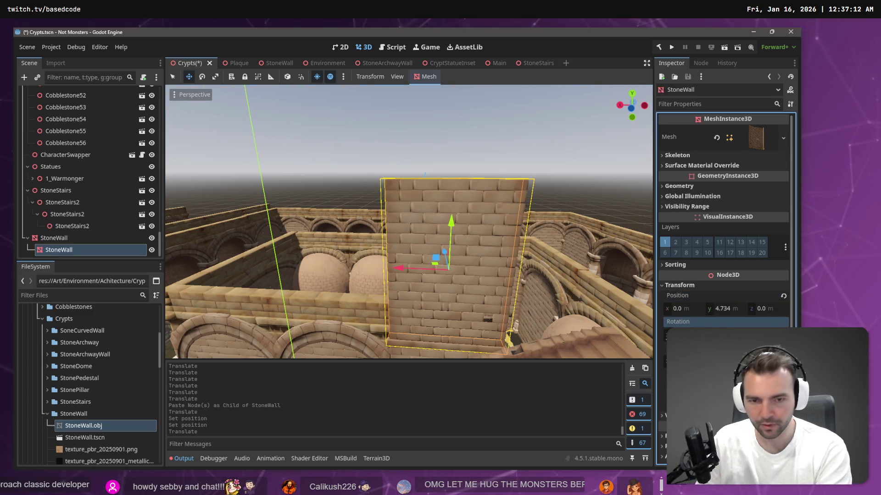
key(Return)
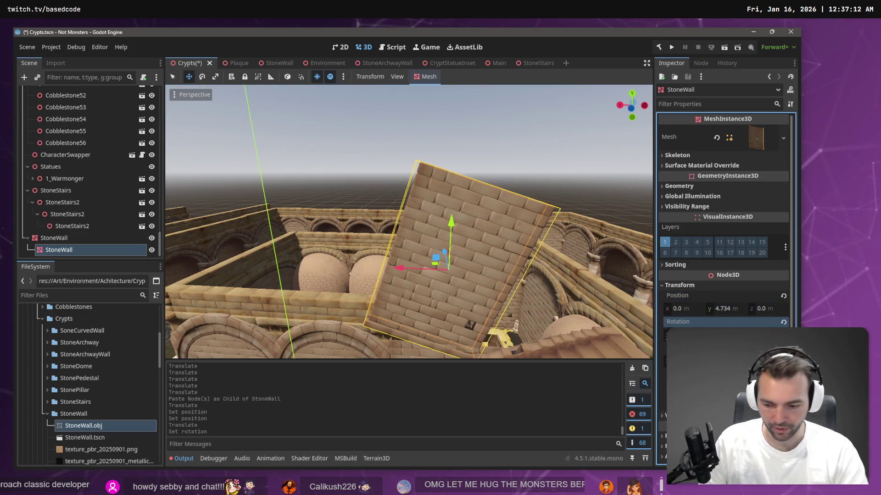
text(0)
key(Return)
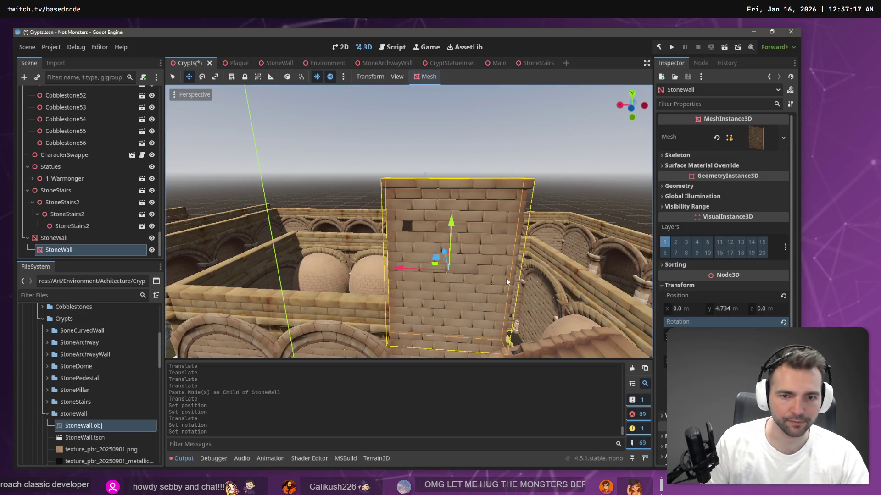
mouse_move(452, 220)
mouse_down()
mouse_move(452, 183)
mouse_move(457, 216)
mouse_up()
click(485, 145)
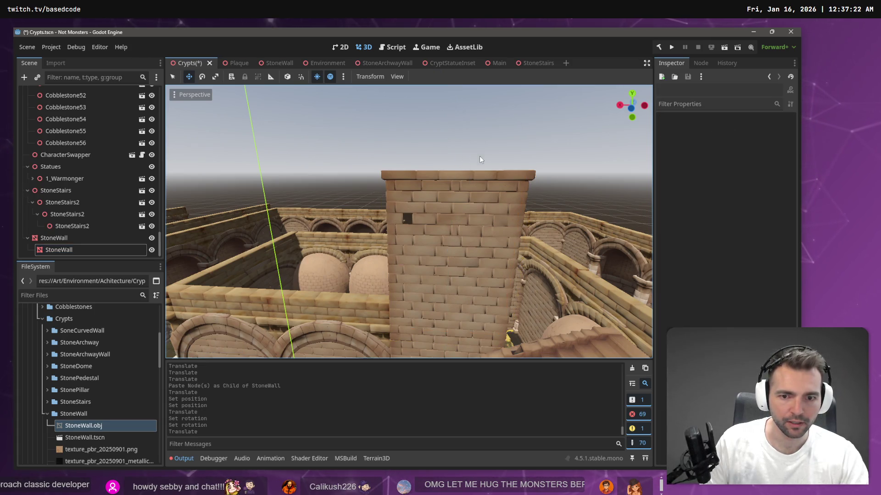
key(w)
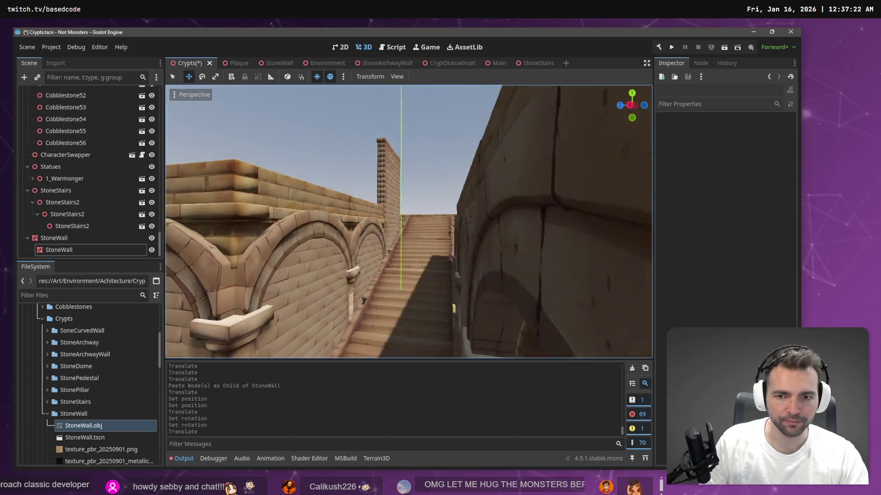
key(w)
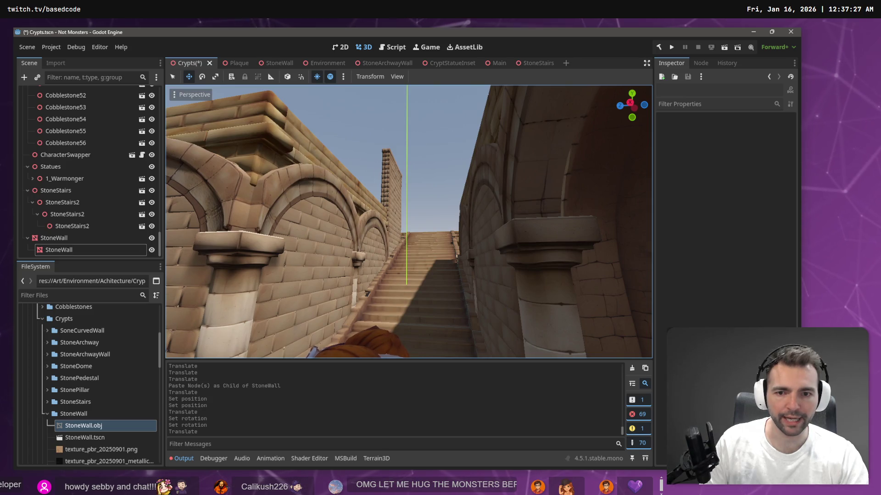
key(e)
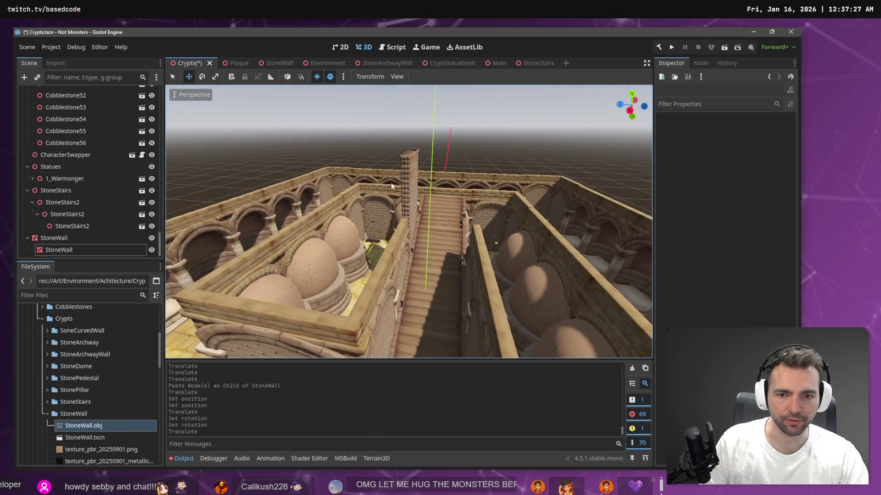
click(394, 256)
key(w)
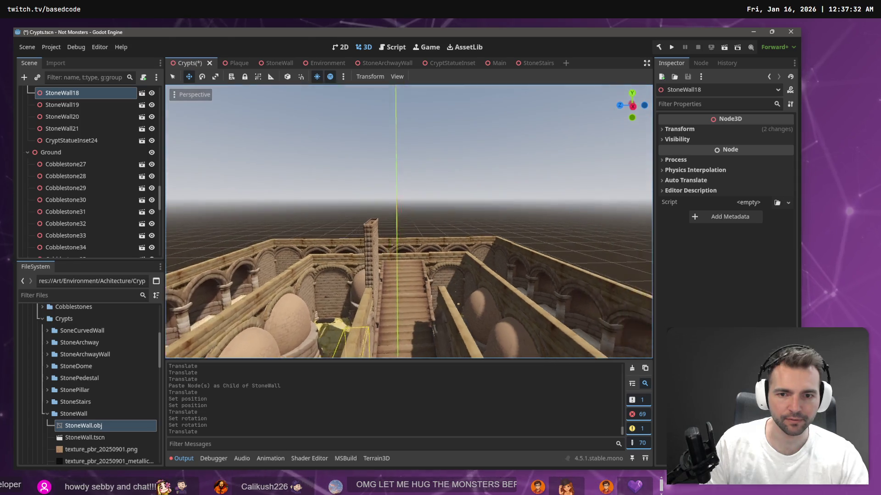
key(w)
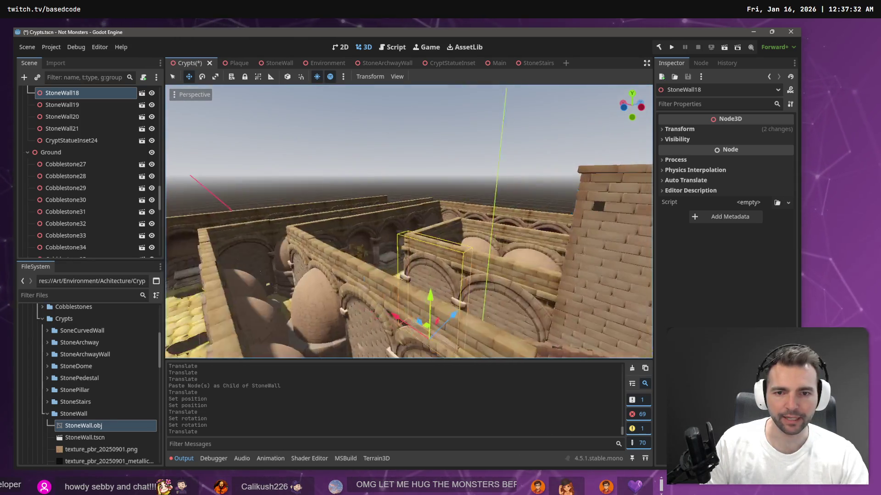
key(s)
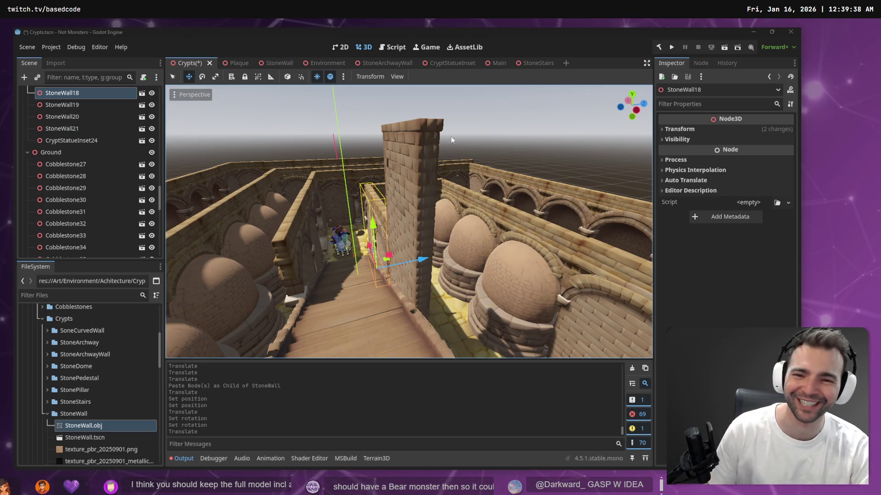
Select the stone pillar wall in the viewport
click(419, 164)
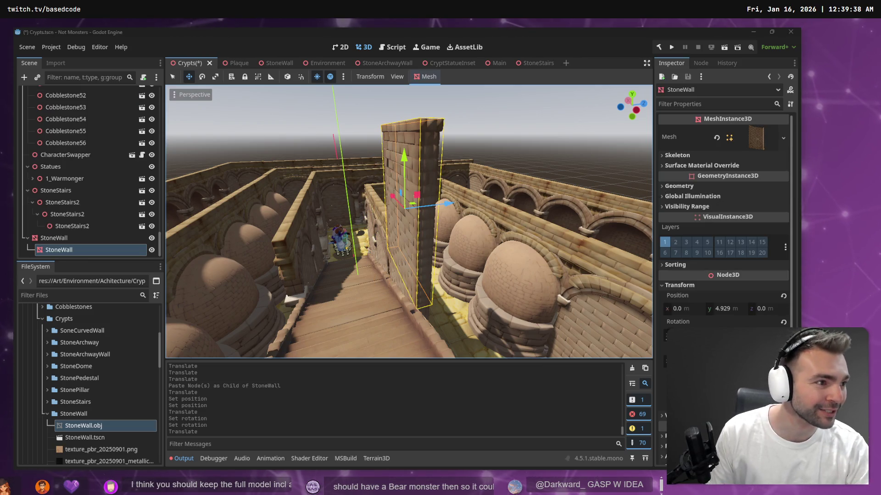
Scroll around the tldraw planning board, then switch back to the browser
key(alt+Tab)
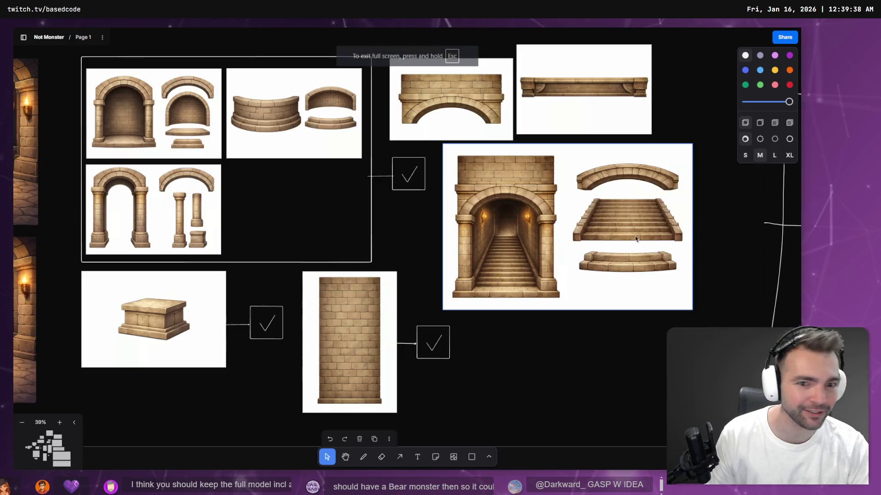
scroll(634, 236, down, 5)
scroll(422, 329, left, 10)
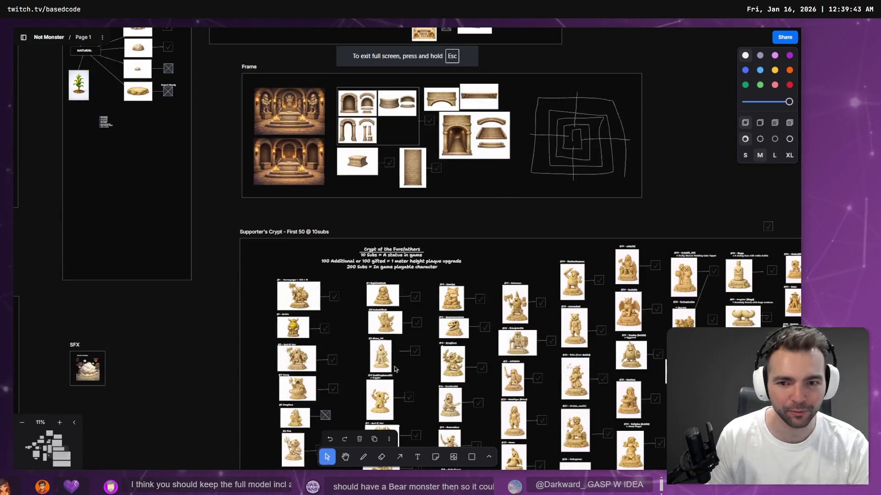
scroll(393, 304, up, 4)
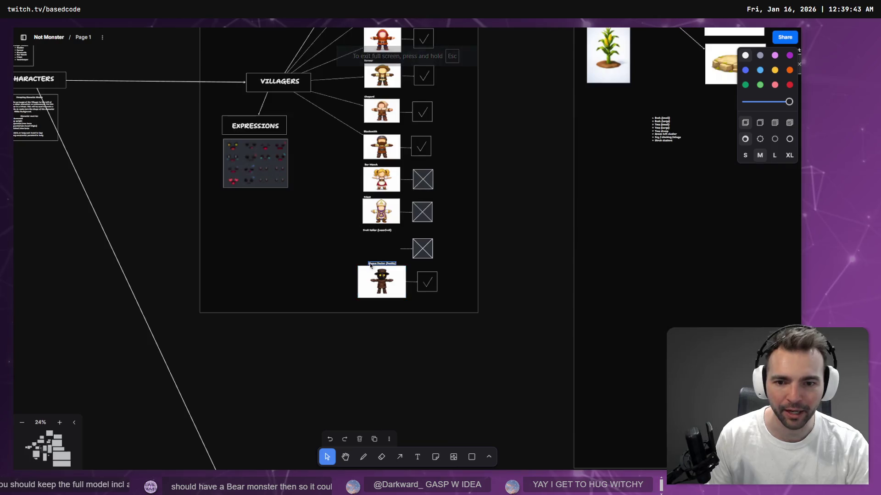
scroll(403, 305, down, 10)
scroll(409, 305, down, 5)
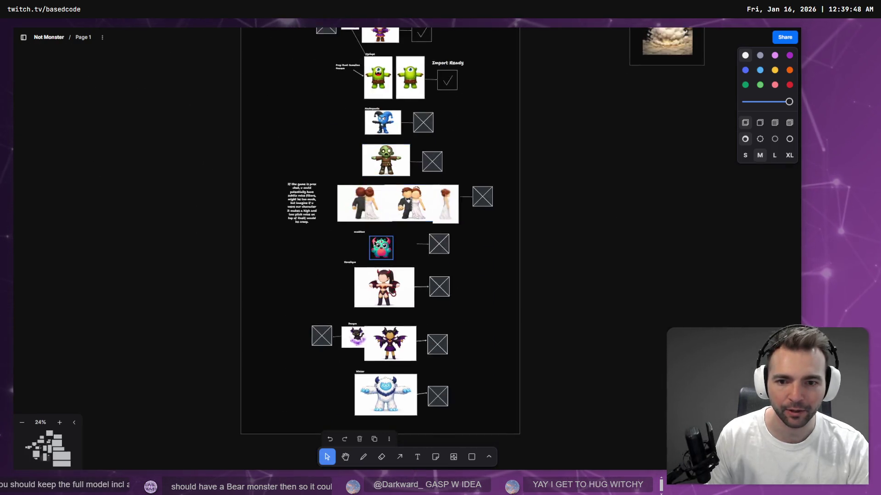
scroll(386, 247, up, 8)
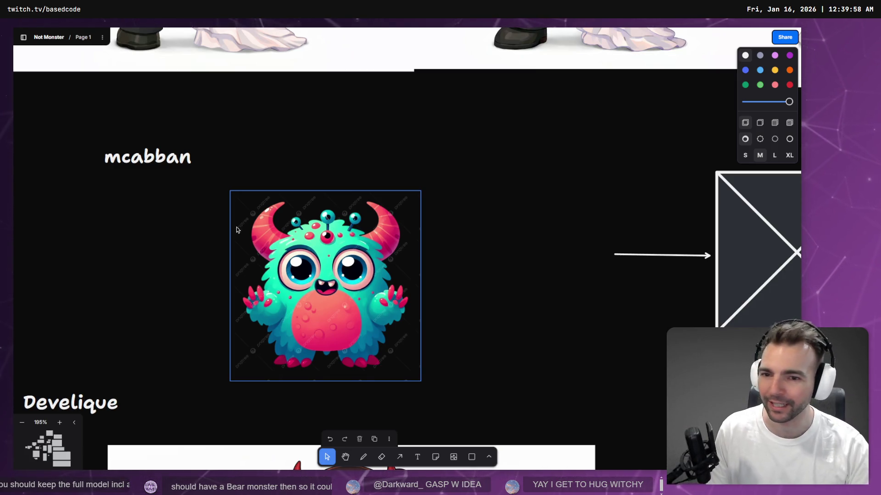
scroll(316, 242, down, 10)
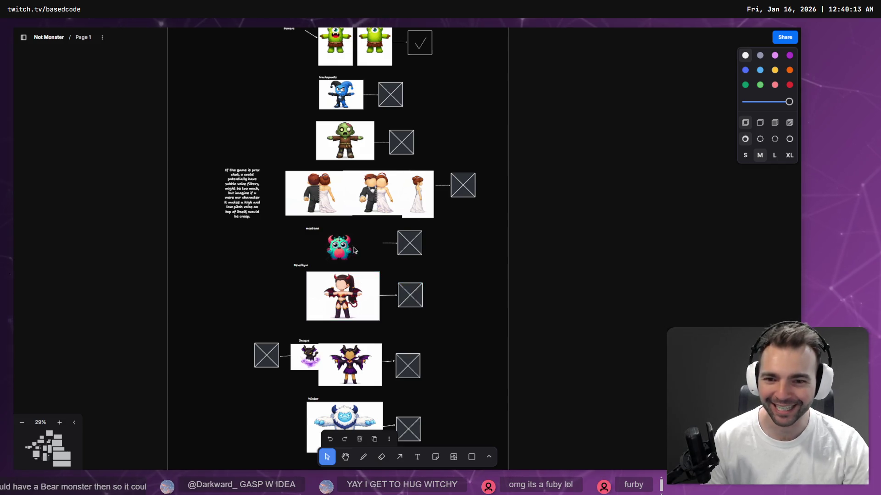
scroll(335, 251, up, 10)
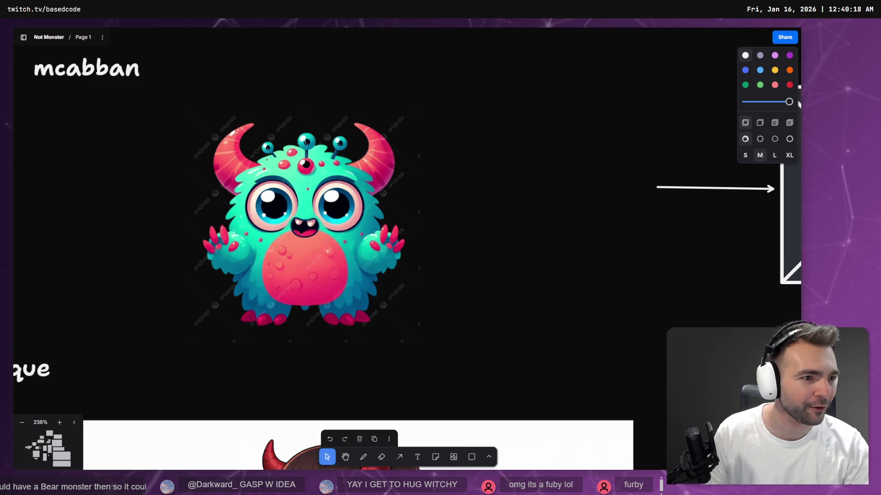
key(alt+Tab)
Search 'gruffalo' in a new tab and browse the picture collage and plush toy results
key(ctrl+t)
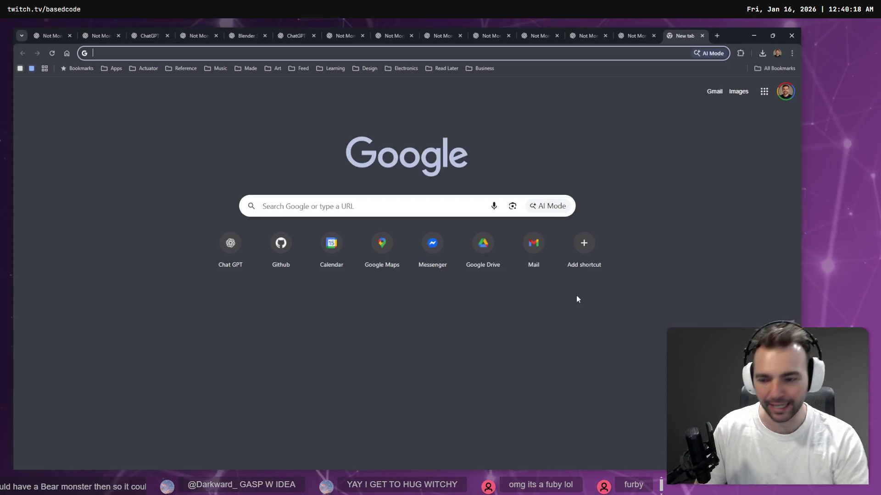
text(gruffalo)
key(Return)
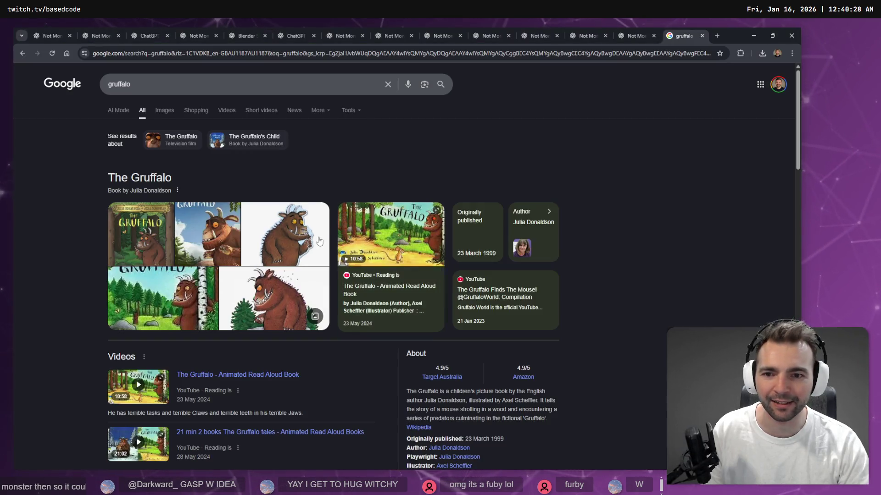
click(319, 240)
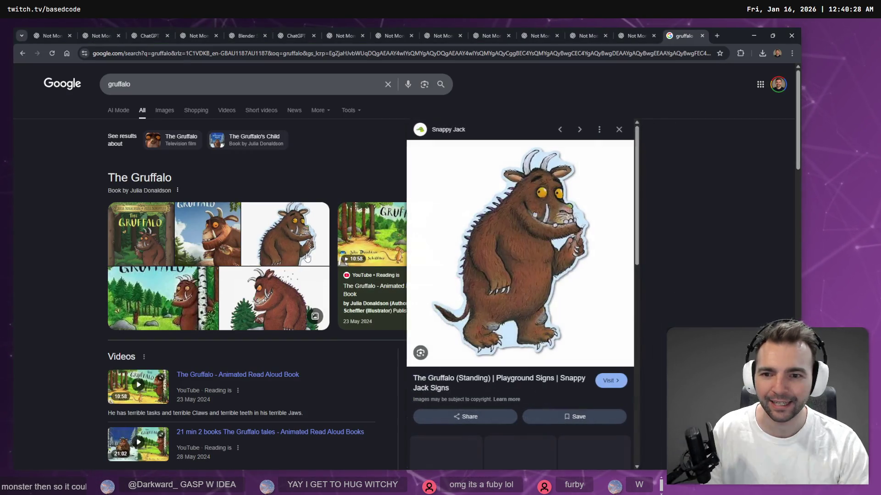
key(Escape)
scroll(347, 242, down, 20)
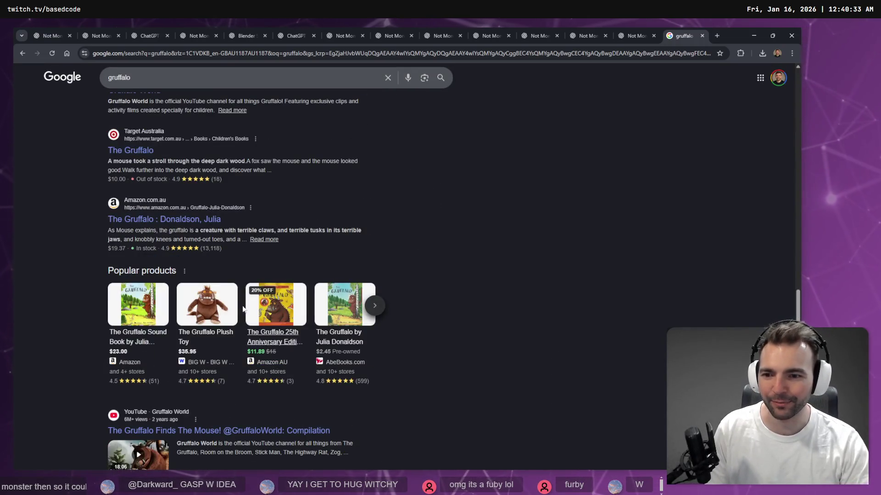
click(207, 305)
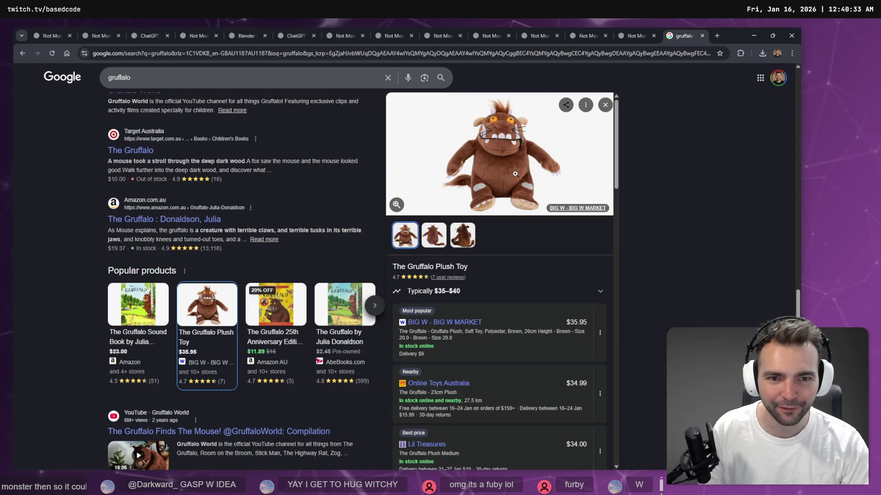
key(Escape)
scroll(318, 298, down, 6)
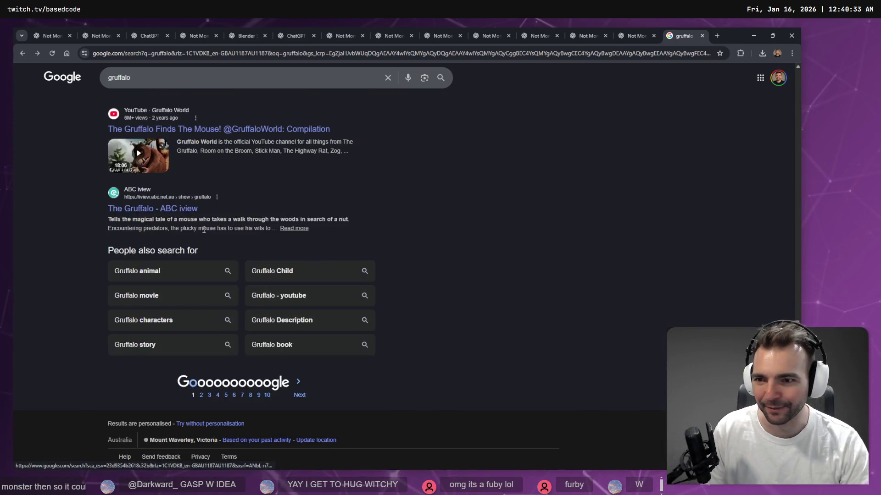
Watch the muted Gruffalo compilation video, skipping through its scenes, then close the tab
click(158, 157)
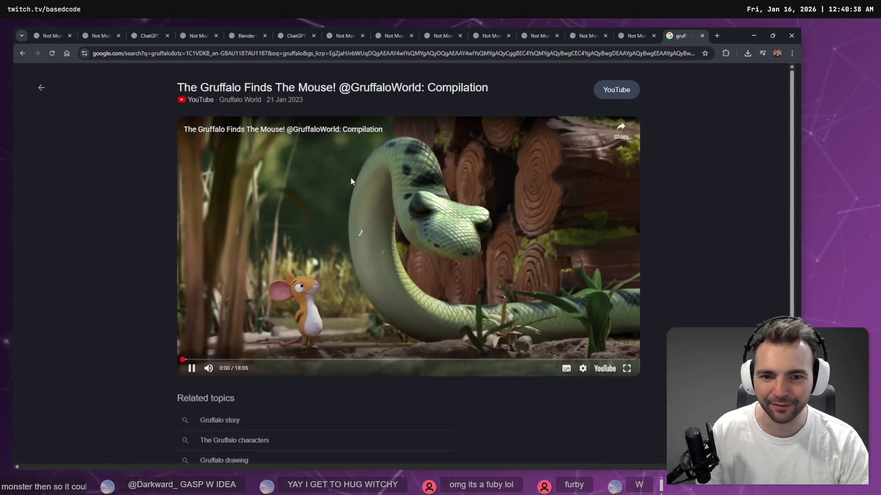
click(208, 368)
click(251, 360)
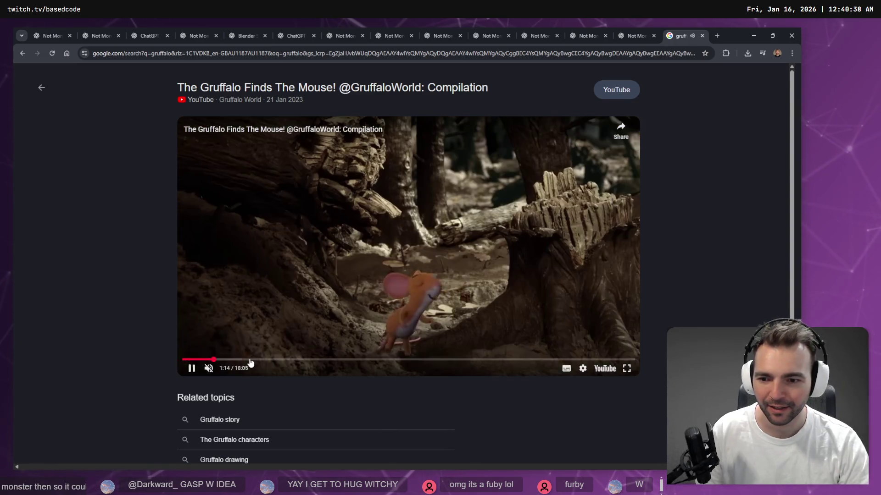
click(303, 359)
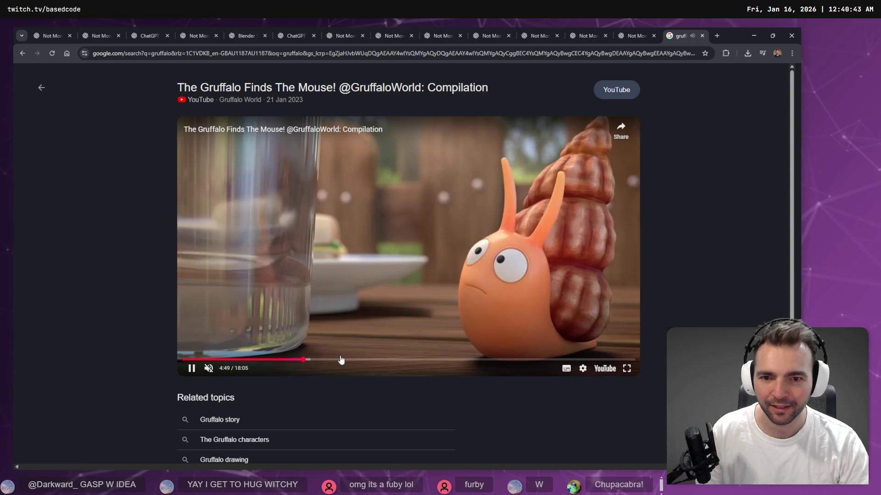
click(341, 359)
click(385, 360)
click(468, 359)
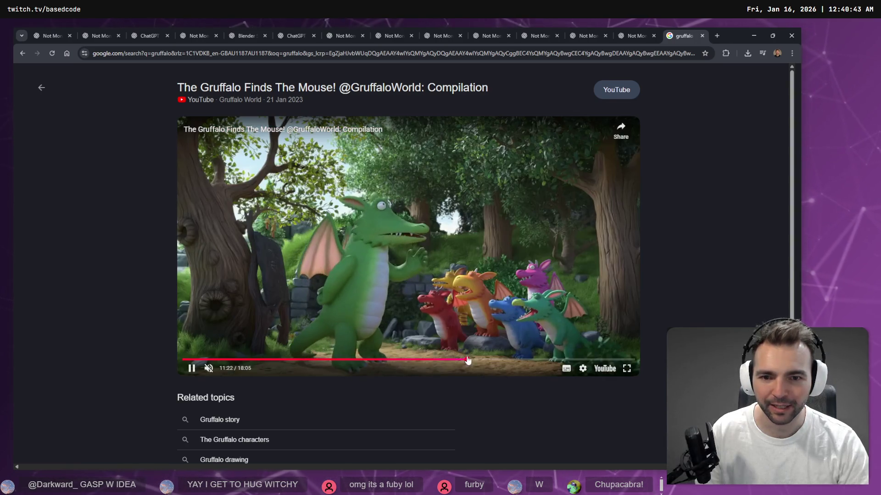
click(517, 360)
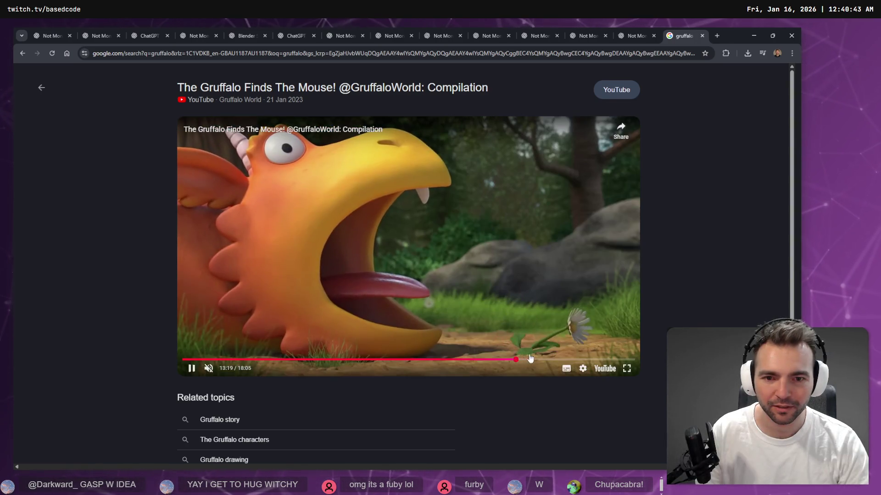
click(551, 359)
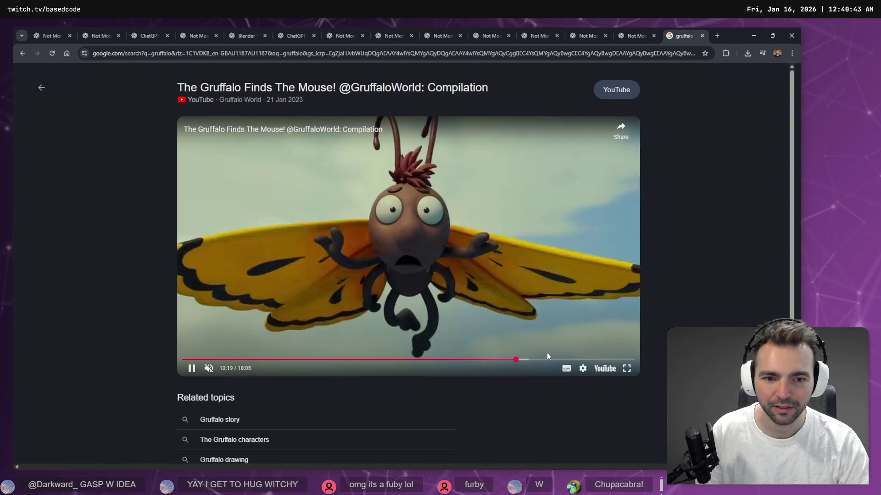
key(space)
click(566, 360)
click(587, 359)
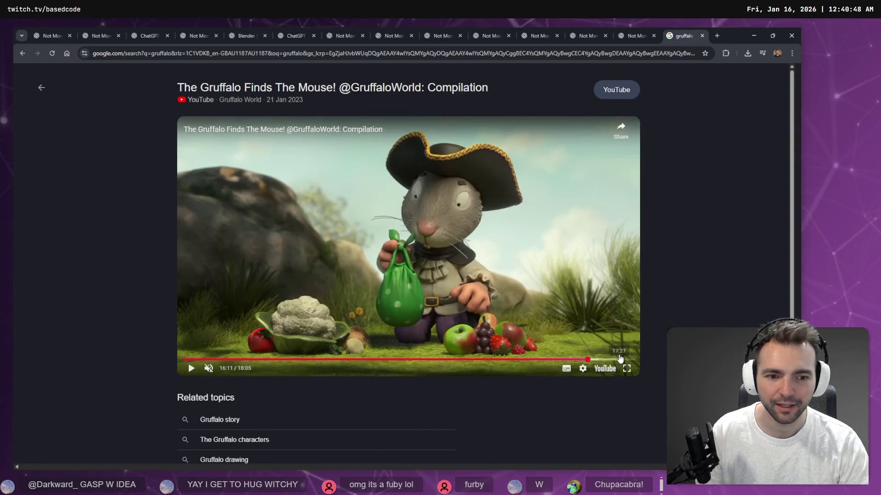
click(619, 360)
key(ctrl+w)
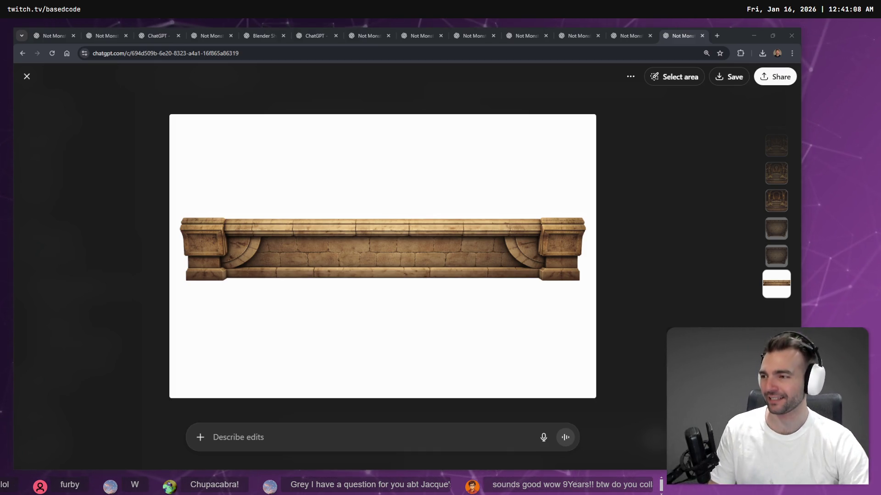
Minimise Chrome and bring the Godot Crypts scene back to the front
click(753, 33)
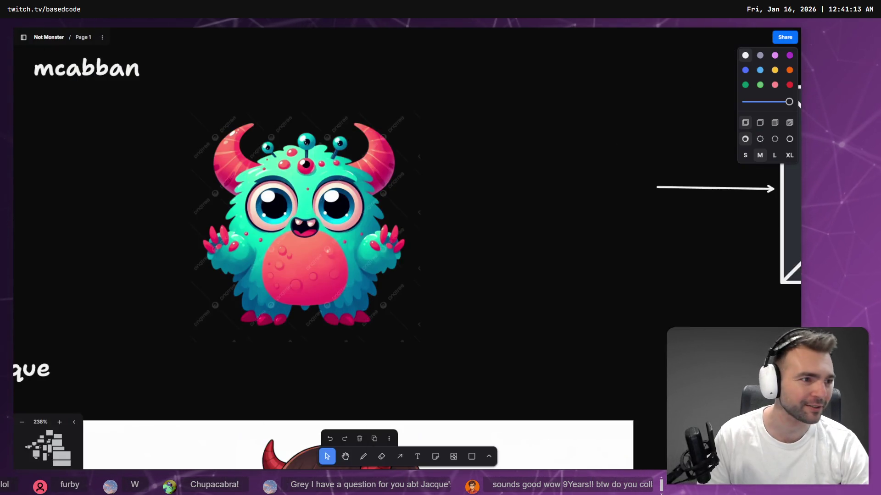
key(alt+Tab)
scroll(409, 221, up, 5)
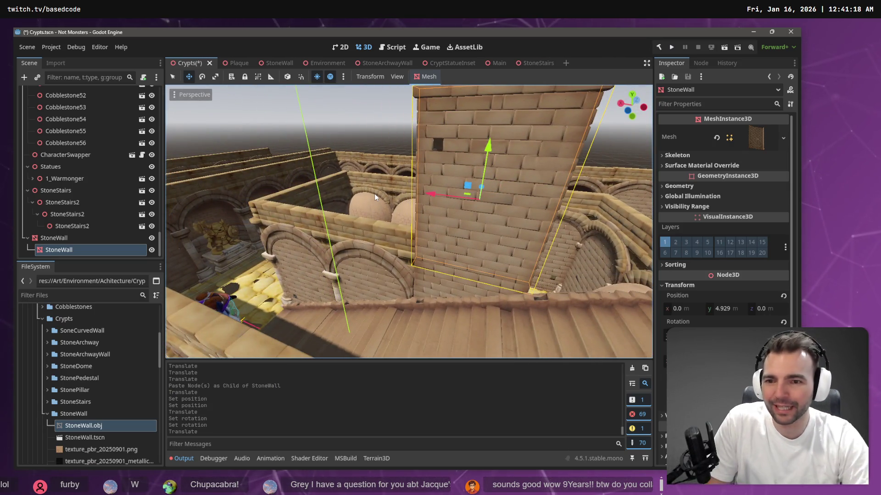
Reparent the StoneWall node under Walls, where it becomes StoneWall22
click(76, 239)
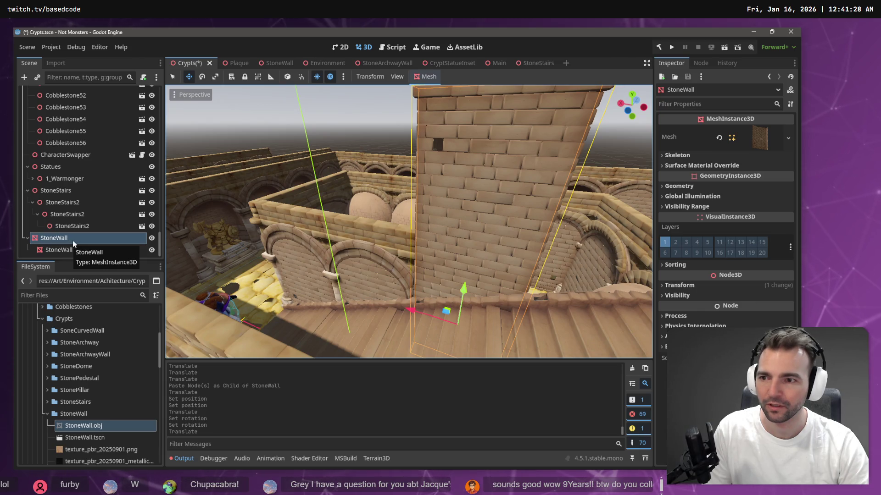
right_click(70, 240)
click(117, 365)
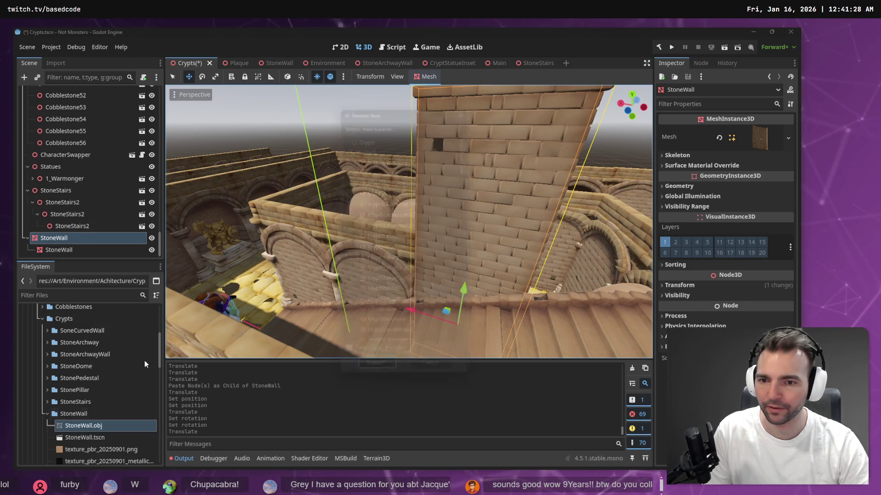
double_click(372, 143)
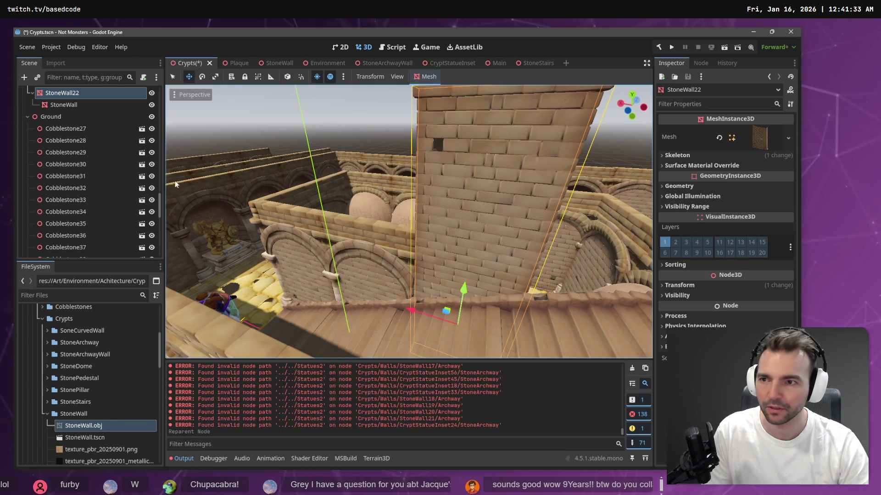
scroll(85, 109, up, 3)
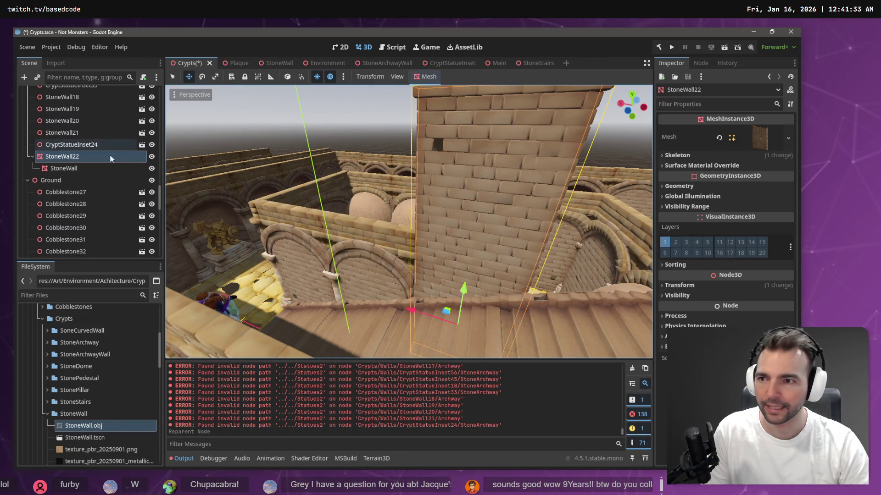
Move StoneWall22 out of Walls to the Crypts root and slide it 3.59 units along X
click(69, 144)
click(67, 157)
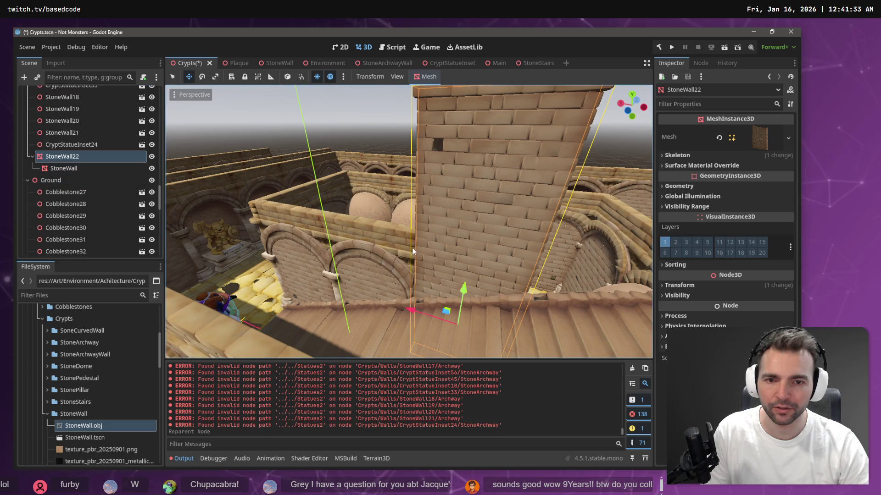
key(ctrl+x)
key(ctrl+v)
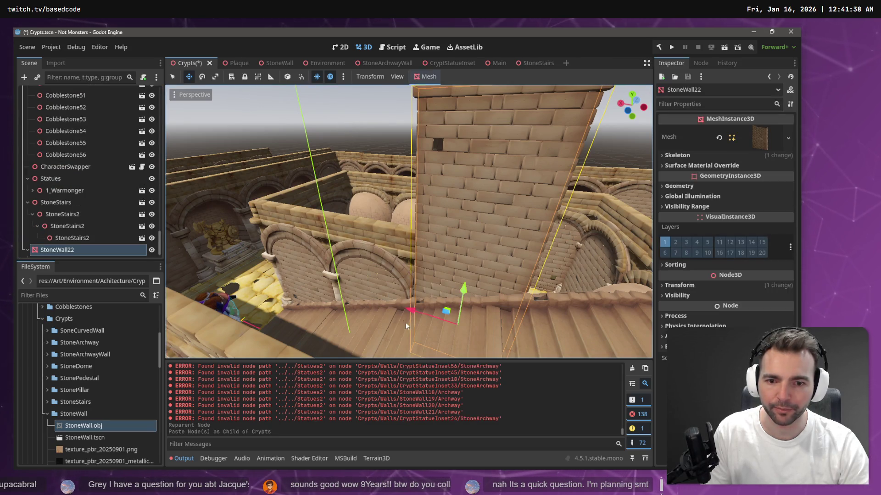
drag(420, 311, 347, 296)
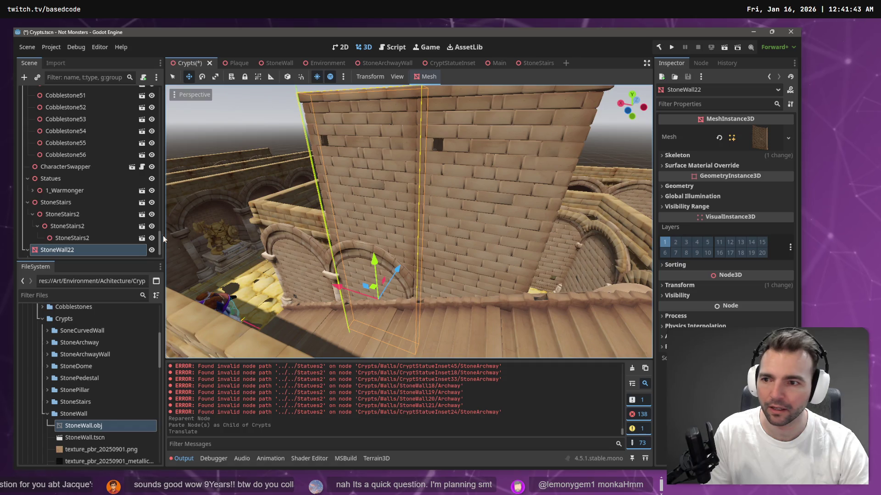
Collapse the StoneStairs and StoneWall22 branches, then reselect StoneWall22 in the scene tree
click(28, 204)
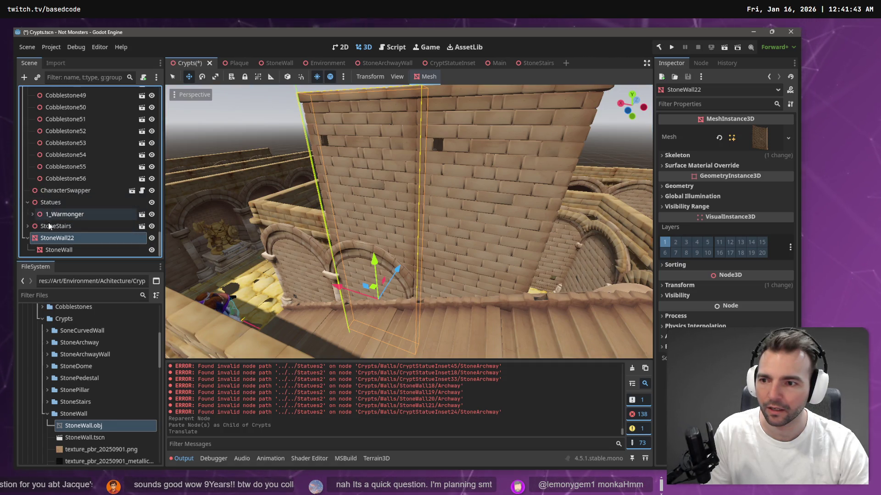
click(26, 238)
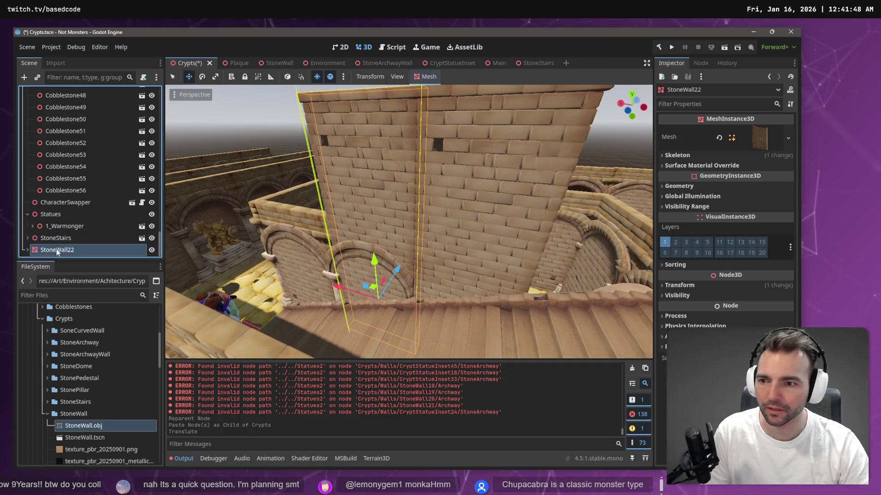
click(51, 214)
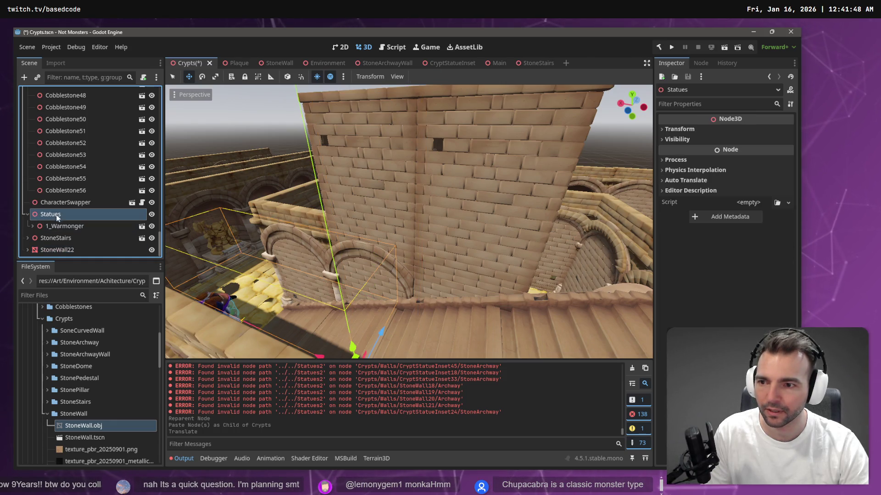
click(54, 251)
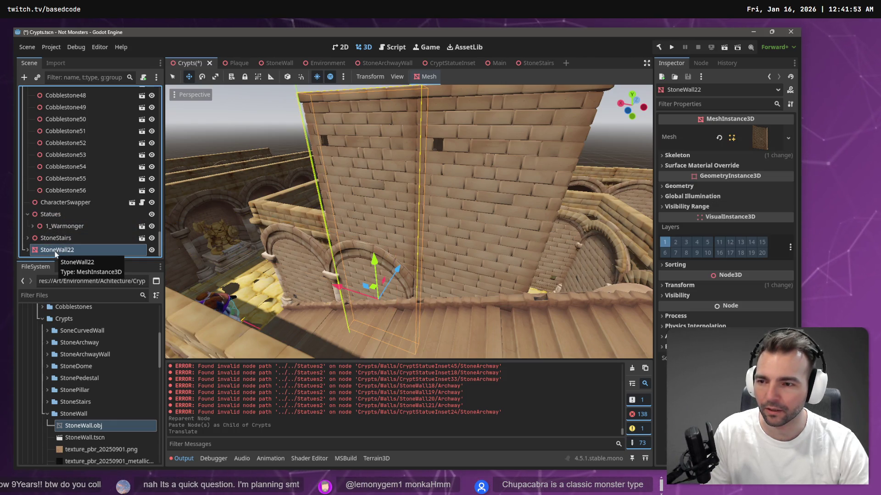
click(58, 243)
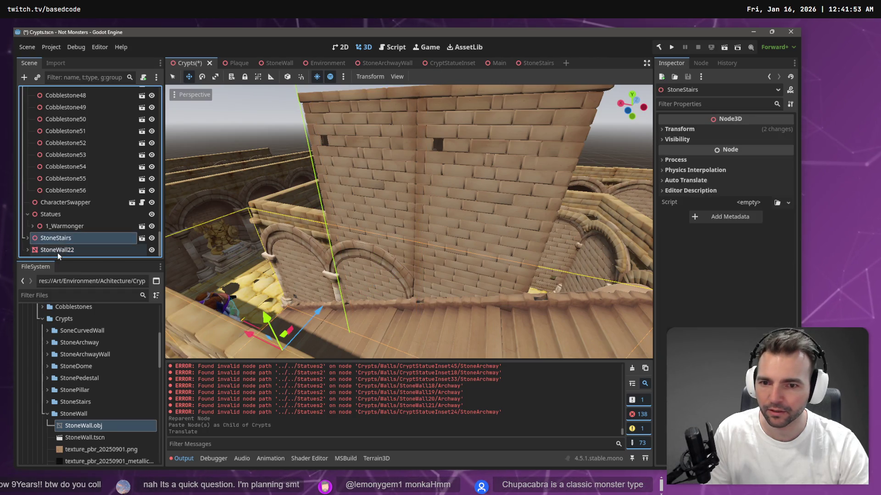
click(57, 252)
Reparent StoneWall22 back under the Walls node
right_click(59, 252)
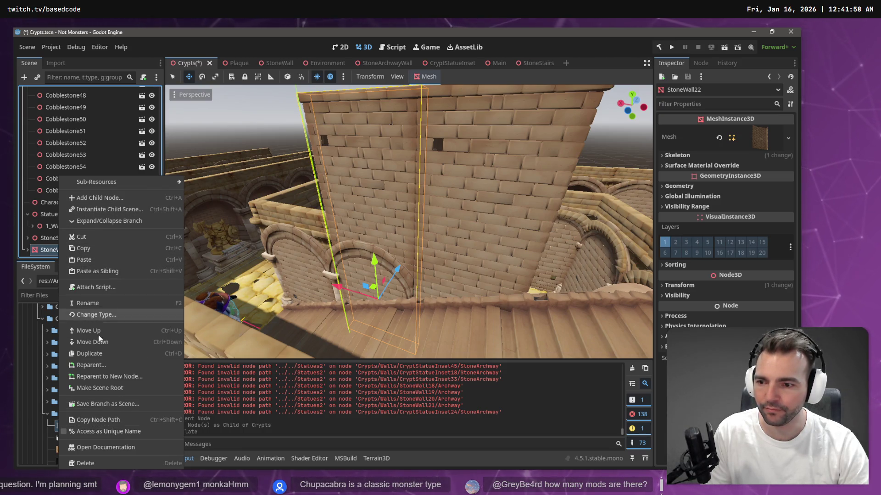
click(99, 365)
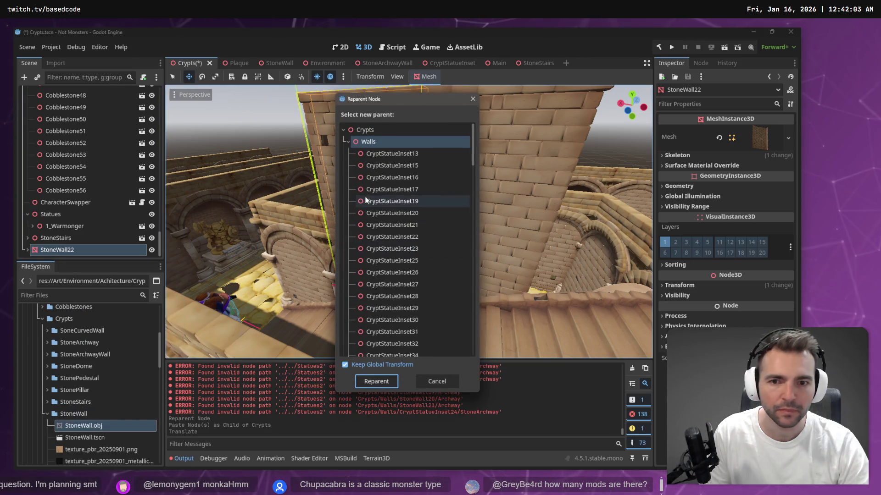
double_click(374, 143)
scroll(70, 117, up, 3)
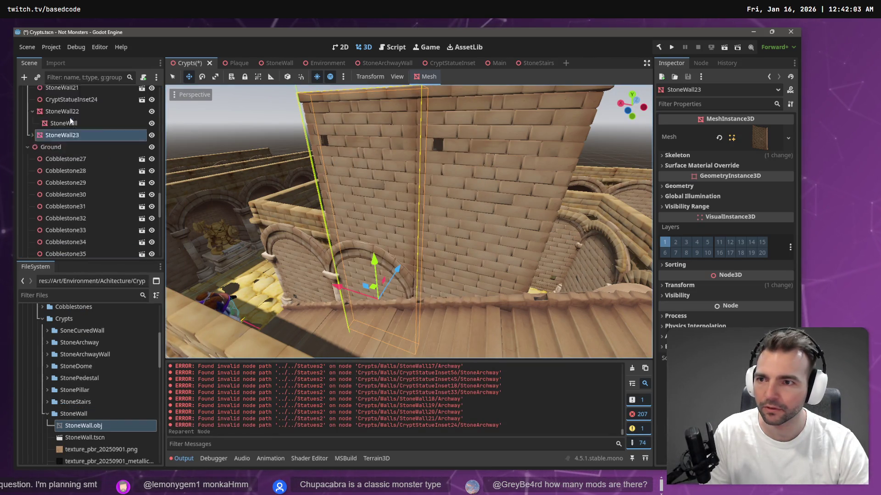
Select StoneWall22 and StoneWall23 together and slide both about 3.5 m along X
click(32, 133)
click(58, 133)
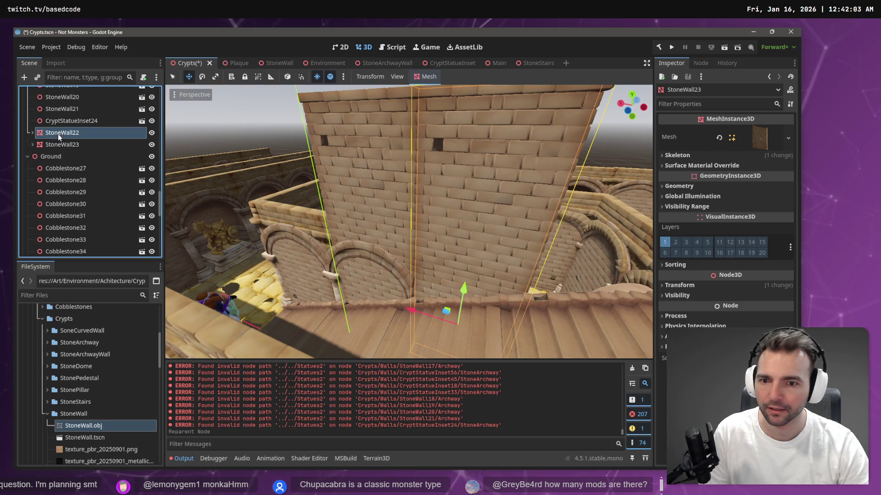
shift+click(70, 145)
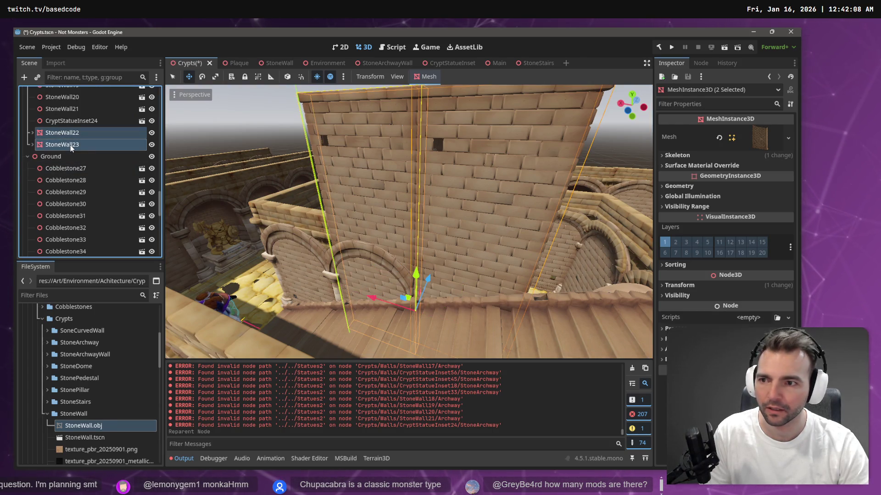
drag(373, 298, 304, 279)
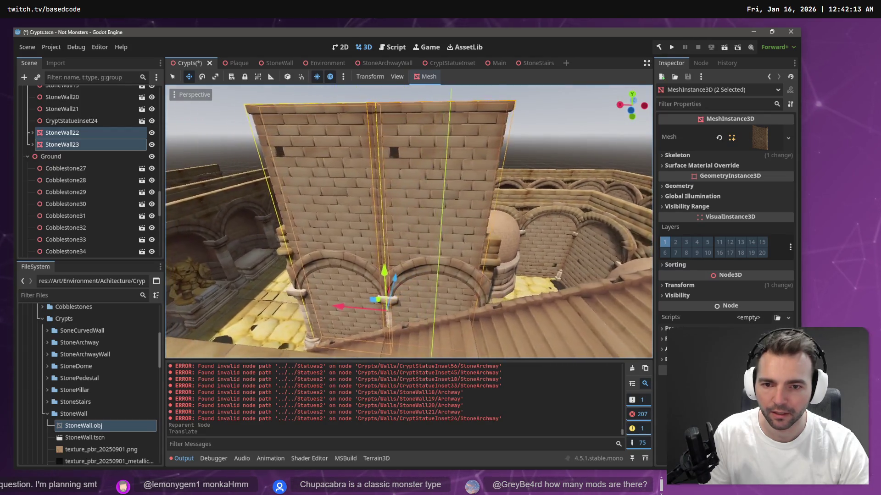
scroll(327, 292, up, 3)
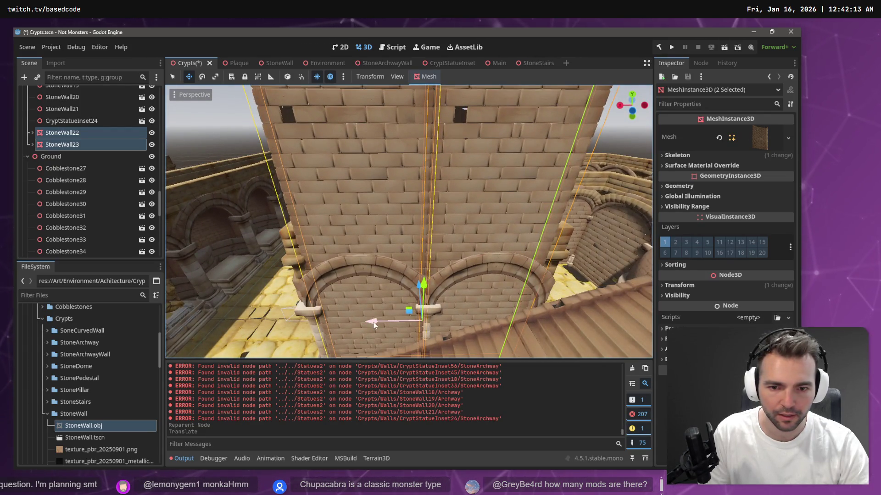
click(376, 322)
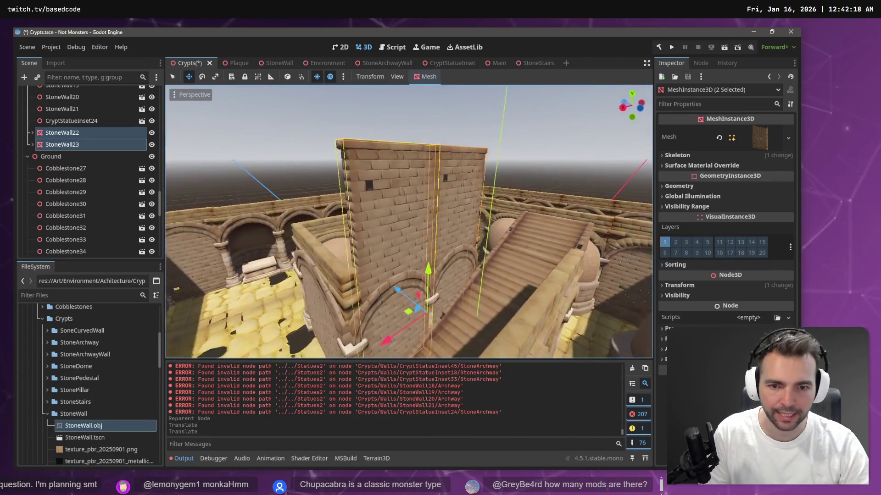
drag(376, 322, 377, 349)
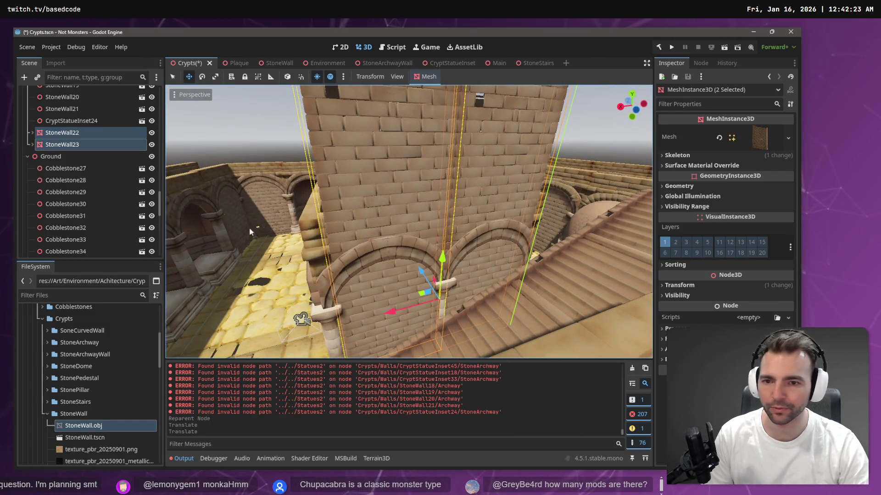
Delete the StoneWall18 wall piece
click(309, 292)
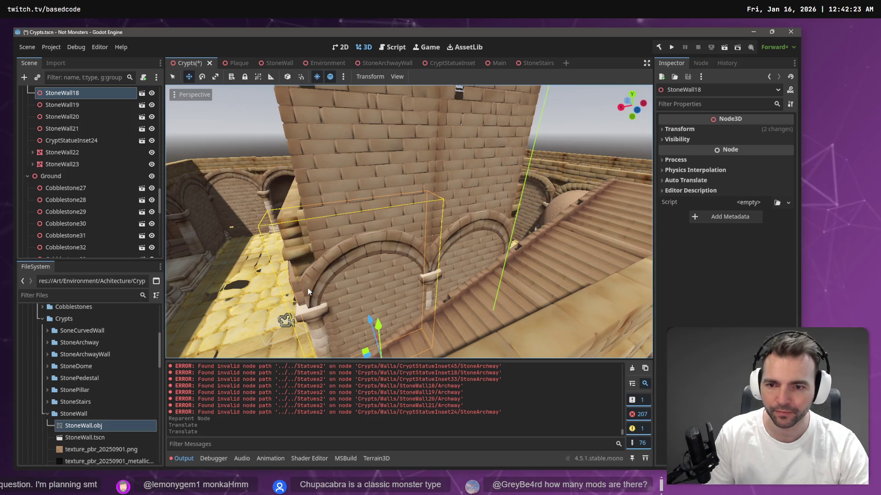
key(Delete)
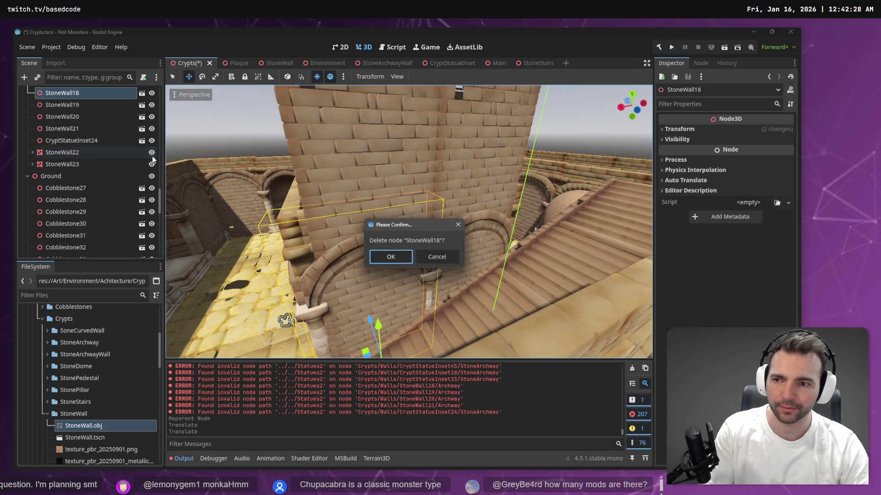
key(Return)
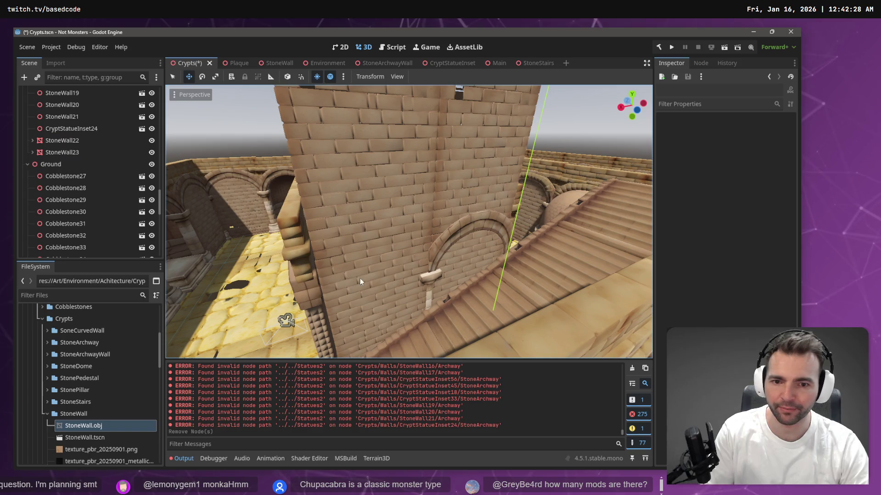
Nudge StoneWall23 and StoneWall22 along X so they close into one solid block
click(366, 277)
drag(332, 323, 311, 327)
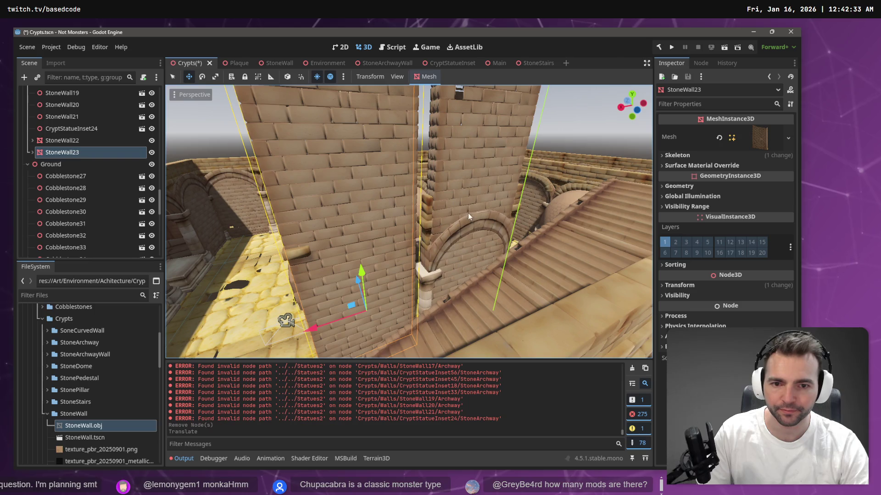
click(460, 184)
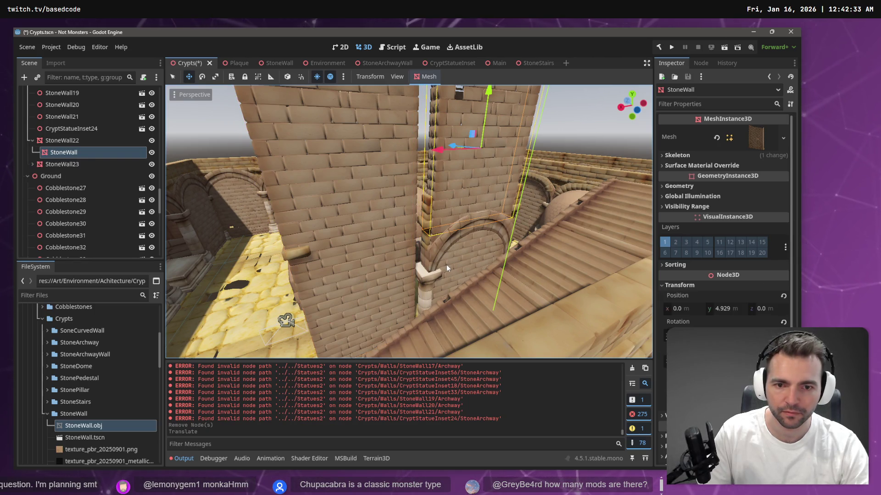
click(447, 264)
drag(443, 281, 406, 293)
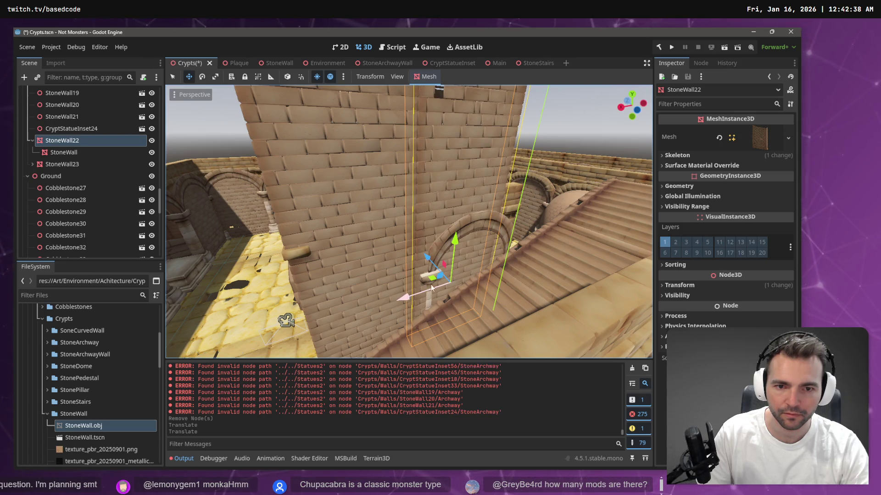
Delete the StoneWall19 wall piece
click(489, 217)
key(Delete)
click(384, 254)
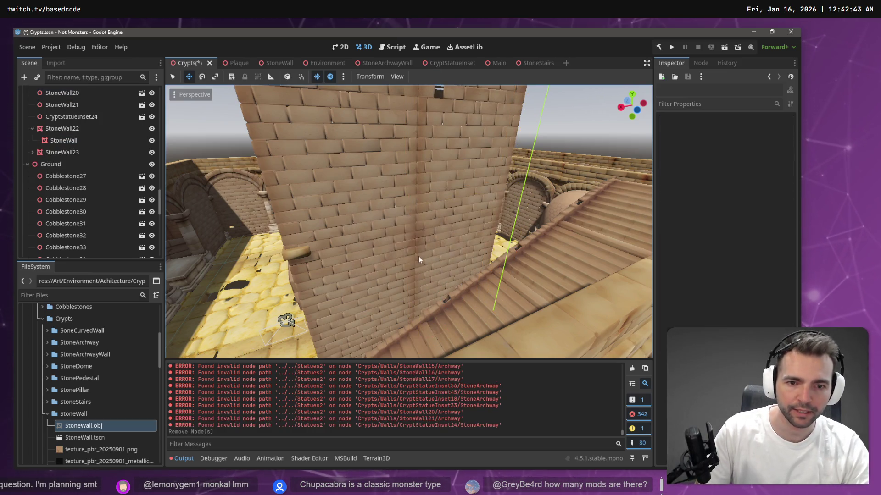
Select the StoneWall23 and StoneWall22 wall pieces, collapsing StoneWall22's child branch
key(w)
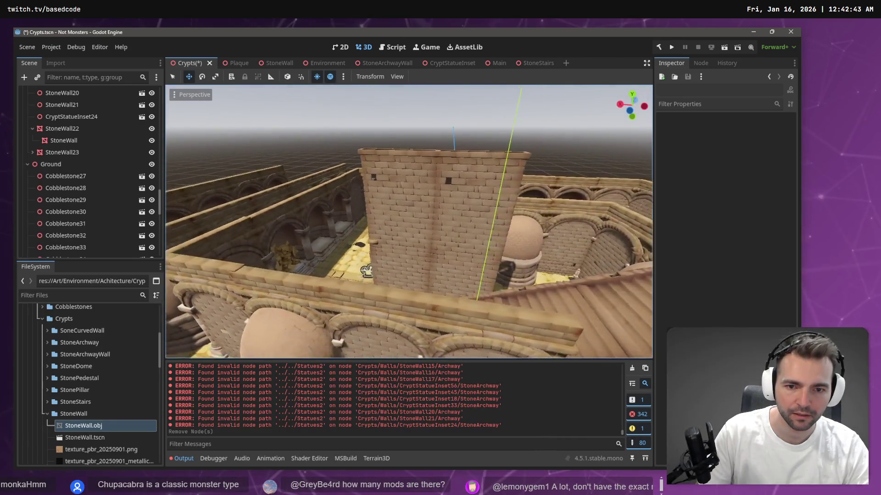
key(s)
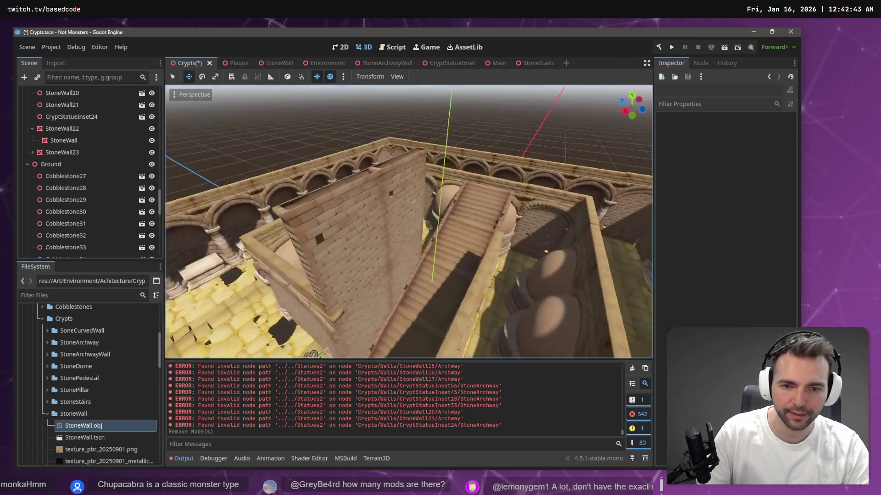
key(w)
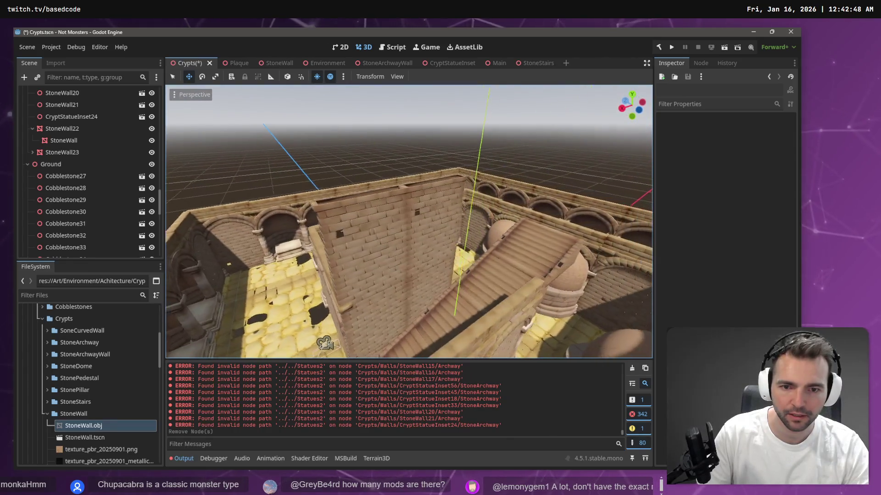
click(383, 247)
click(372, 323)
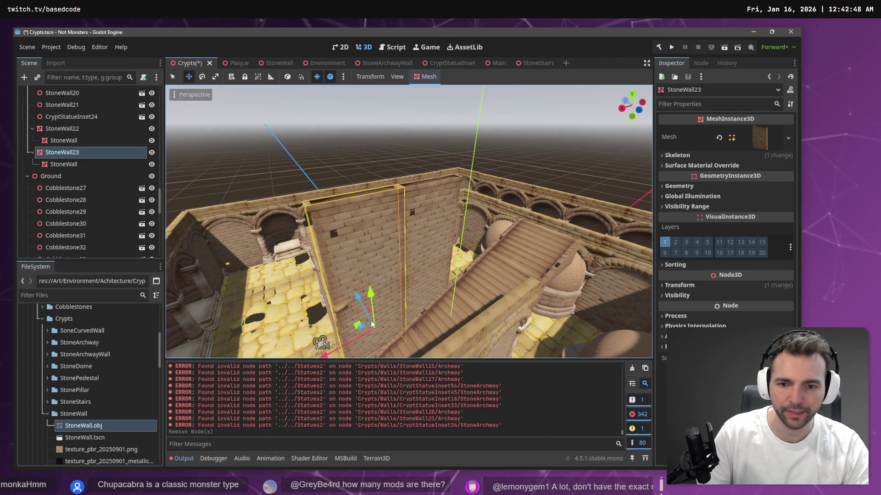
shift+click(424, 225)
shift+click(430, 291)
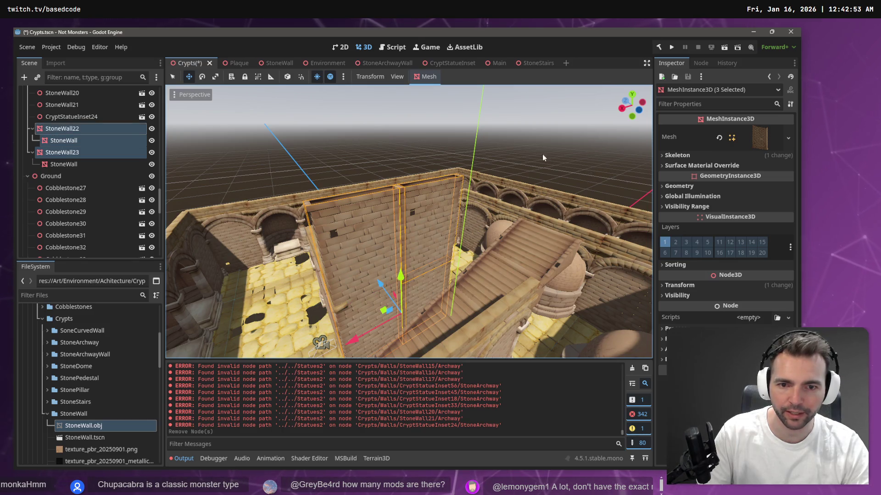
click(32, 129)
double_click(46, 129)
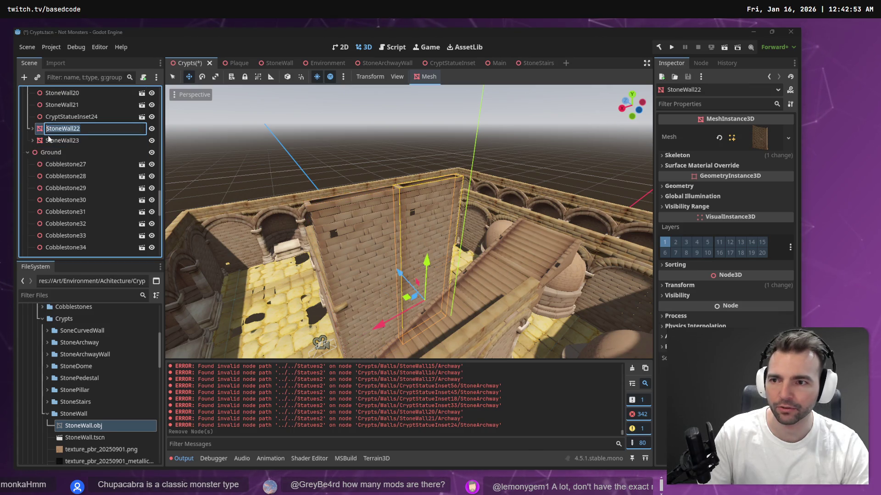
click(64, 143)
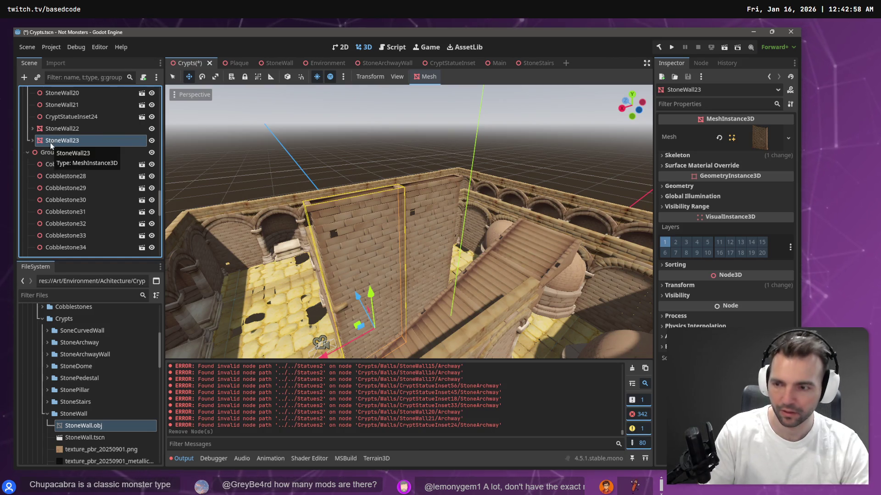
Paste a wall copy as StoneWall24 under Walls and slide it along X beside the stairs
key(ctrl+v)
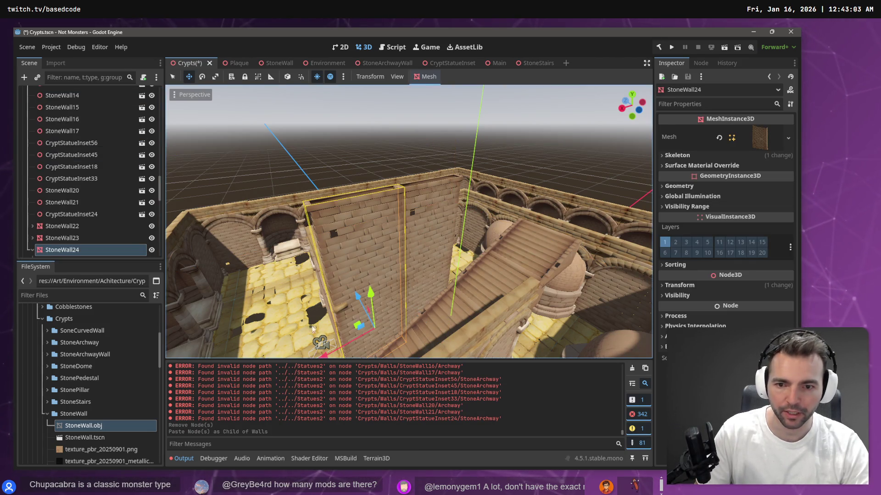
drag(328, 352, 439, 300)
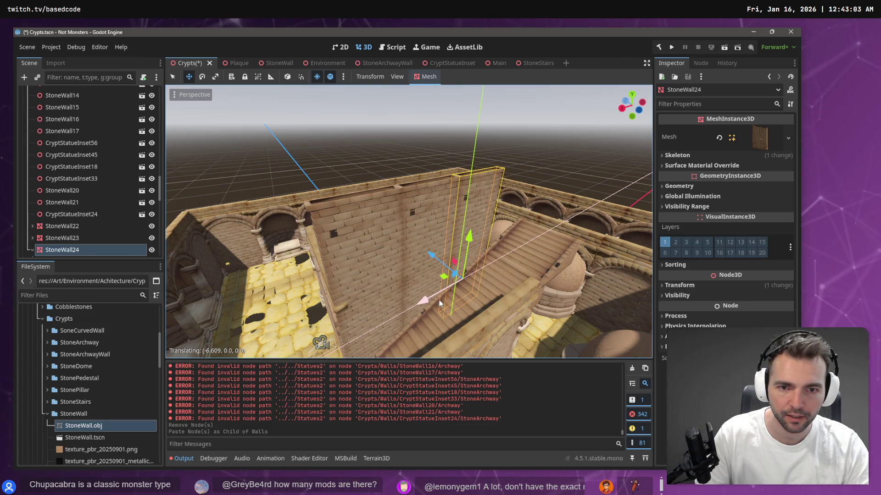
scroll(438, 299, up, 3)
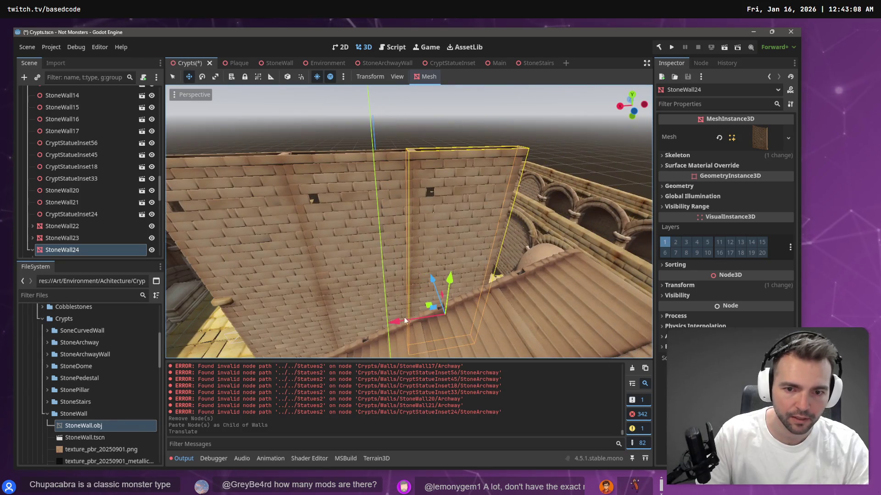
drag(398, 323, 398, 321)
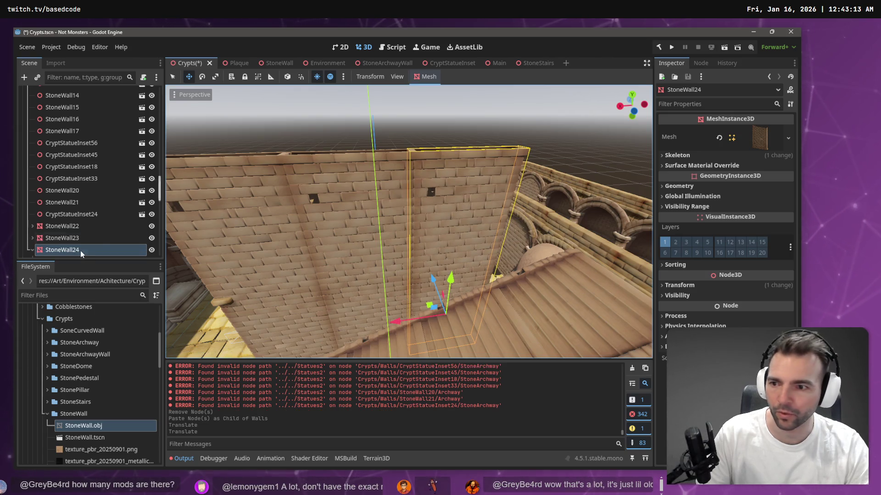
Undo a duplicate of StoneWall24, then paste another copy as StoneWall25 under Walls
click(52, 247)
key(ctrl+d)
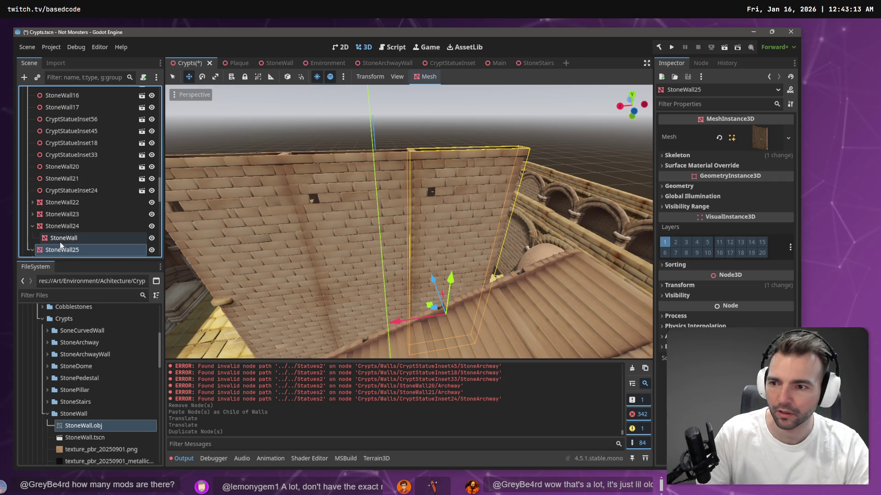
key(ctrl+z)
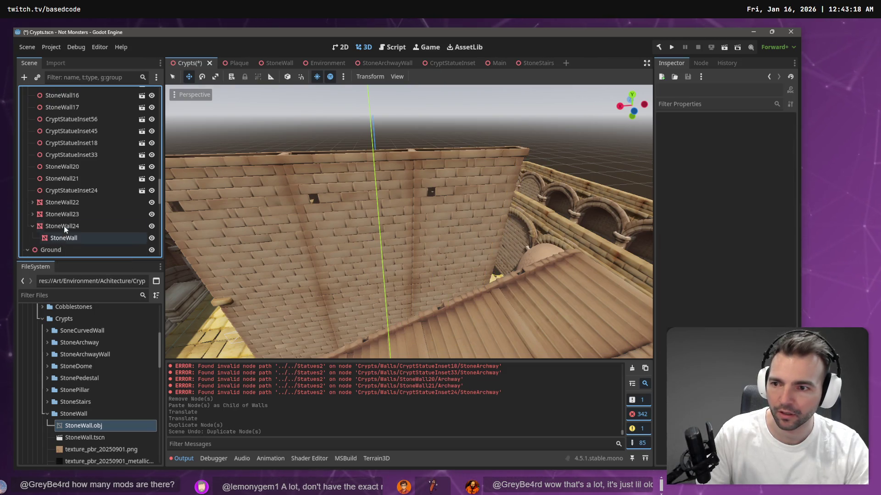
click(64, 227)
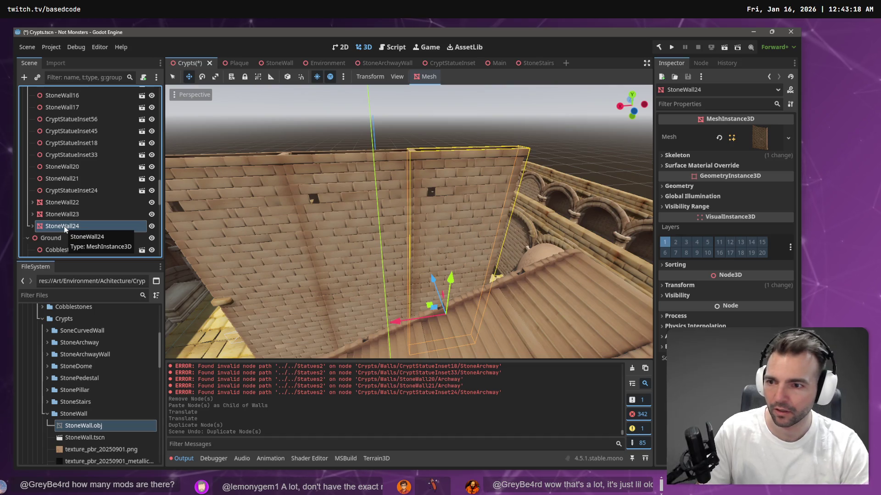
key(ctrl+v)
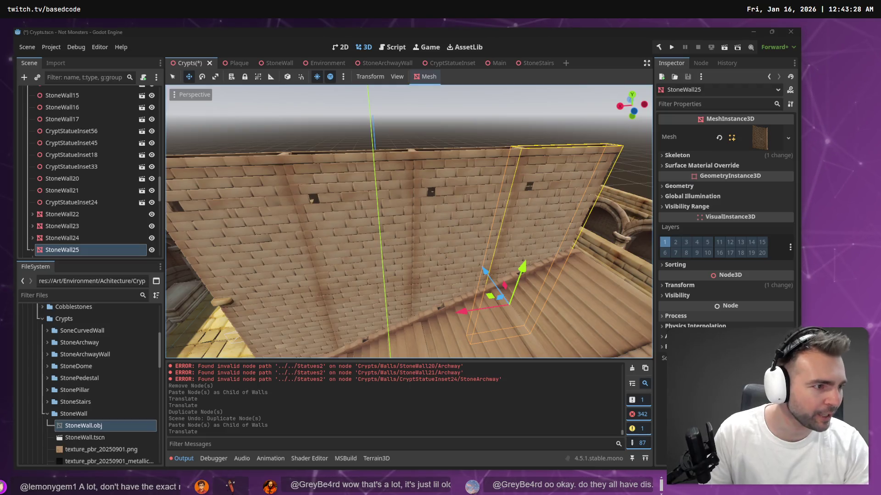
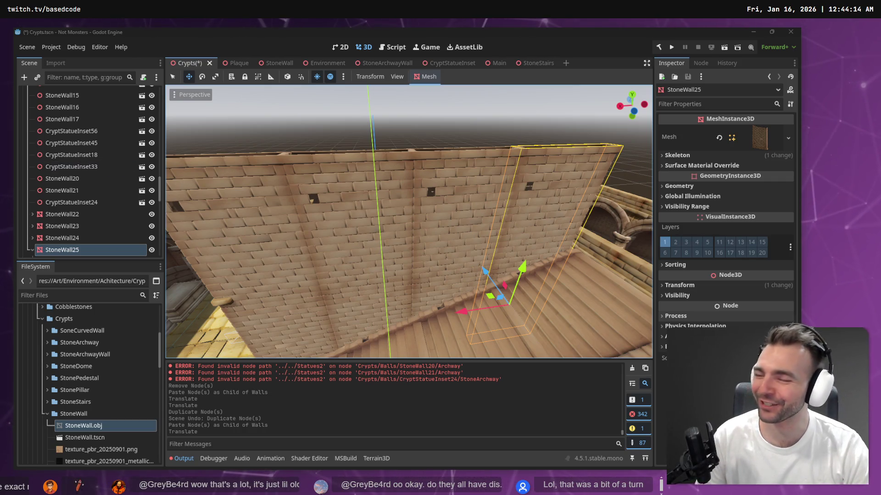
Select StoneWall22 through StoneWall25 together in the Scene dock, collapsing StoneWall25 first
mouse_move(485, 205)
mouse_down()
mouse_move(243, 232)
mouse_move(403, 220)
mouse_up()
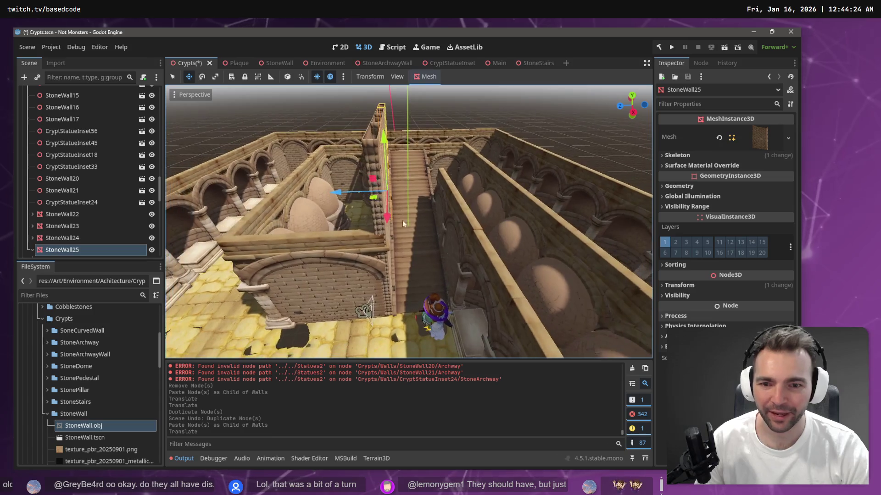
click(64, 215)
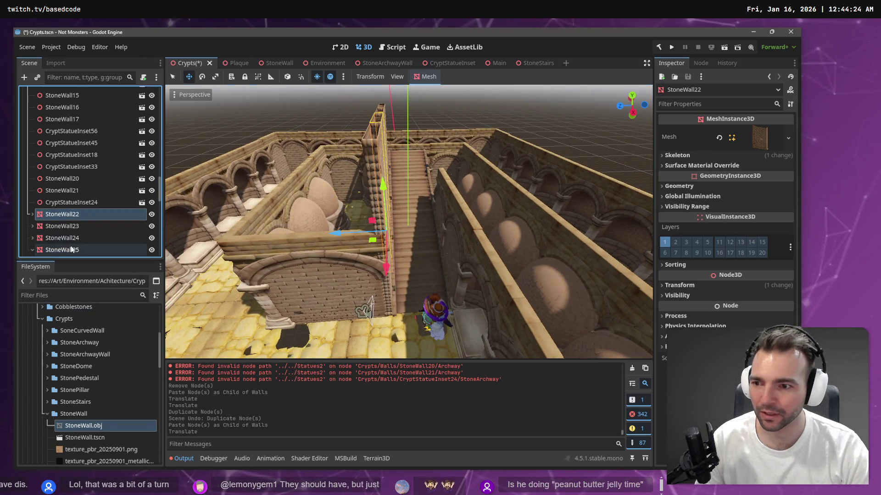
scroll(70, 247, down, 3)
click(32, 186)
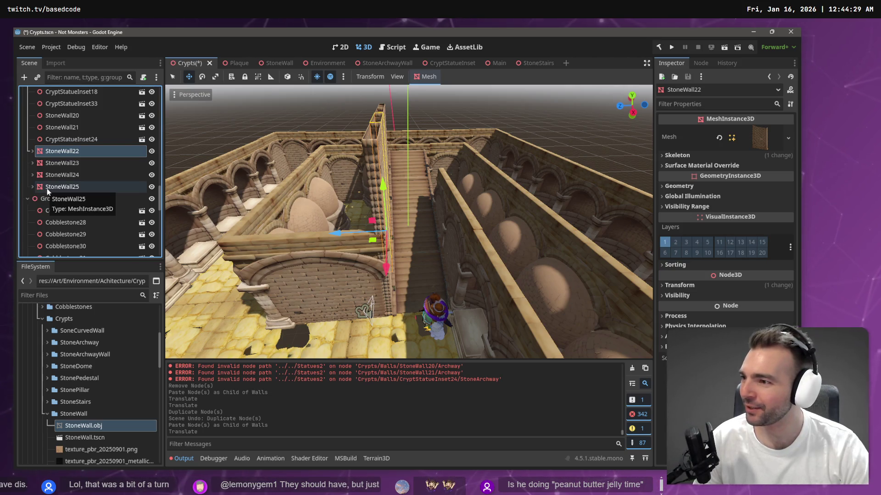
shift+click(51, 189)
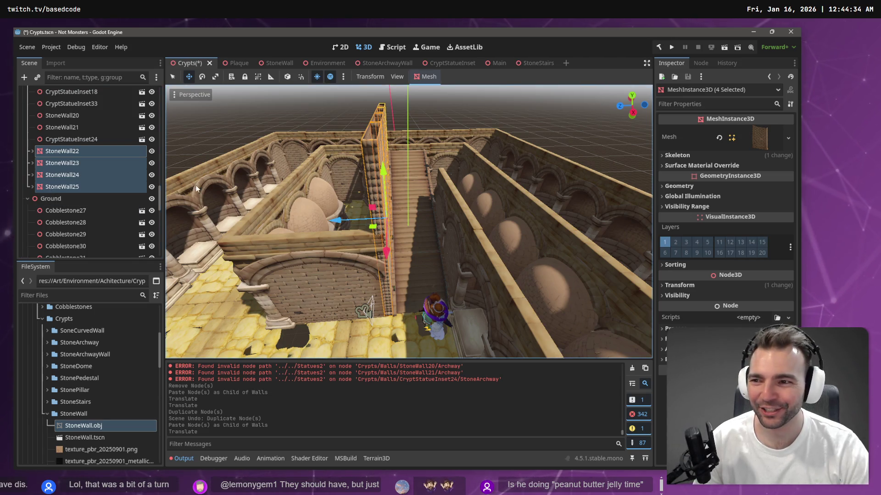
Paste a copy of the four walls and slide it 4 units along Z
click(329, 106)
key(ctrl+v)
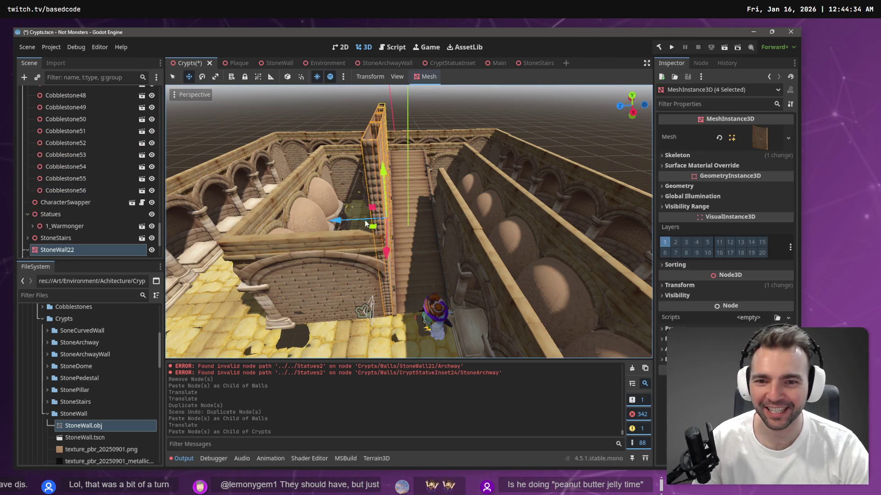
mouse_move(341, 224)
mouse_down()
mouse_move(394, 232)
mouse_move(404, 227)
mouse_move(393, 217)
mouse_up()
Delete the StoneWall21 and StoneWall20 wall segments from the corridor
scroll(393, 218, up, 5)
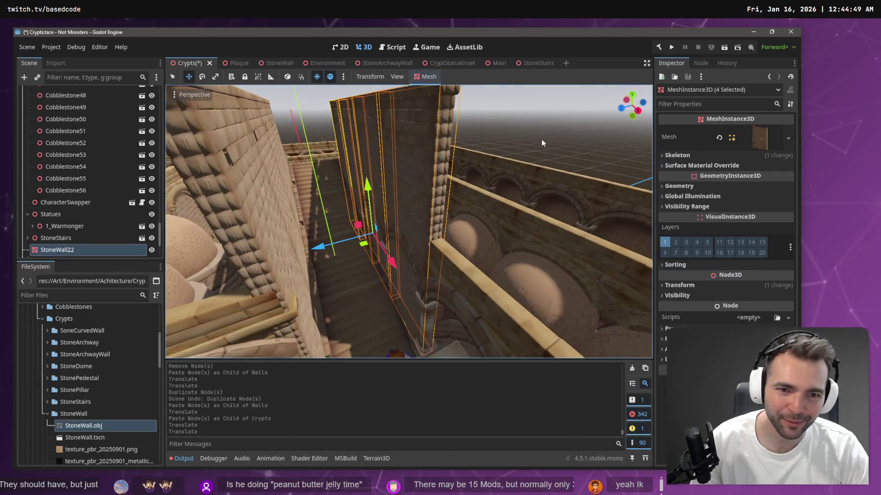
key(Escape)
click(403, 245)
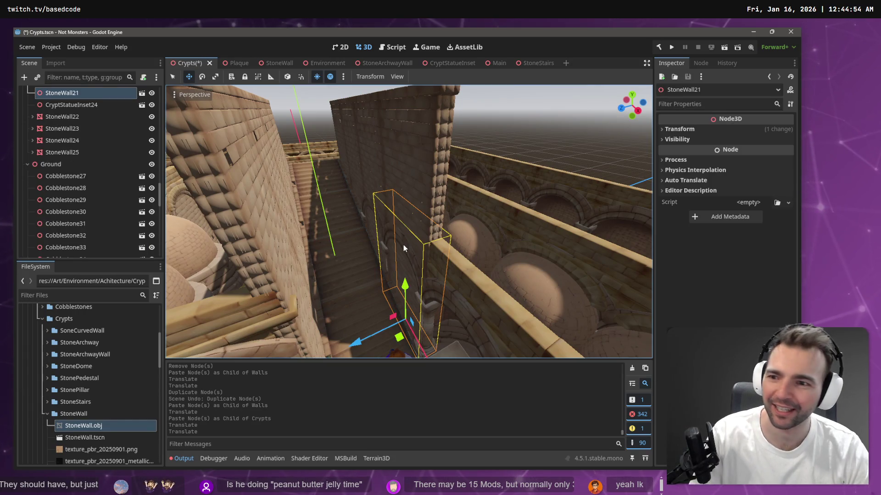
key(Delete)
key(Return)
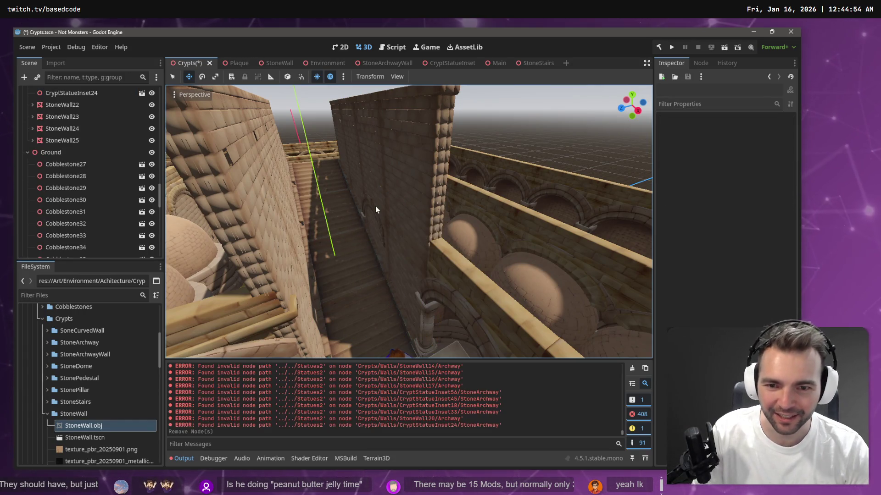
click(375, 209)
key(Delete)
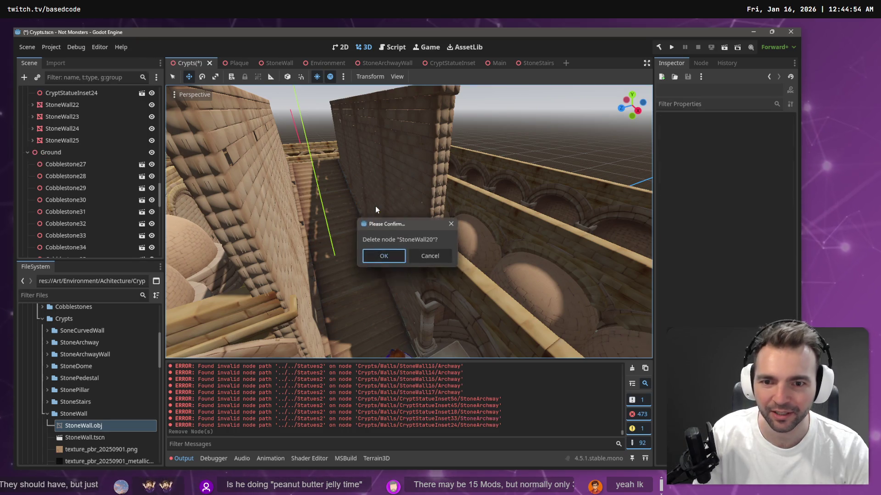
key(Return)
Fly through the corridor and save the Crypts scene
key(w)
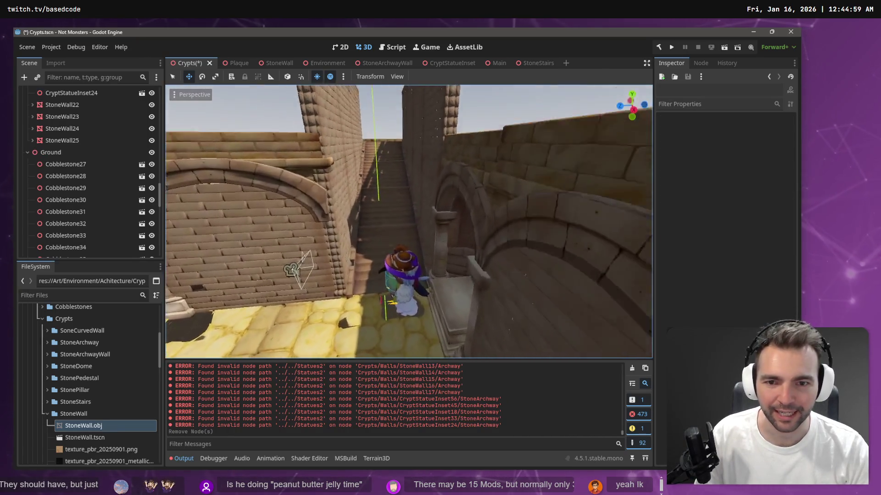
key(s)
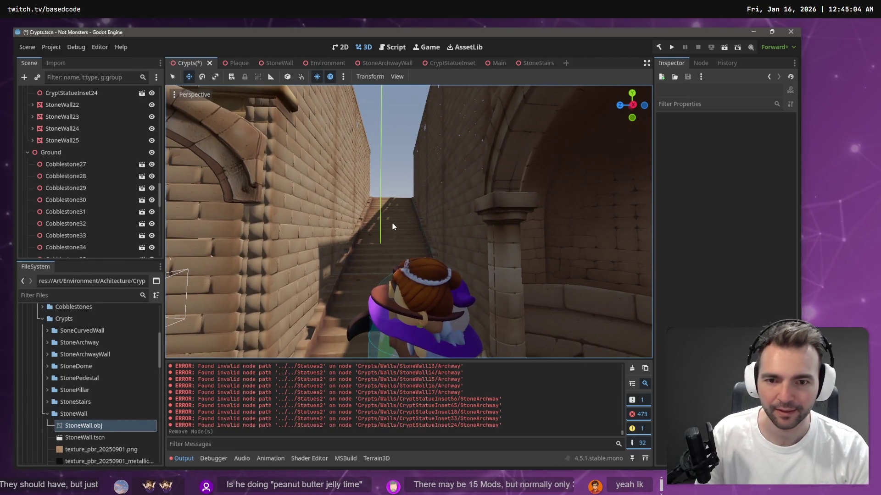
key(ctrl+s)
Select StoneWall25 and paste a copy of it as StoneWall26 under Walls
key(e)
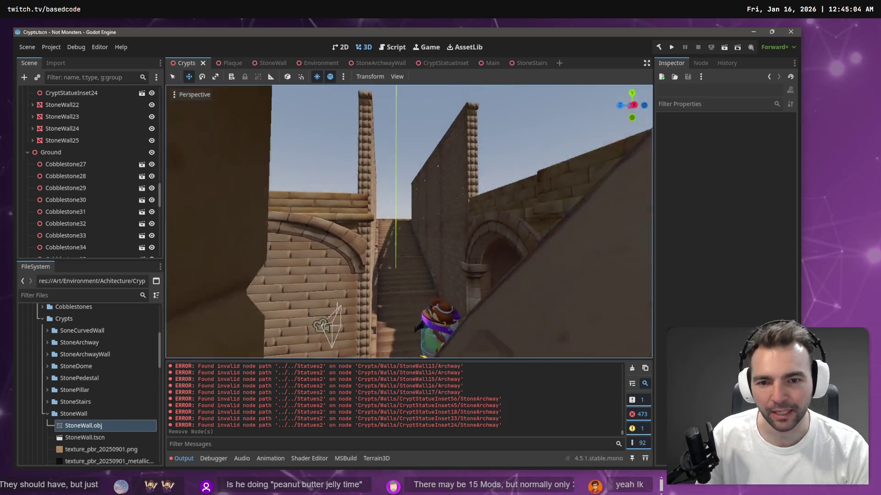
key(w)
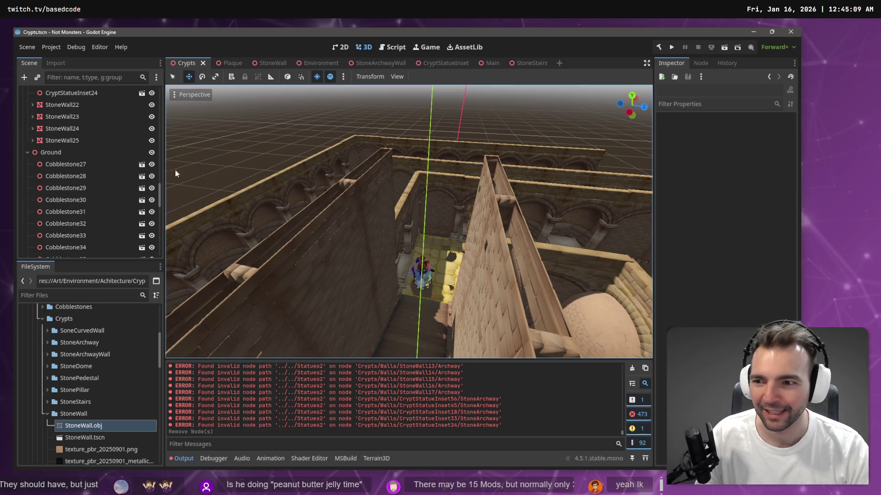
click(121, 140)
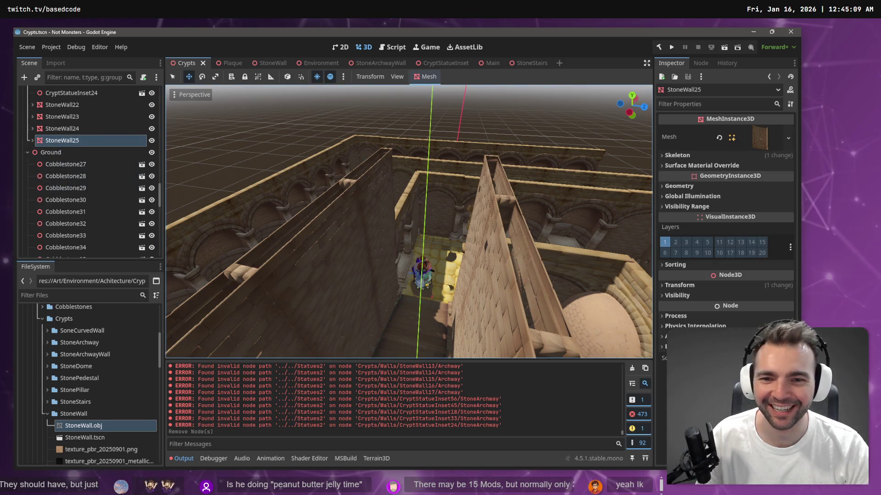
key(f)
key(s)
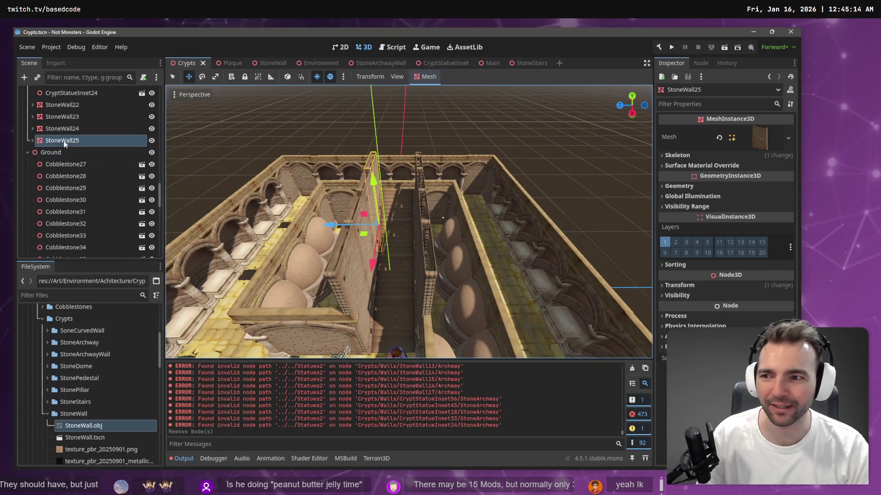
ctrl+click(64, 143)
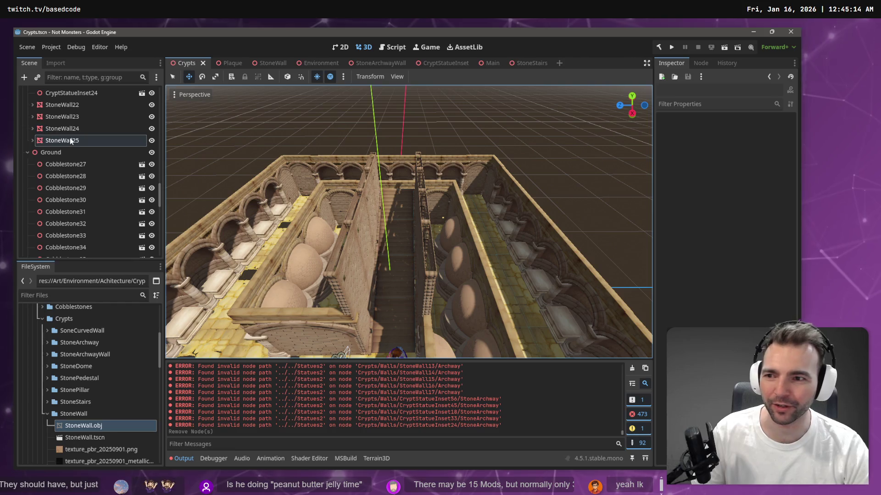
click(70, 140)
key(ctrl+v)
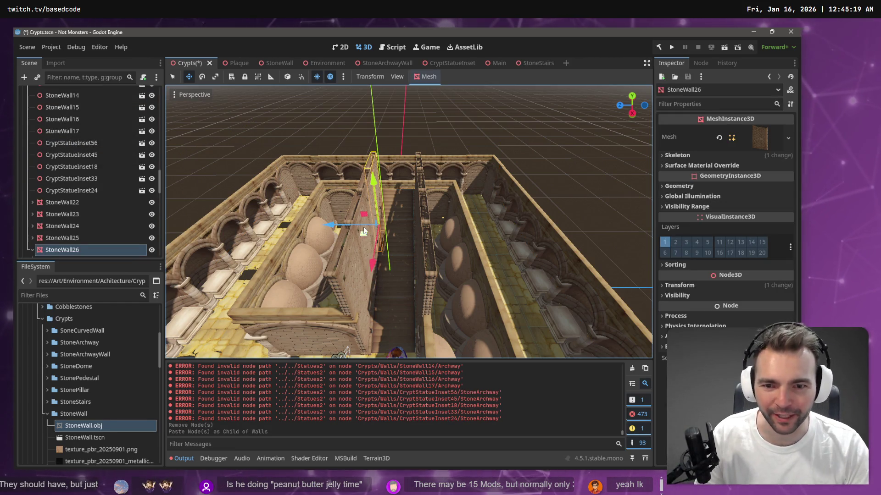
Rotate StoneWall26 90 degrees, shift it about 2 units sideways, and swing it to lie flat
key(e)
drag(392, 249, 351, 254)
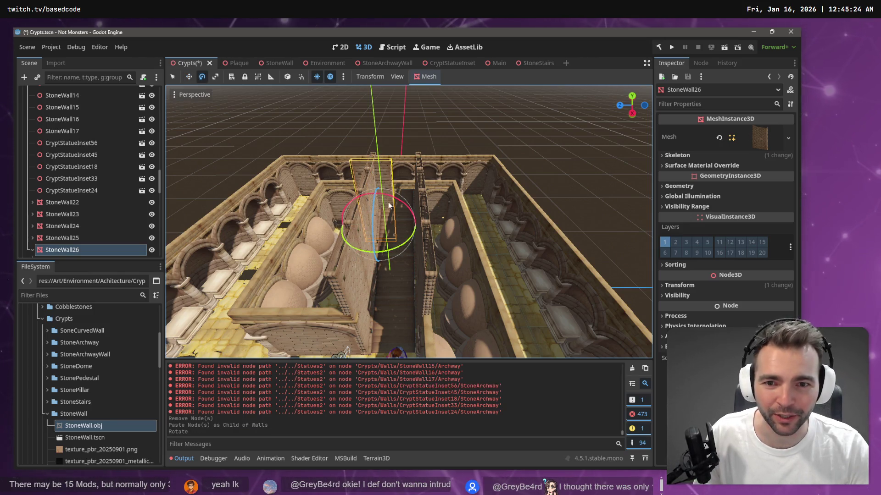
key(w)
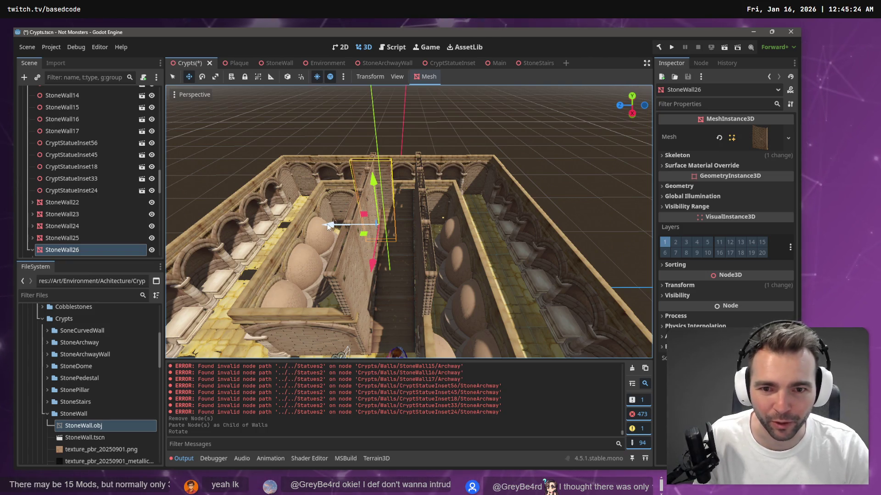
drag(329, 225, 349, 225)
key(e)
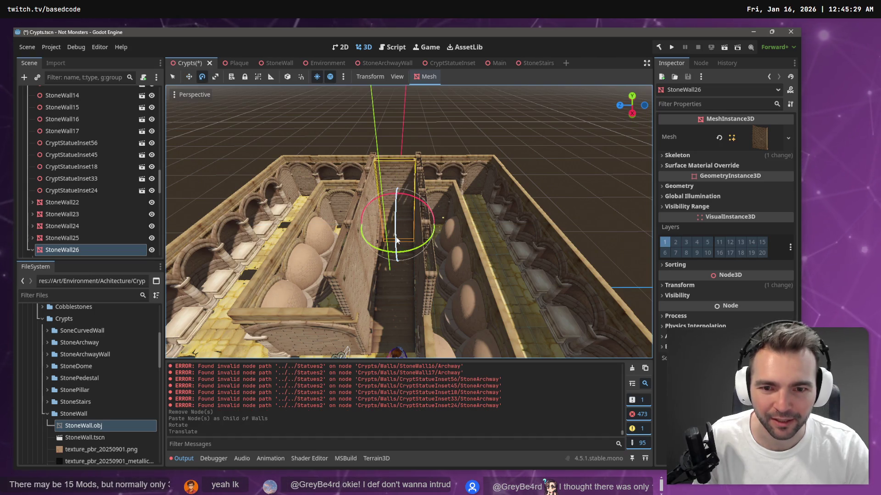
mouse_move(397, 240)
mouse_down()
mouse_move(398, 197)
mouse_move(395, 214)
mouse_up()
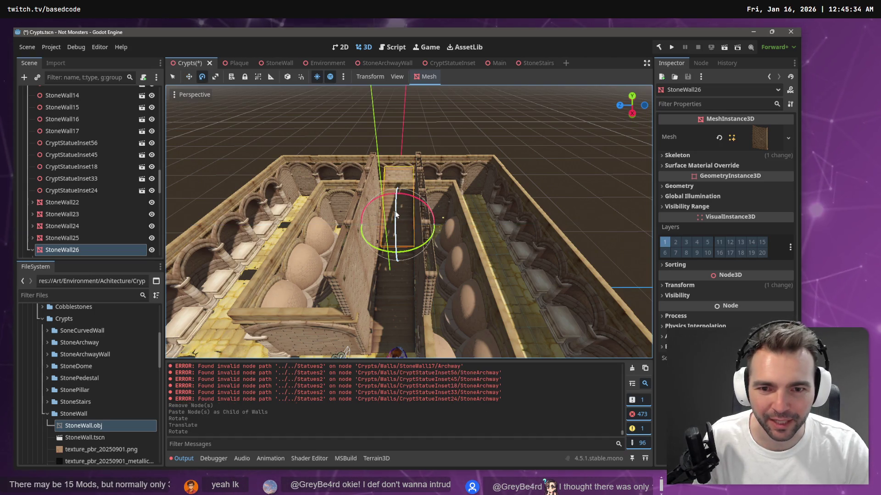
Lift the slab above the walls and slide it along its local X over the corridor
key(w)
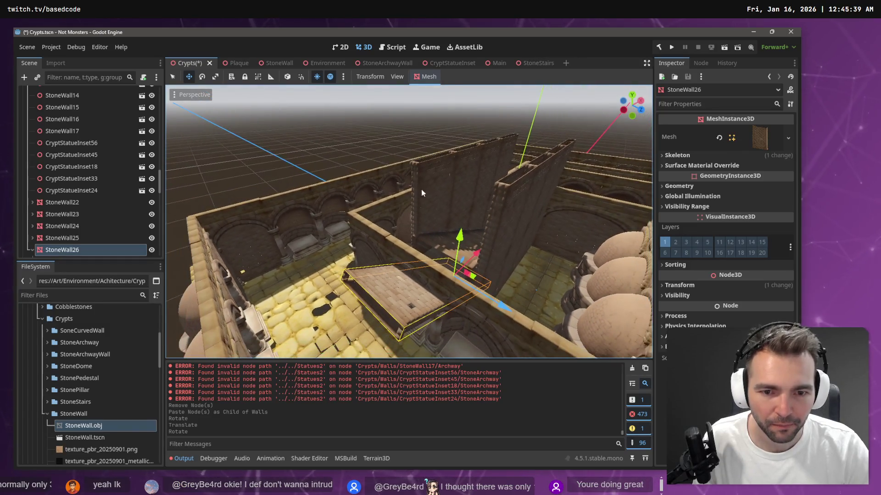
drag(459, 236, 492, 145)
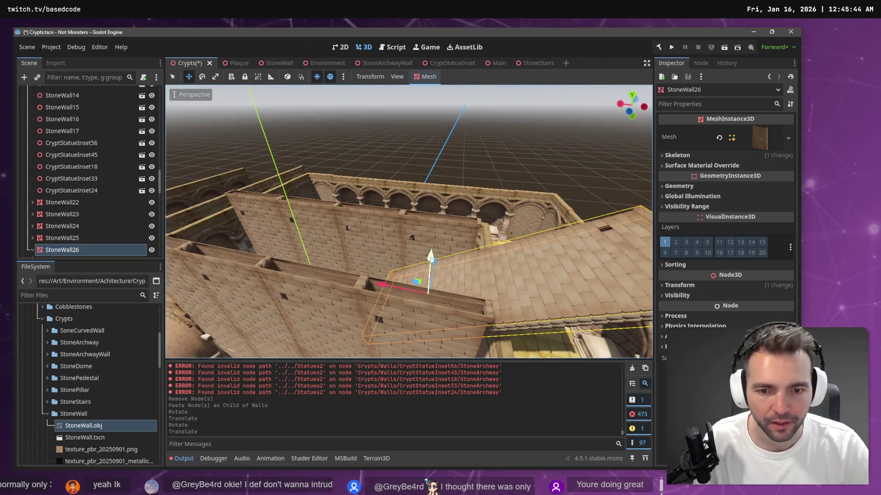
drag(430, 257, 434, 224)
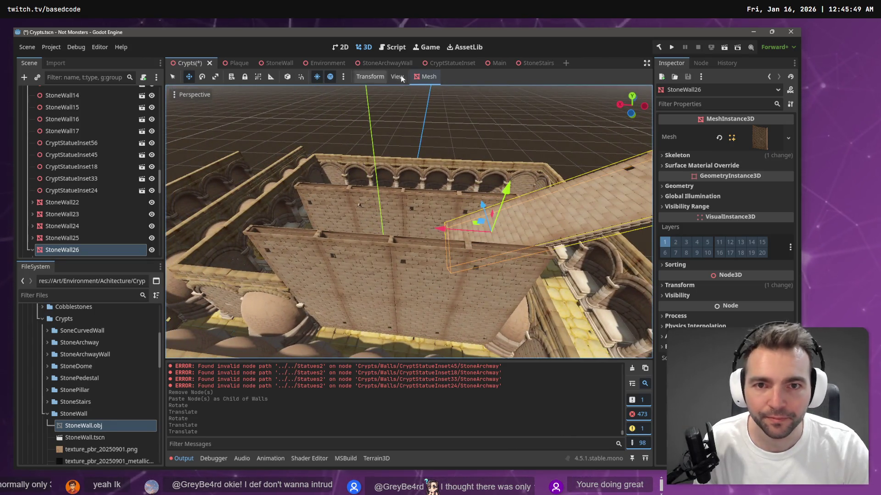
click(288, 77)
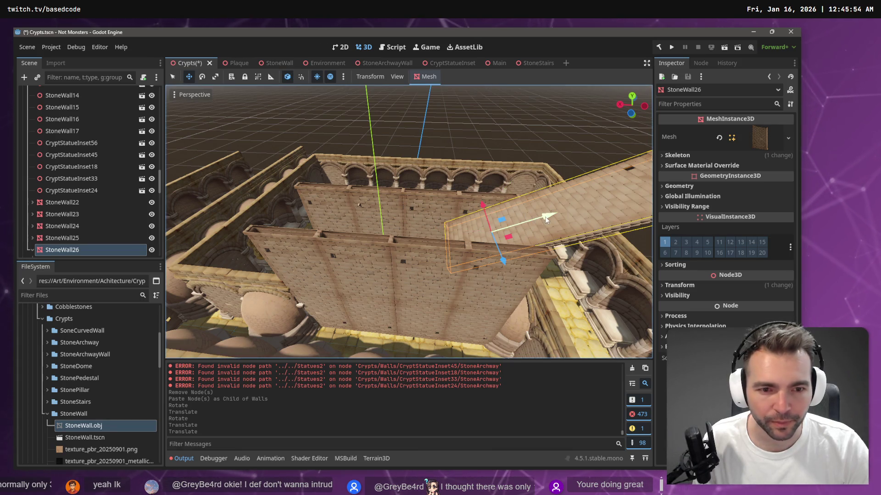
drag(546, 220, 393, 265)
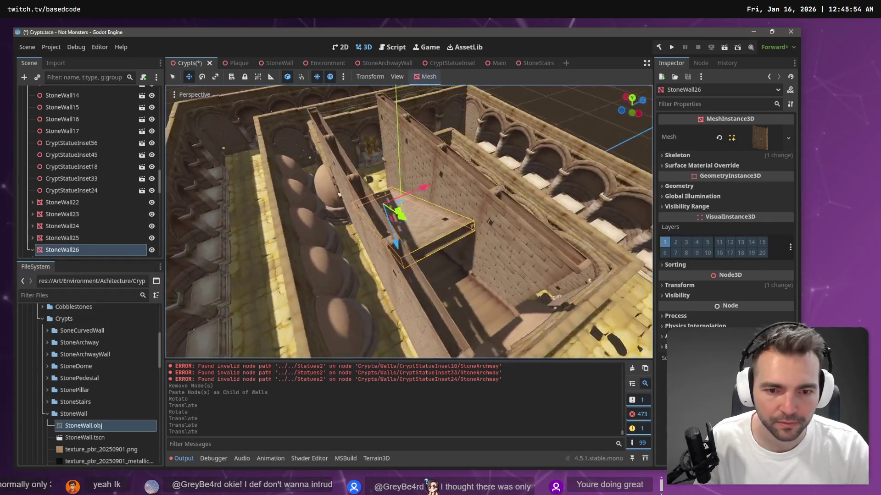
scroll(408, 220, up, 6)
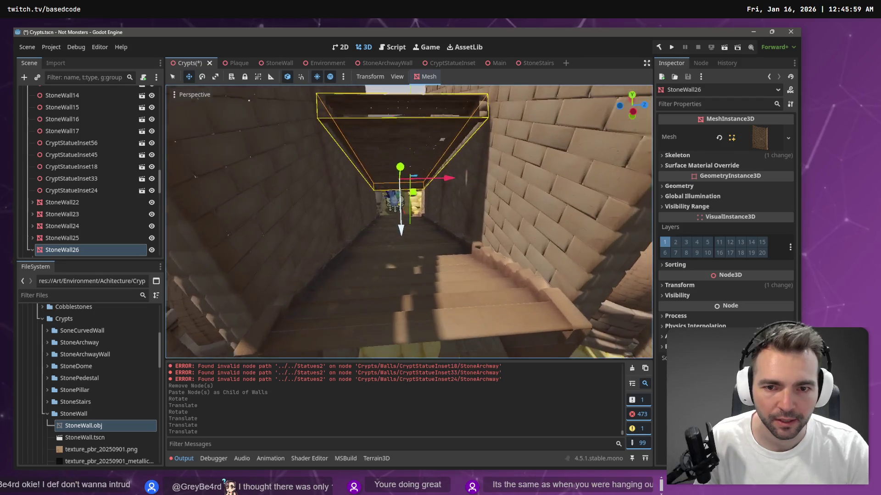
Try raising StoneWall26 slightly, then undo the nudges to restore its position
scroll(414, 238, up, 1)
mouse_move(400, 229)
mouse_down()
mouse_move(400, 198)
mouse_move(421, 202)
mouse_move(403, 169)
mouse_up()
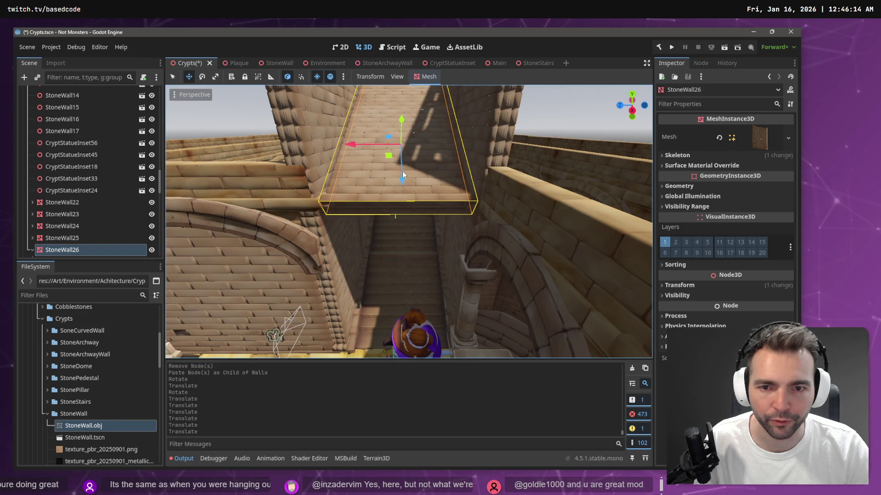
key(ctrl+a)
key(Escape)
key(ctrl+z)
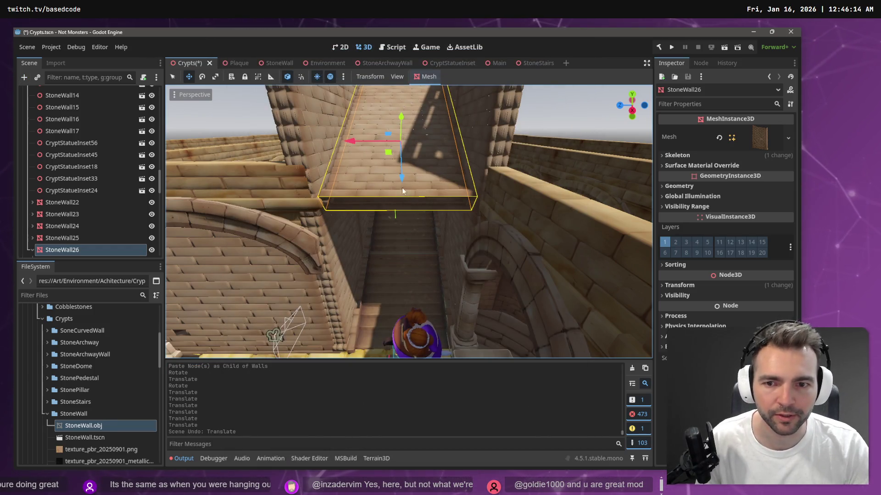
drag(402, 178, 399, 122)
key(ctrl+z)
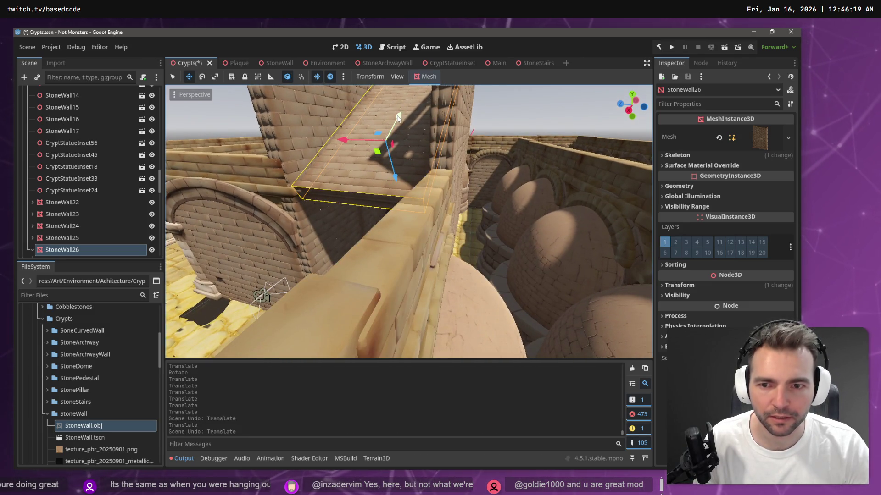
Focus on StoneWall26 and fly the camera to inspect the slab from inside and above
key(f)
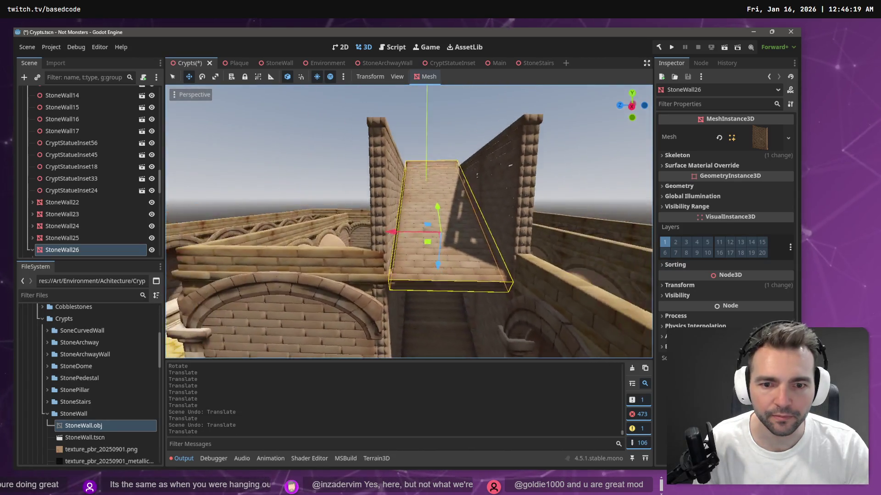
key(w)
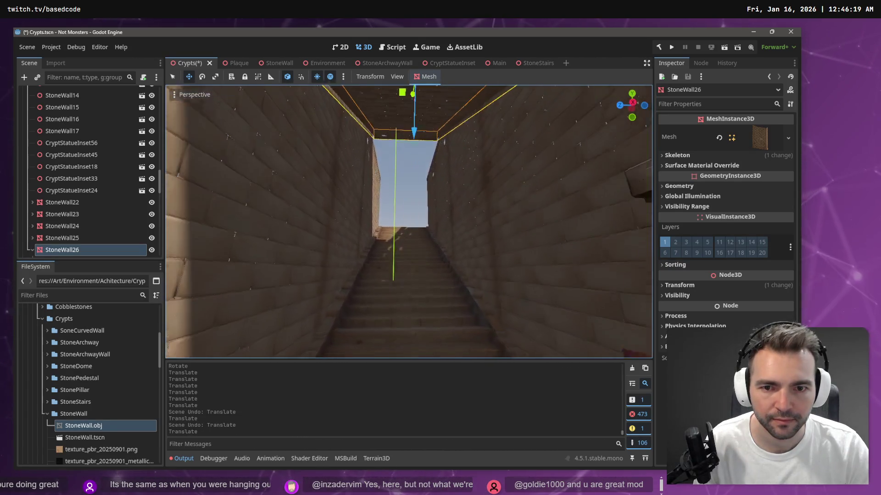
key(w)
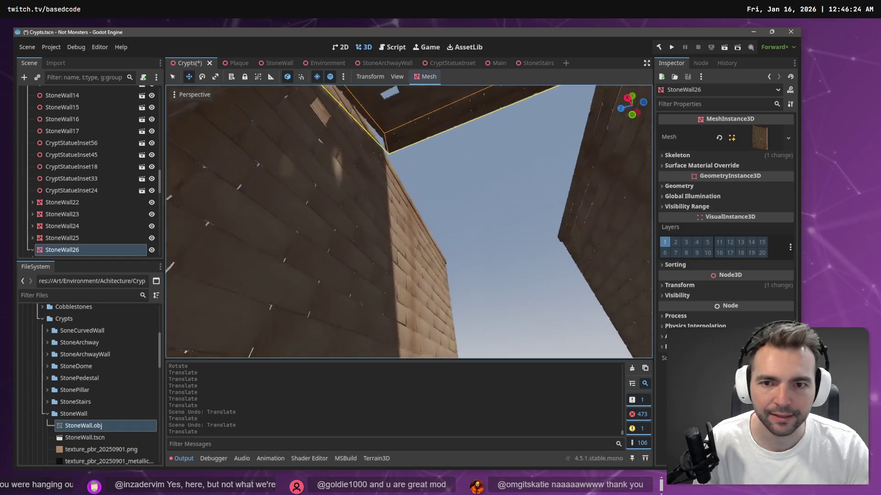
key(s)
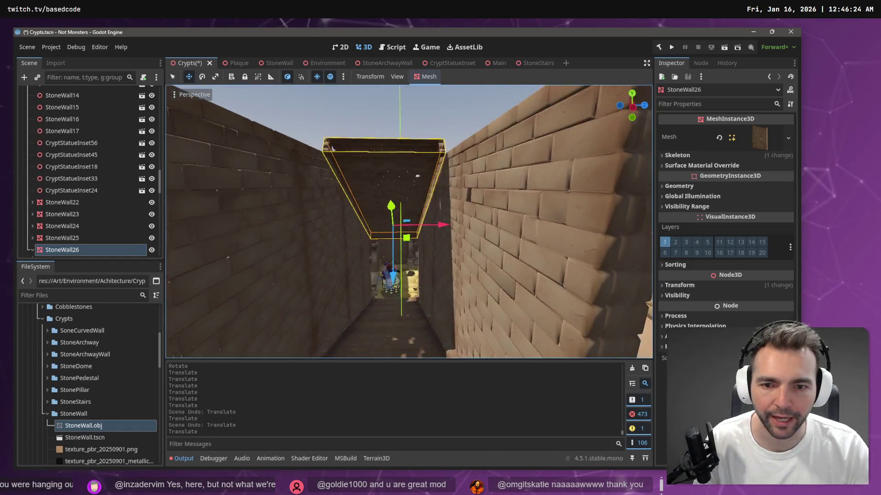
key(s)
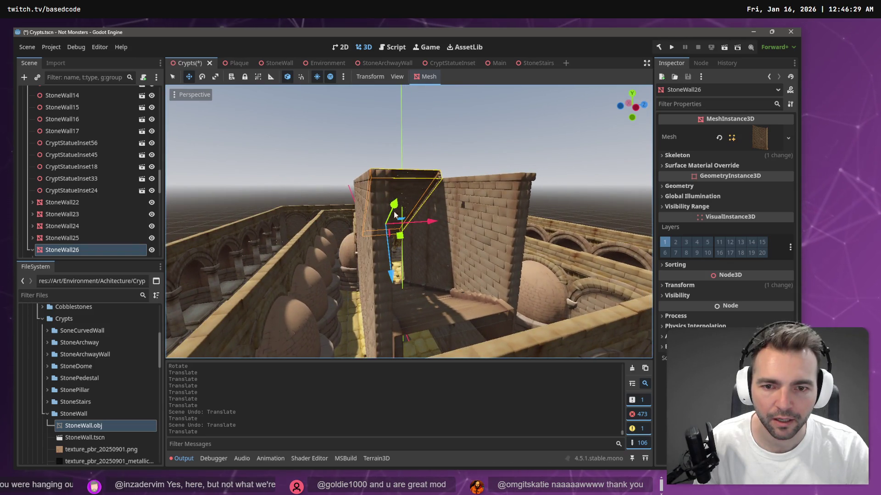
key(w)
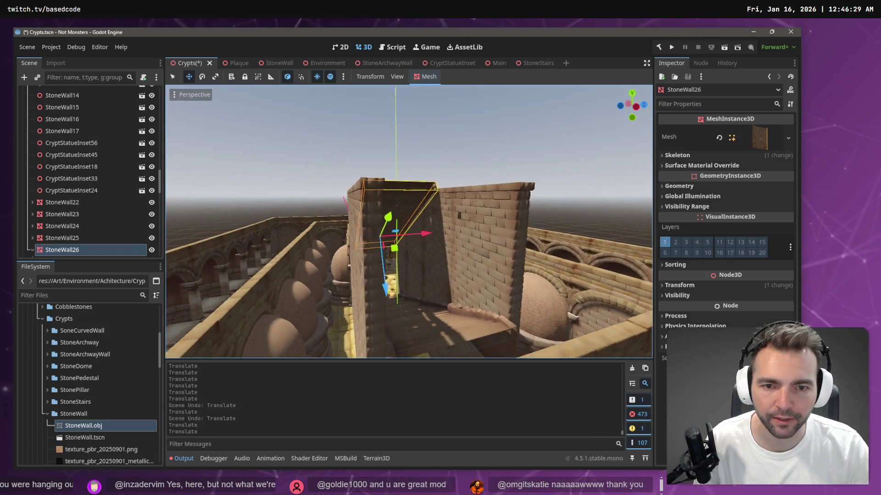
key(s)
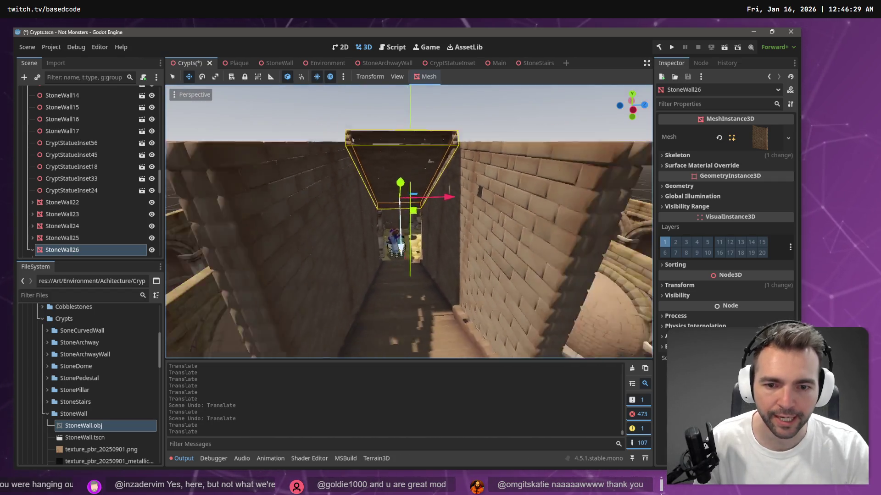
Freelook through the crypt's arcades and arched corridors, ending with the stairway in view
key(w)
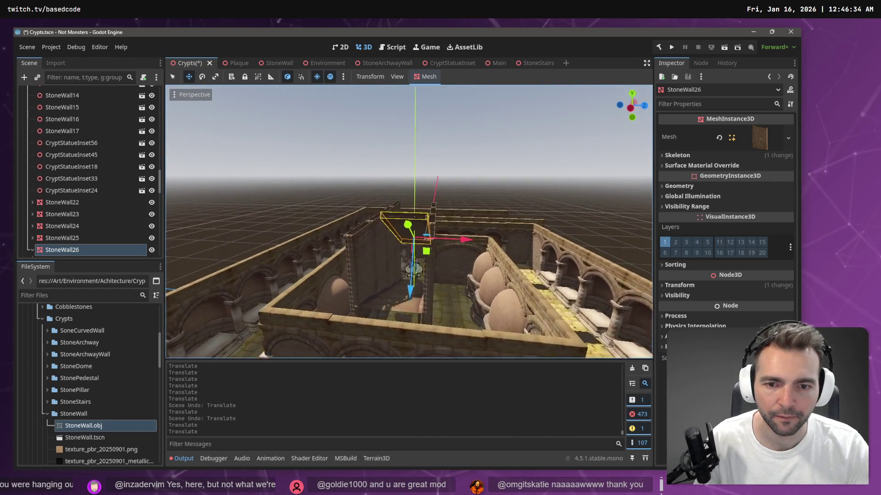
key(w)
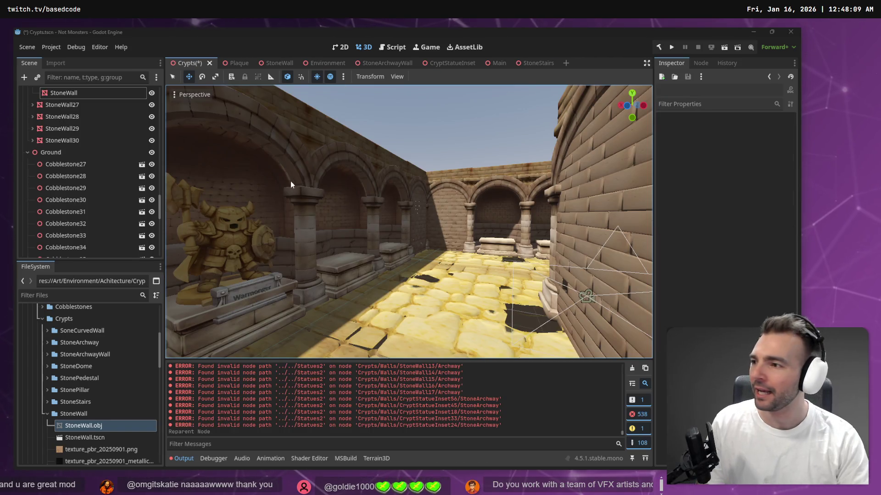
right_click(460, 137)
key(w)
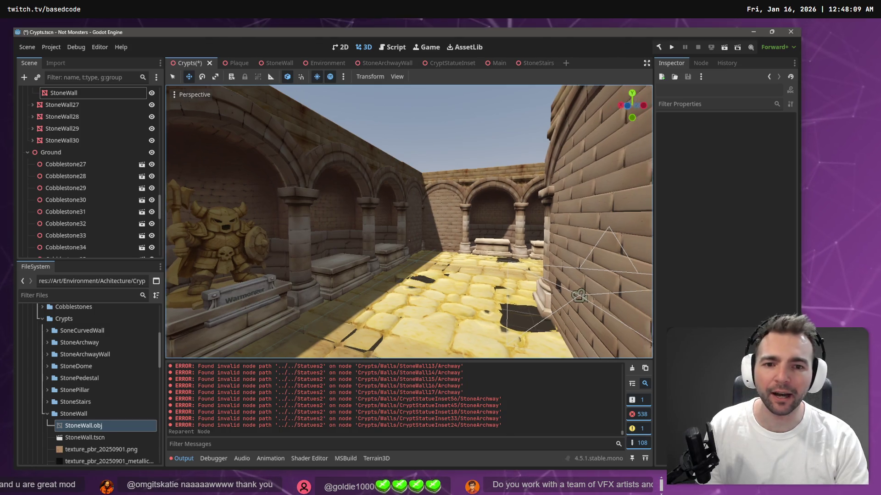
key(w)
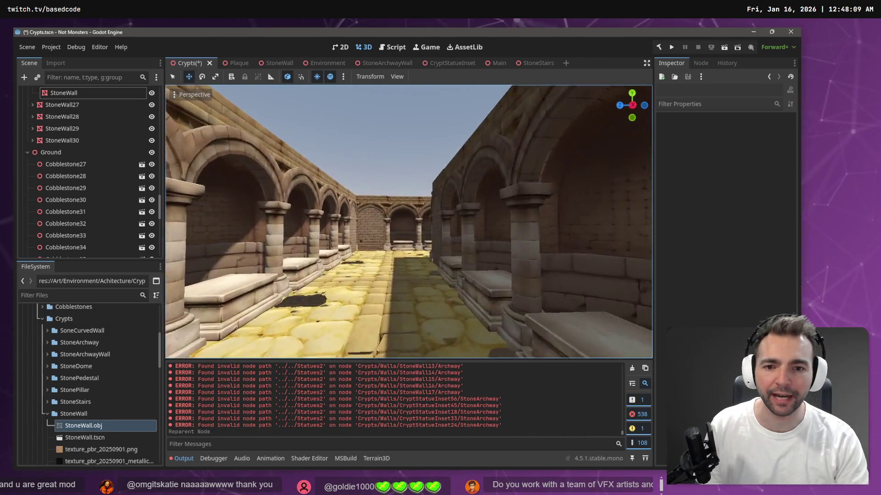
key(w)
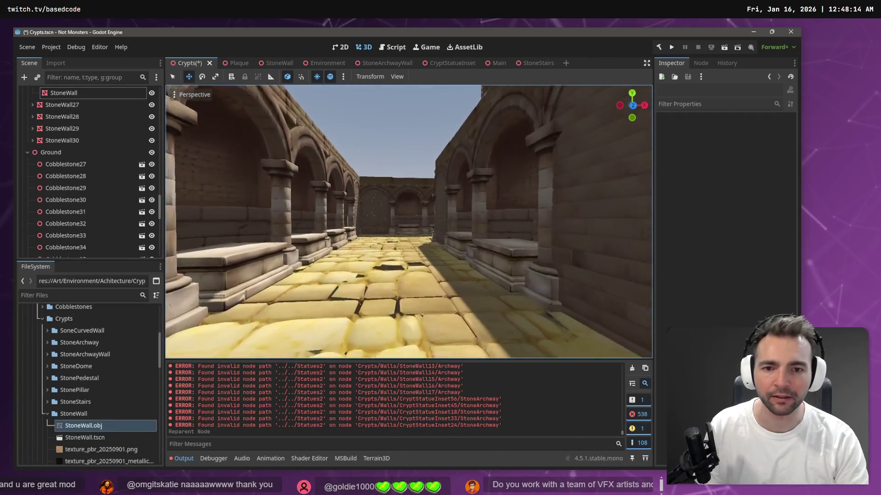
key(w)
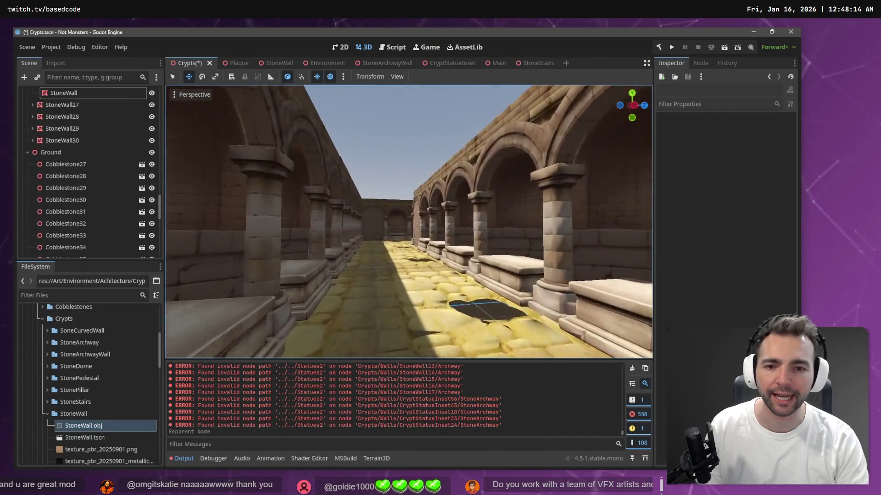
key(w)
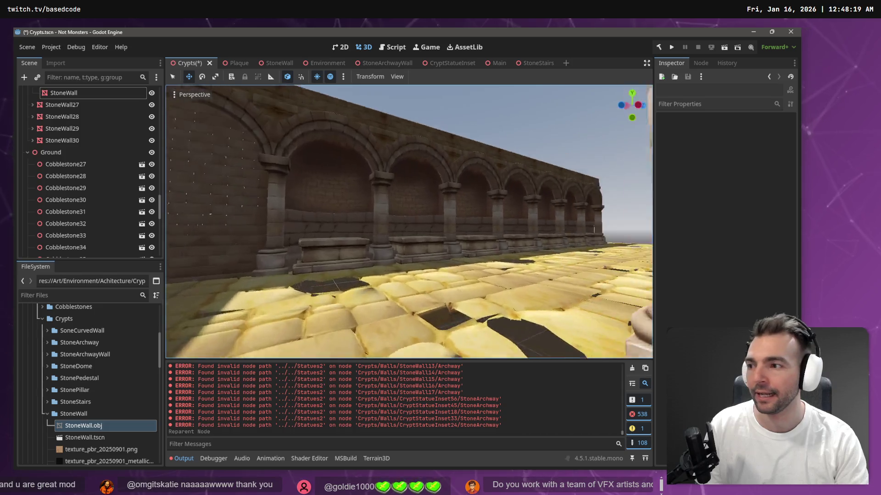
key(w)
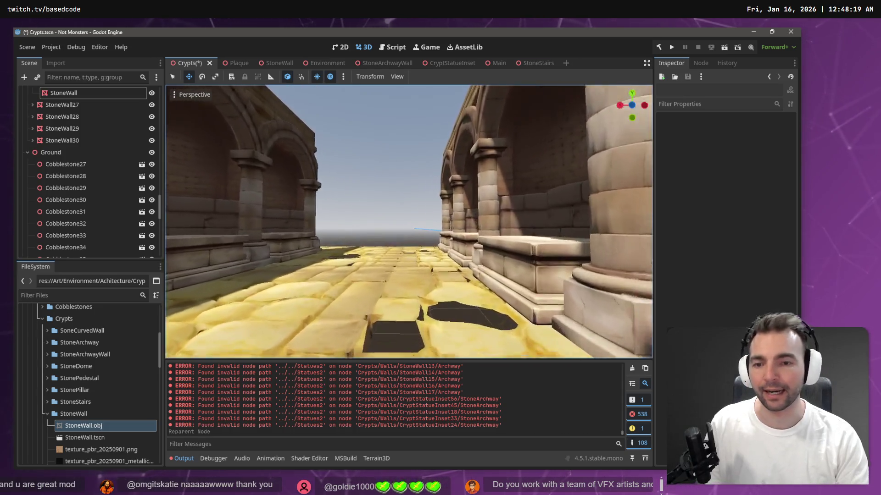
key(w)
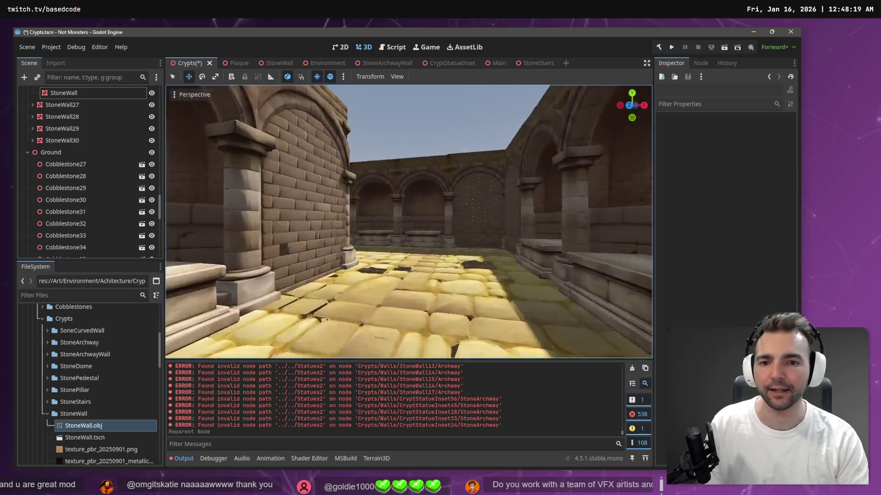
key(w)
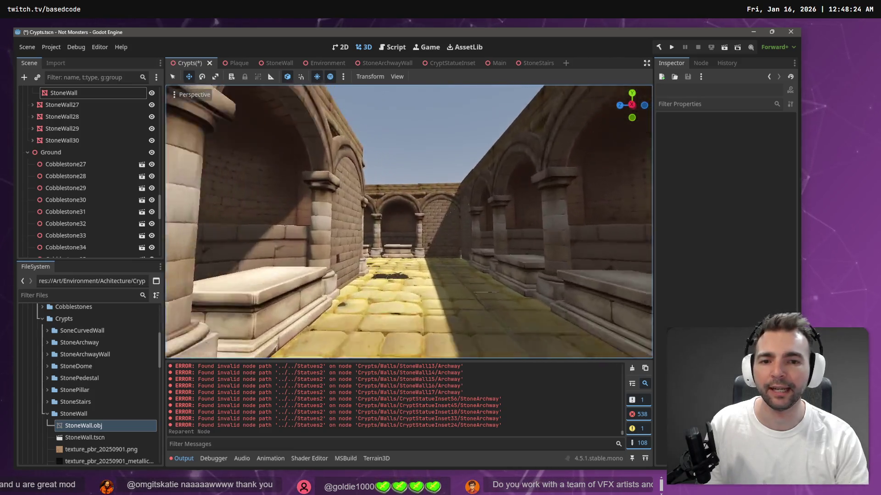
key(w)
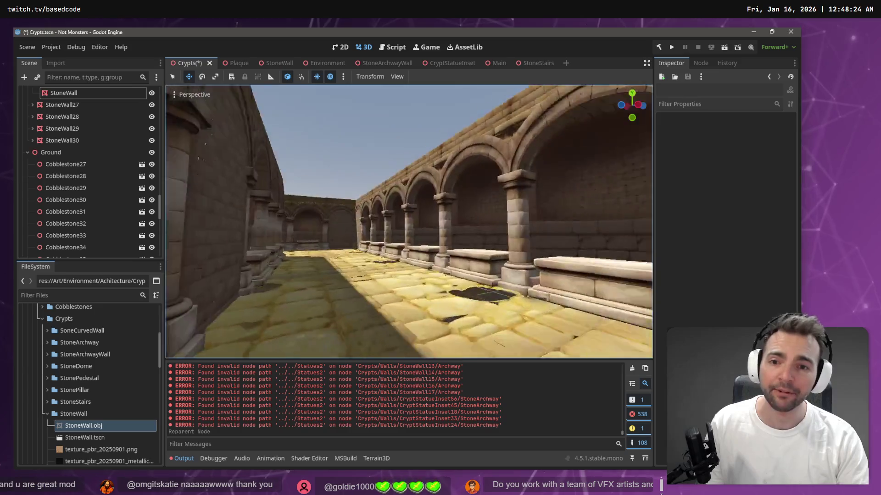
key(w)
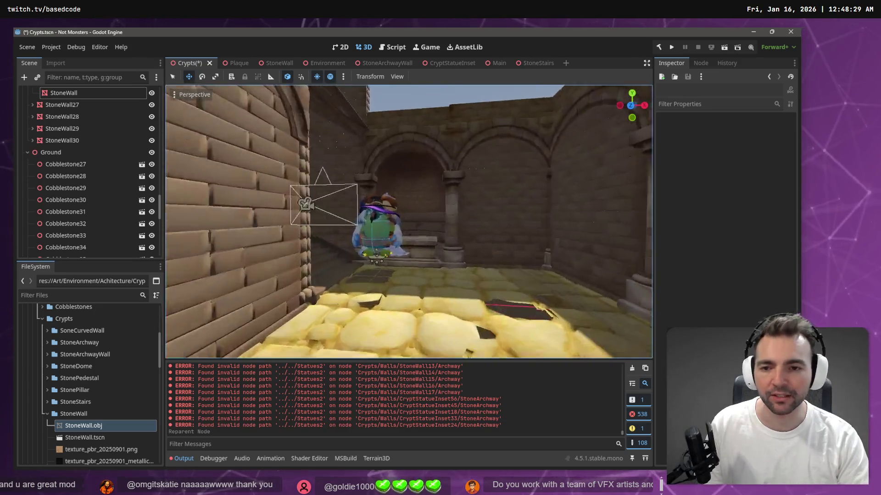
key(w)
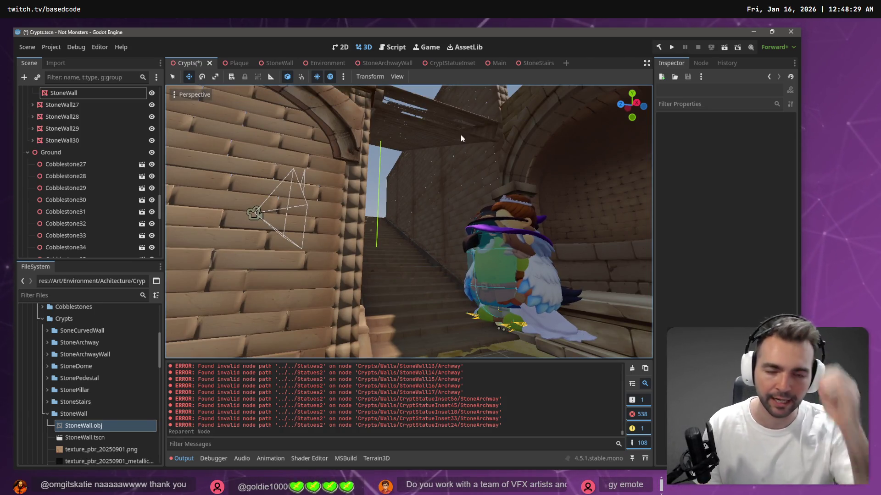
Select the StoneWall26 slab and collapse its node in the Scene dock to hide its child
click(460, 135)
key(s)
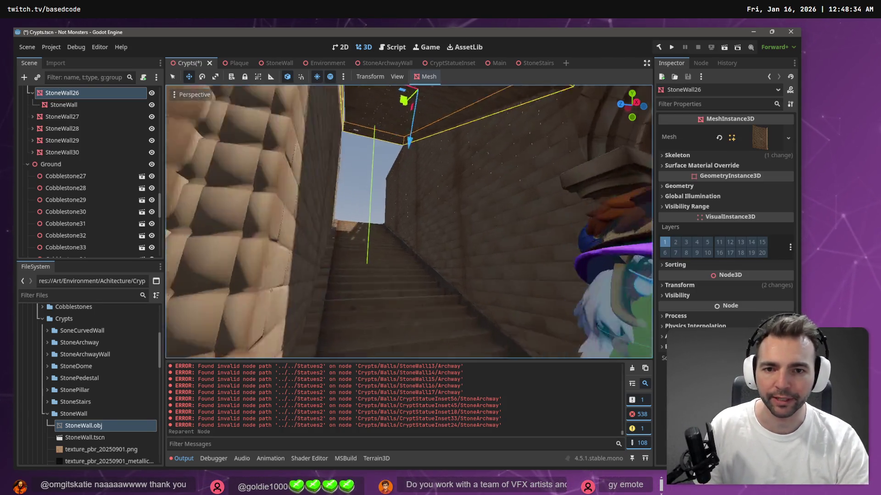
key(a)
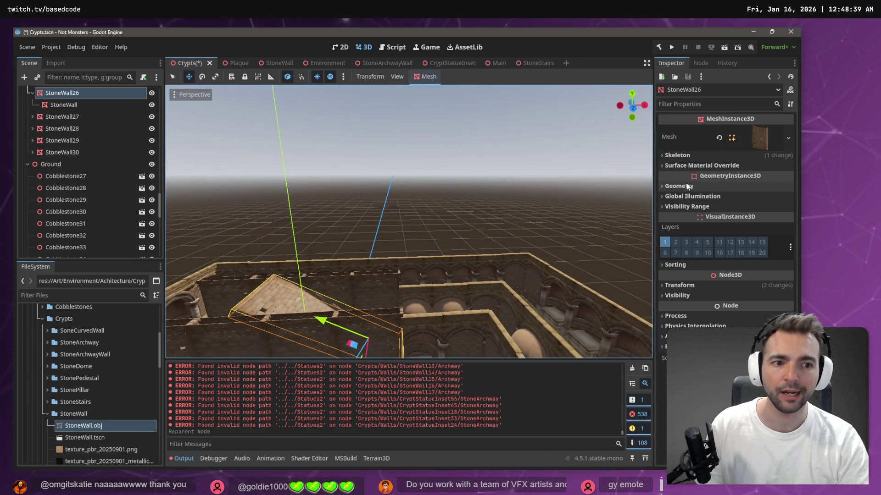
mouse_move(693, 176)
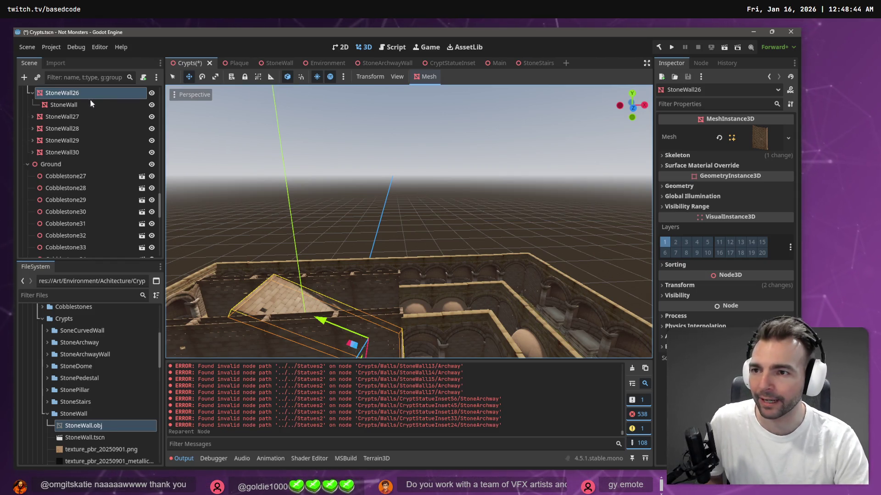
scroll(30, 158, up, 3)
click(29, 156)
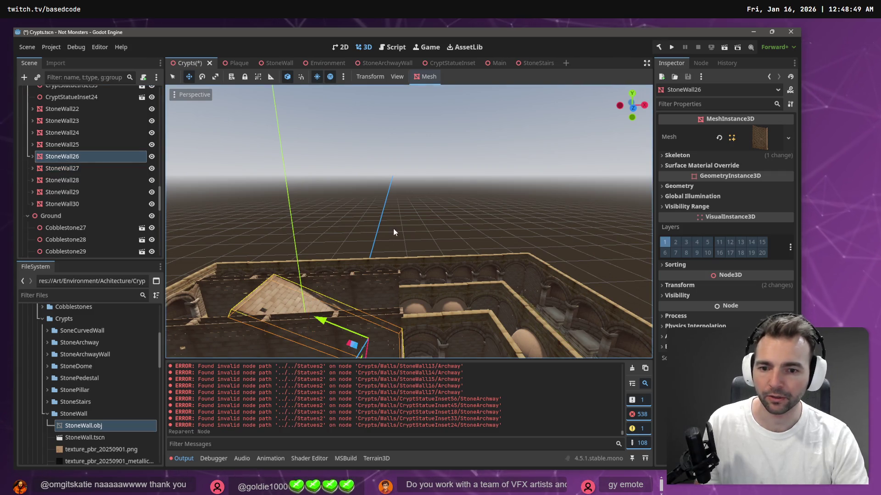
Rotate StoneWall26 about -120 degrees and slide it along the corridor wall tops
key(e)
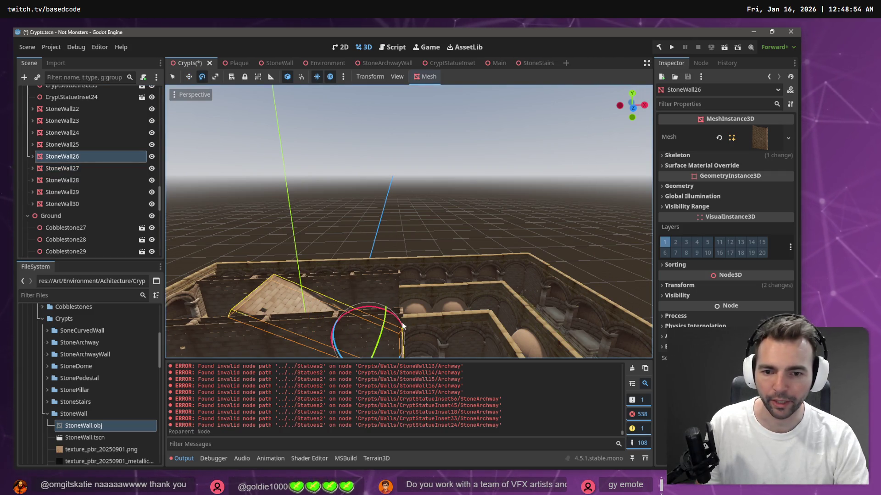
mouse_move(385, 313)
mouse_down()
mouse_move(470, 333)
mouse_move(394, 362)
mouse_up()
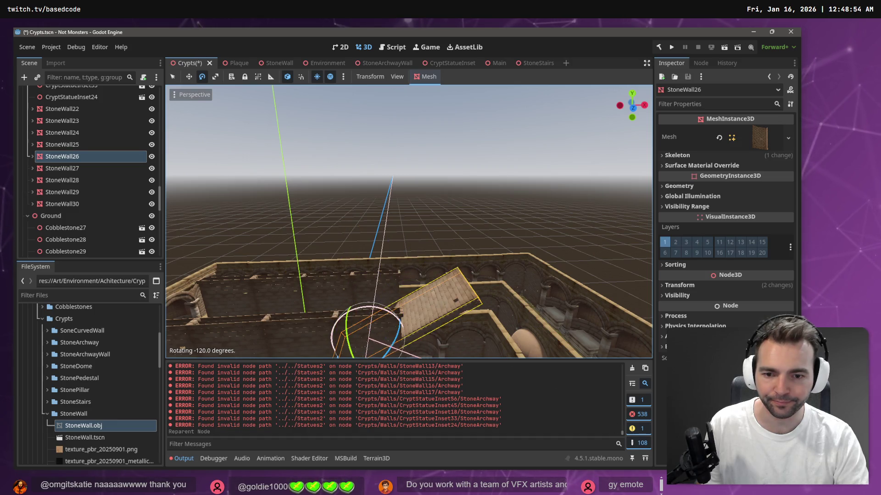
mouse_move(431, 309)
mouse_down()
mouse_move(369, 174)
mouse_move(194, 422)
mouse_move(516, 365)
mouse_move(492, 425)
mouse_move(353, 435)
mouse_move(384, 401)
mouse_move(385, 417)
mouse_up()
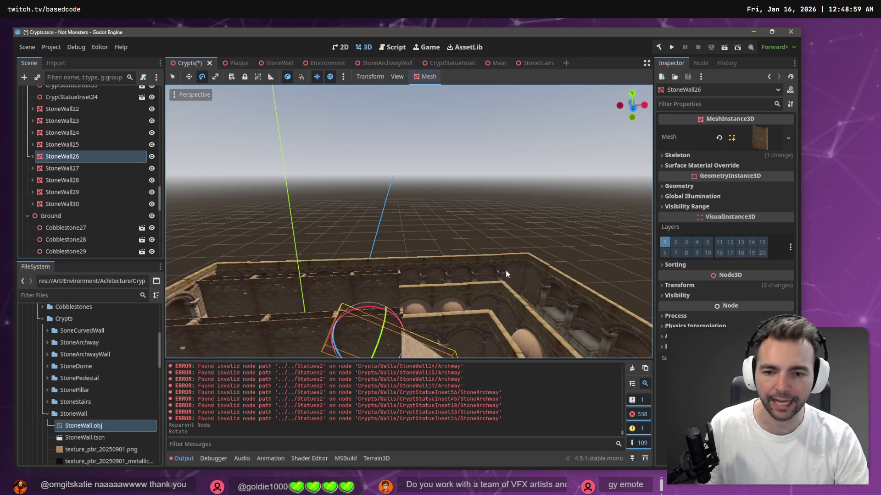
key(w)
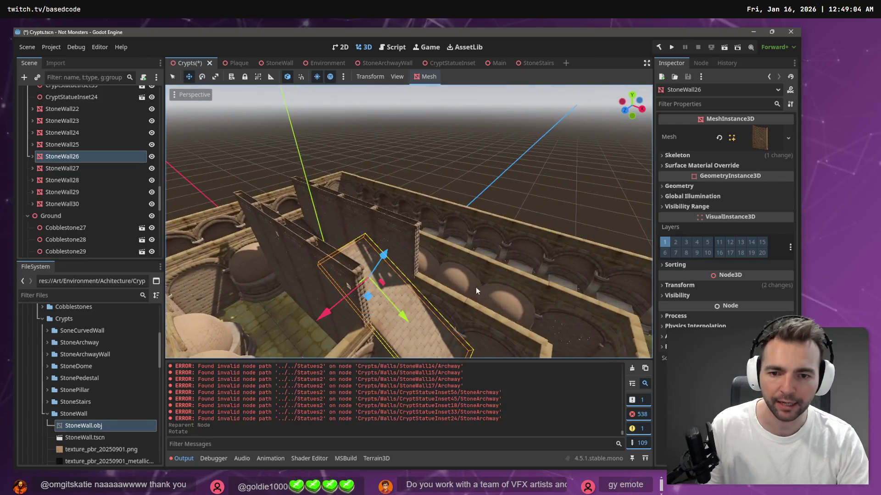
drag(404, 321, 327, 271)
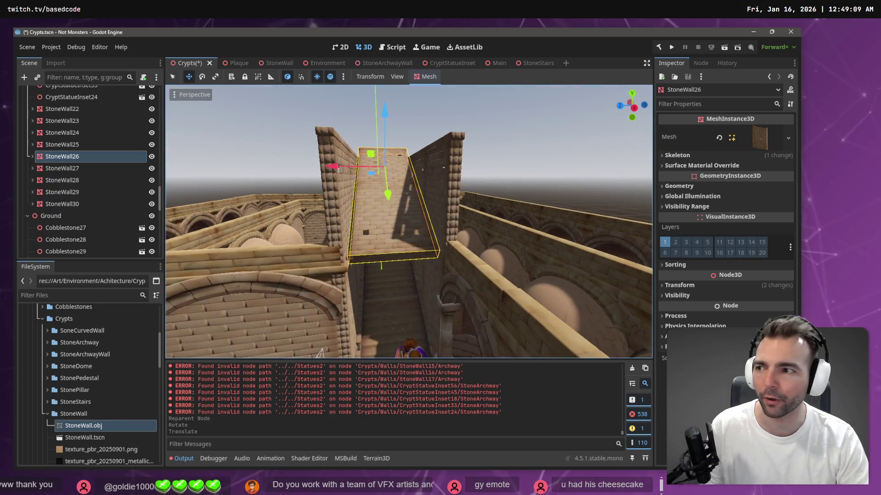
key(alt+Tab)
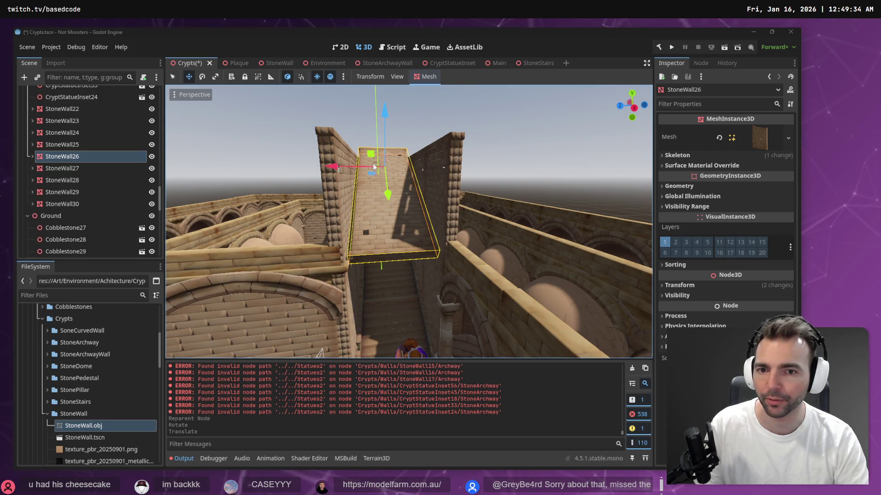
Widen StoneWall26 slightly along its X axis, then orbit to view the stairs and walls
click(404, 122)
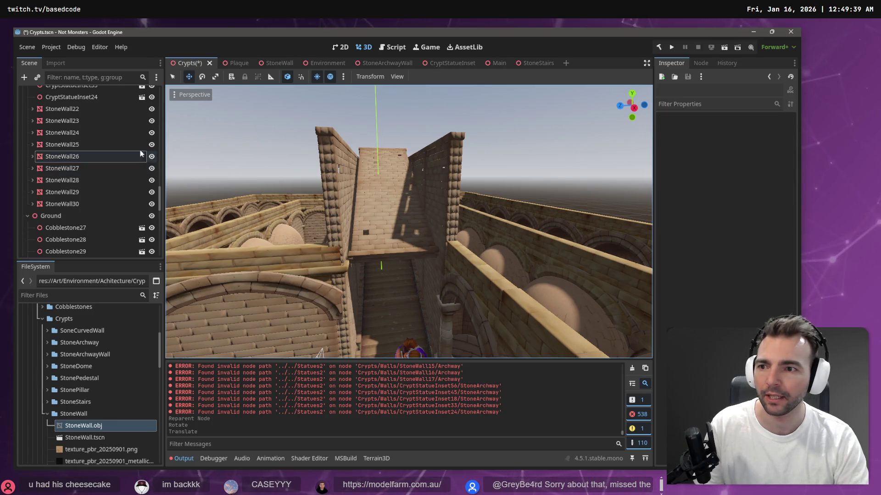
click(80, 156)
key(r)
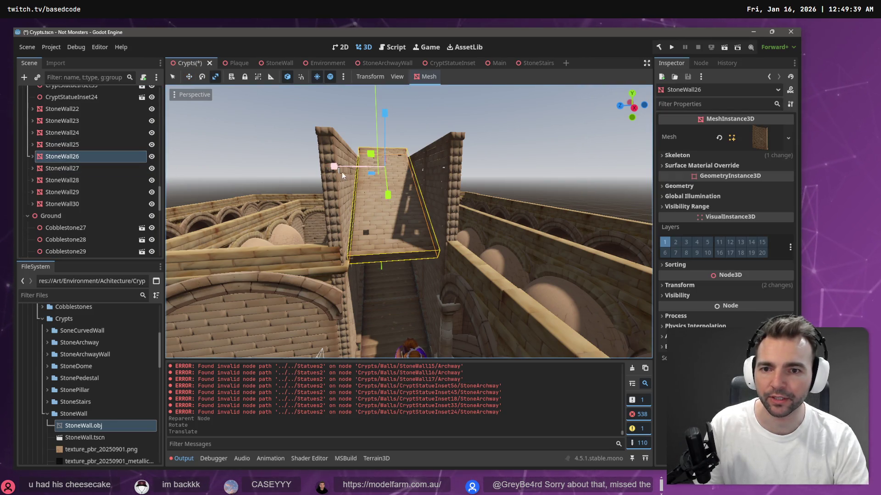
drag(335, 170, 329, 169)
click(537, 134)
scroll(537, 134, up, 5)
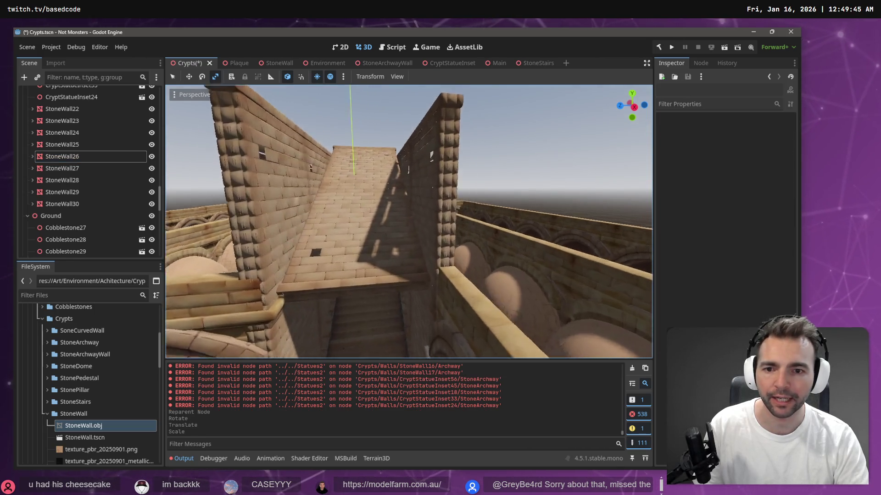
scroll(408, 222, down, 5)
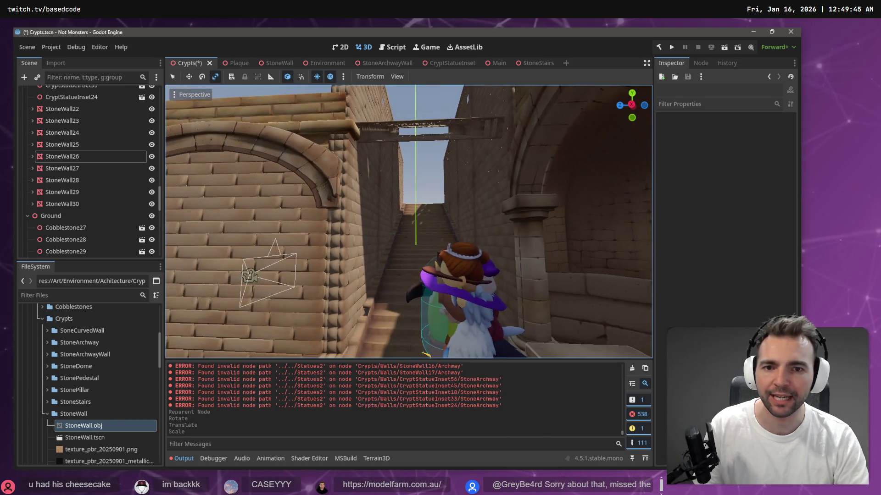
scroll(408, 222, down, 10)
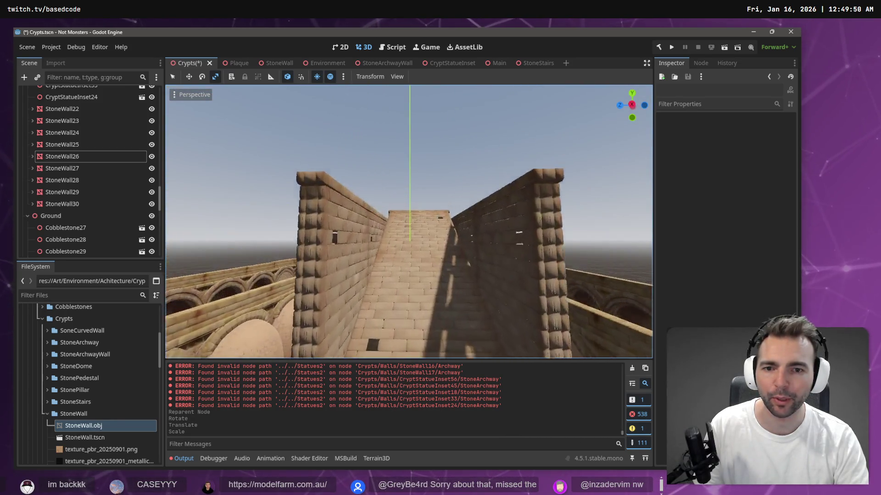
drag(537, 137, 538, 138)
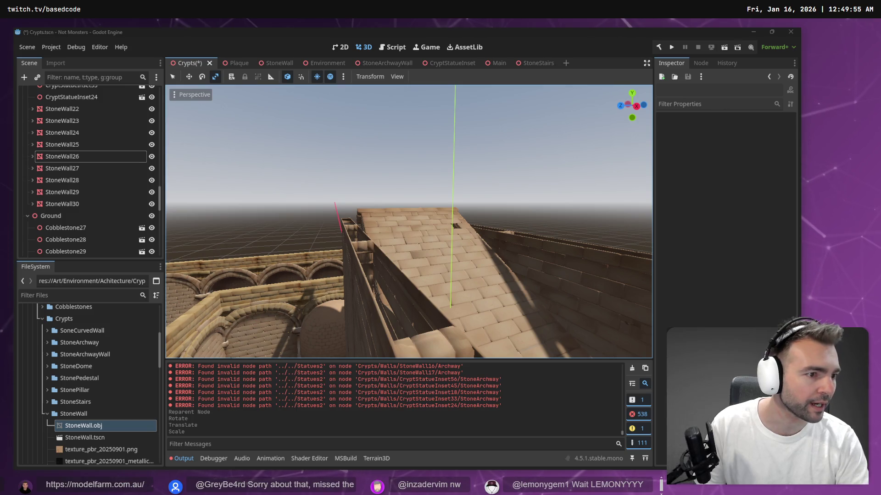
scroll(418, 213, down, 5)
Draw one tall narrow rectangle bar on the empty canvas
scroll(418, 213, up, 3)
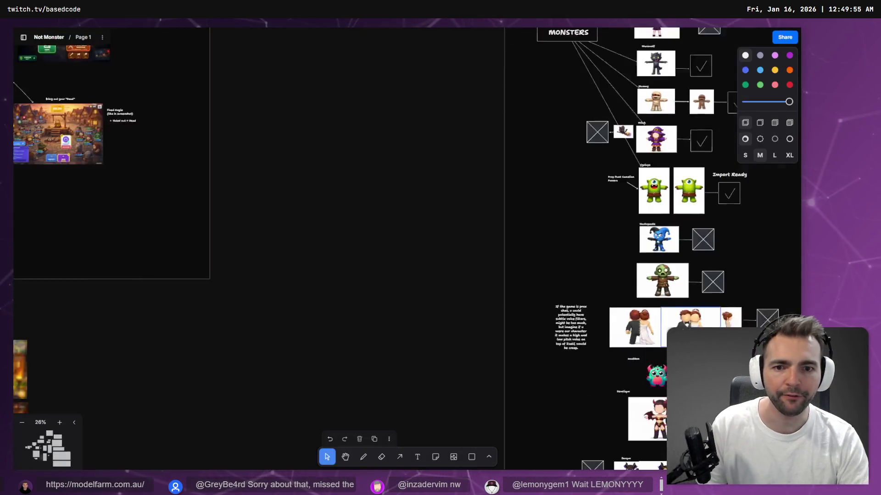
scroll(526, 281, right, 10)
scroll(413, 249, up, 2)
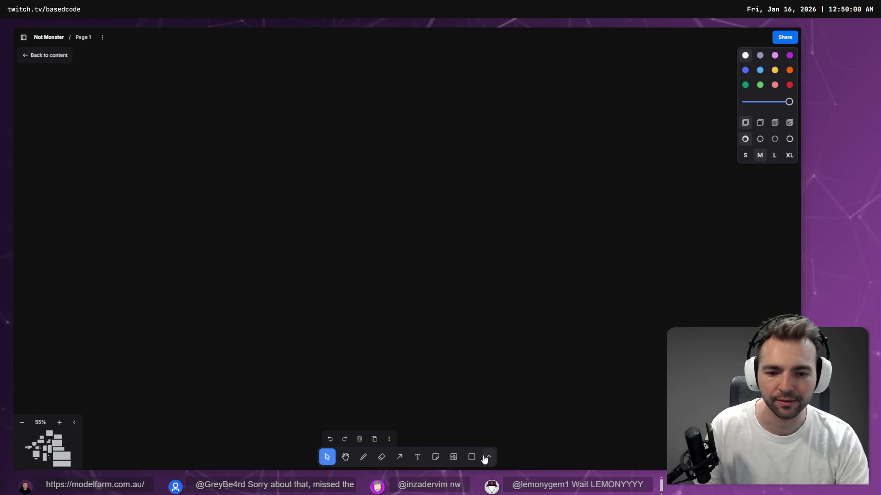
click(471, 457)
mouse_move(313, 161)
mouse_down()
mouse_move(338, 291)
mouse_move(441, 289)
mouse_up()
drag(334, 286, 330, 258)
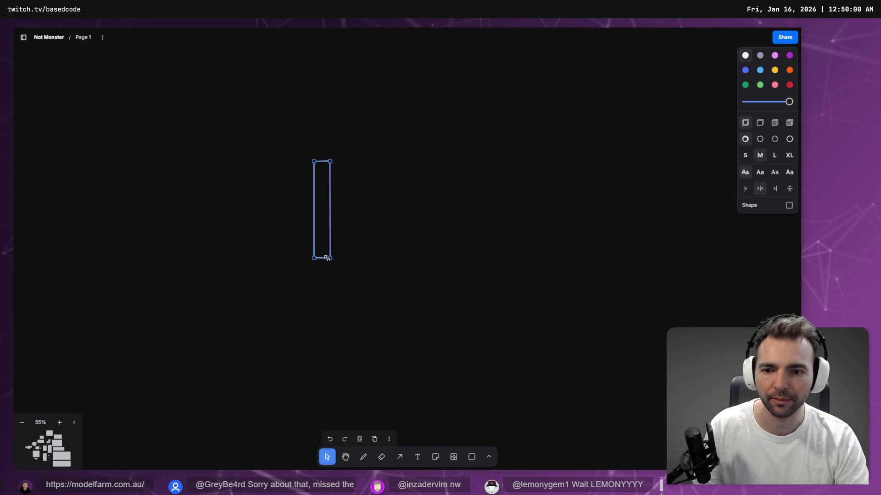
click(339, 249)
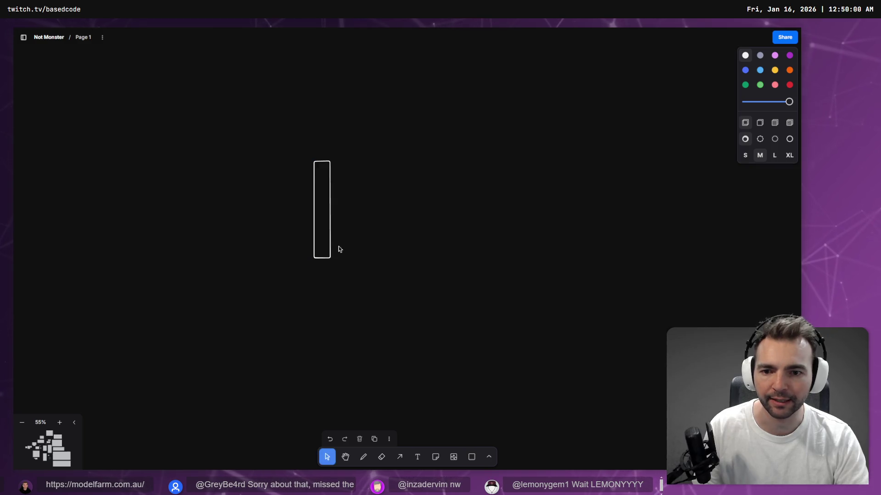
Add a row of short bars beside the tall one
click(473, 457)
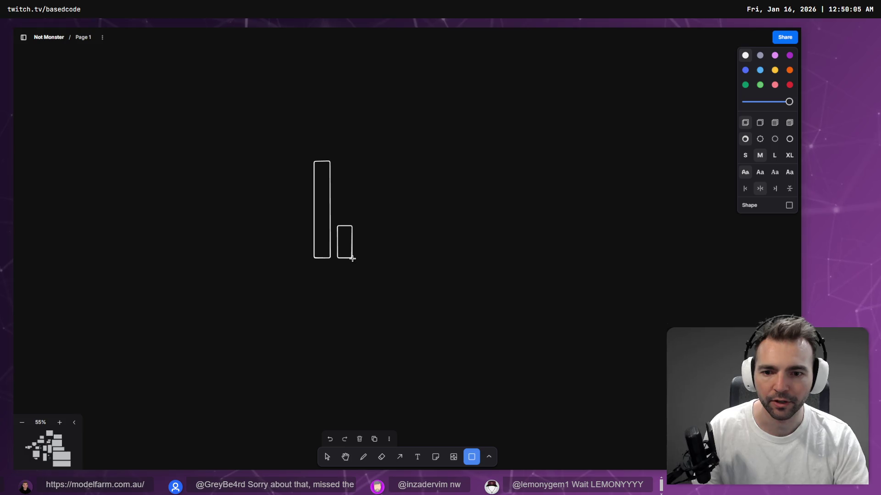
mouse_move(352, 258)
mouse_down()
mouse_move(367, 245)
mouse_move(412, 243)
mouse_up()
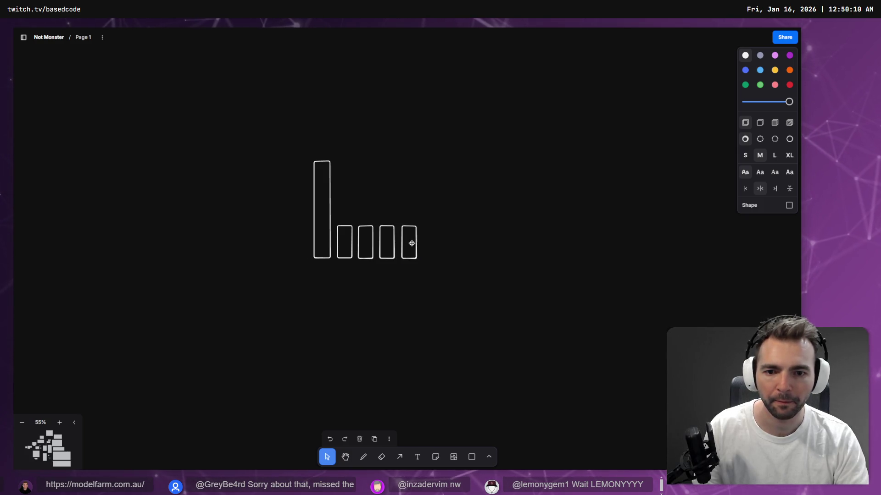
mouse_move(344, 242)
mouse_down()
mouse_move(213, 244)
mouse_move(230, 243)
mouse_up()
Draw the vertical axis left of the bars and move the baseline up beneath them
click(363, 456)
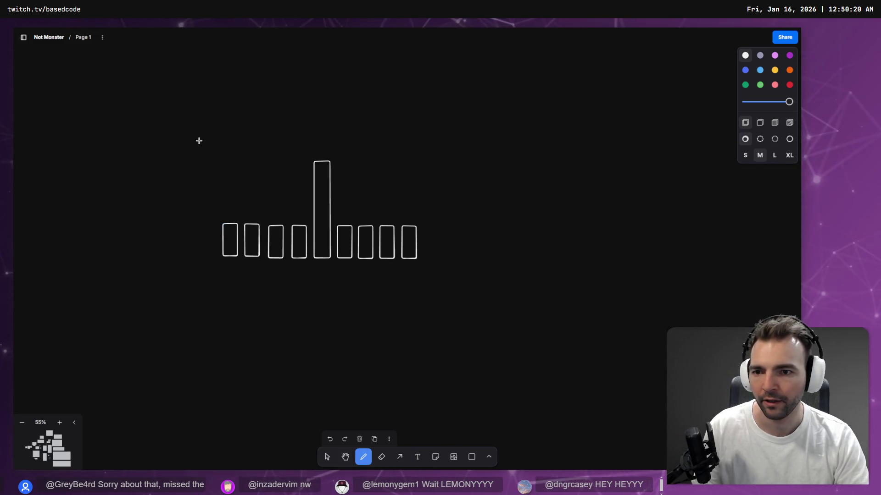
drag(199, 141, 198, 260)
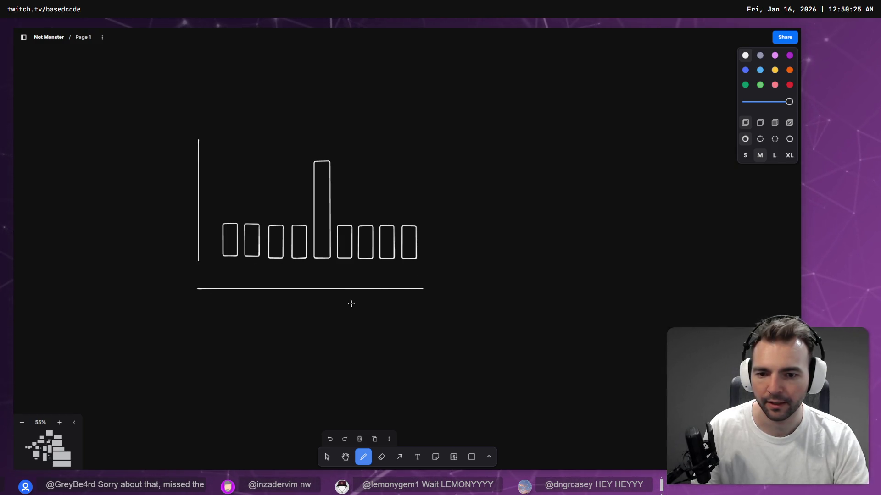
key(v)
drag(275, 290, 275, 270)
Add a 'Skills' text label under the chart's baseline
key(t)
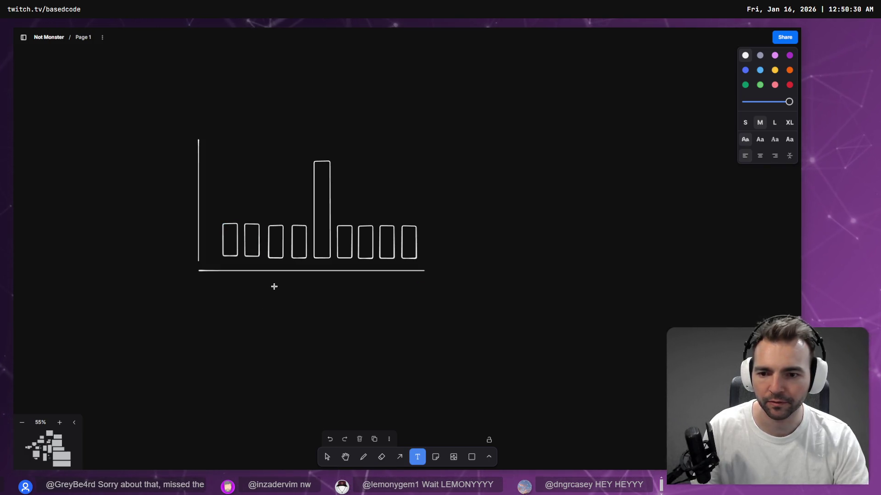
click(274, 286)
text(sks)
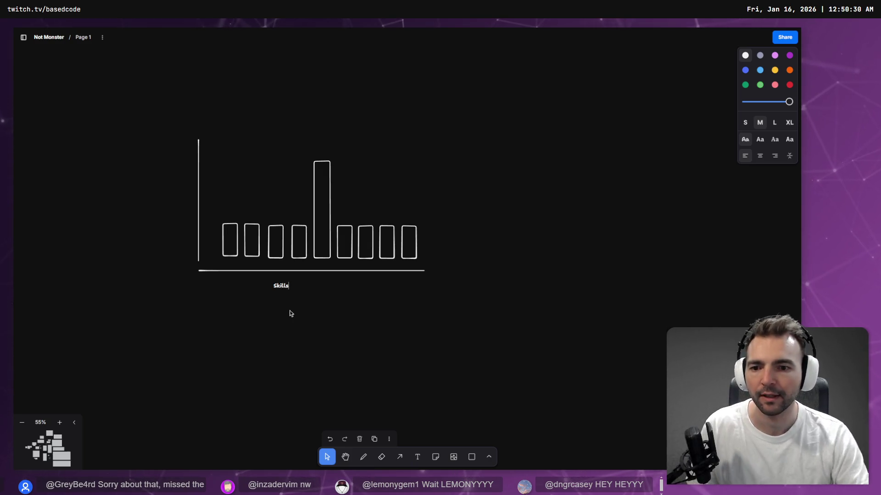
text(t)
Add an 'Expertise' label beside the vertical axis and rotate it 90° upright
click(158, 188)
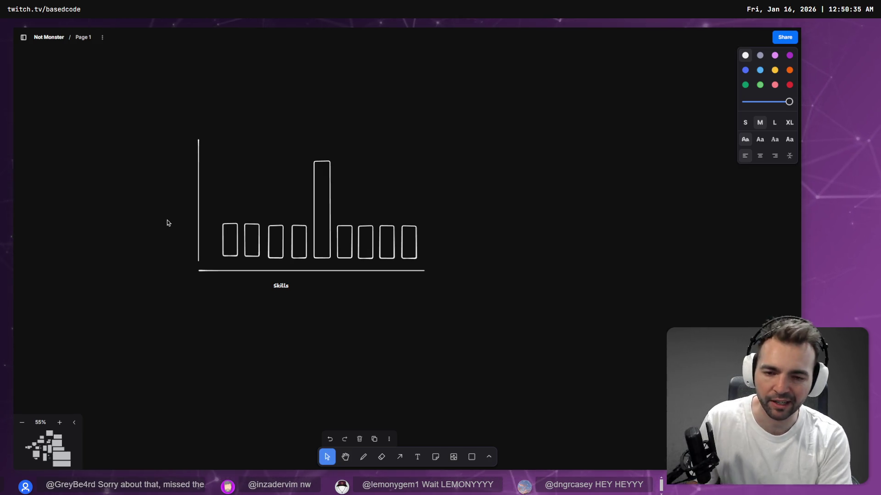
text(Expertise)
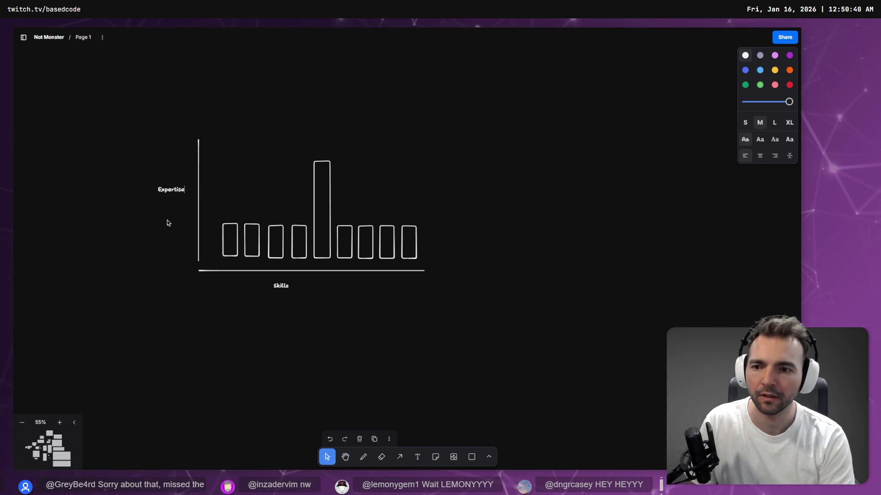
click(169, 192)
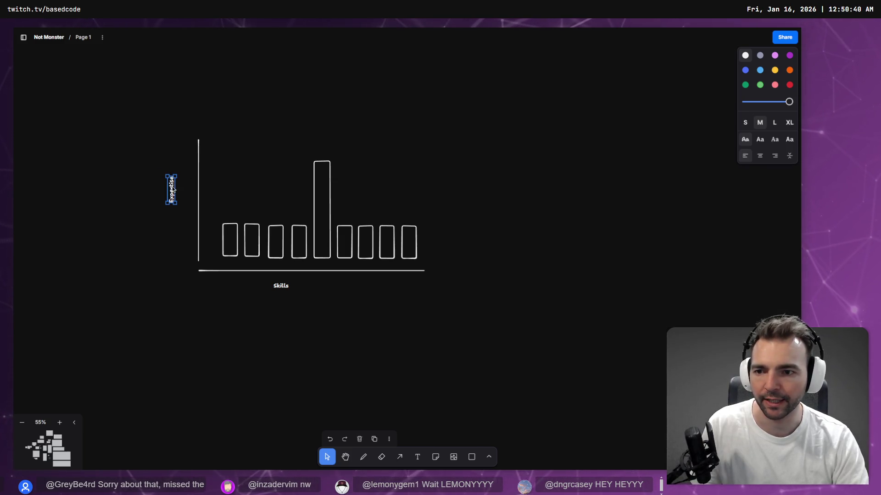
click(414, 403)
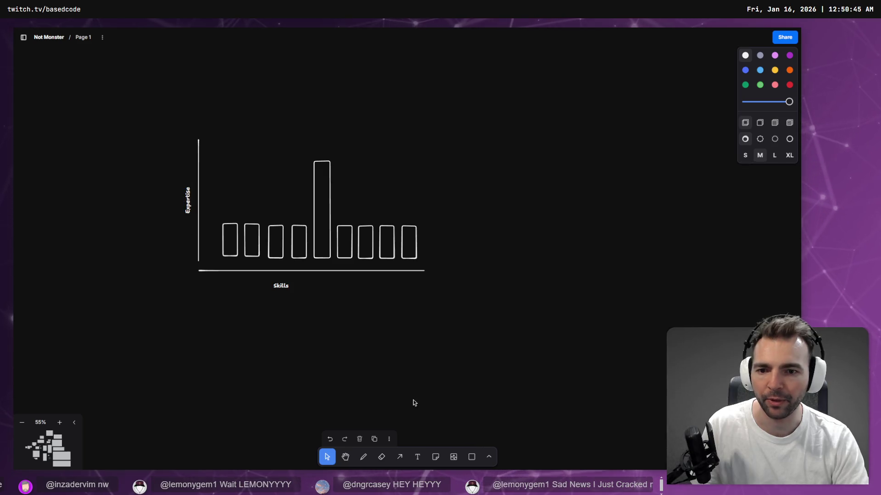
click(234, 240)
click(236, 290)
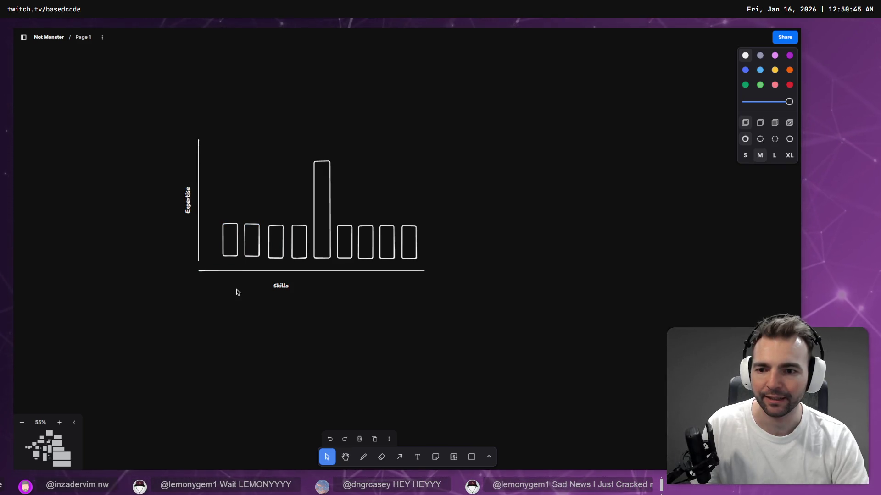
Move the Skills label lower and add a 'Modeling' label inside the first bar
drag(272, 293, 269, 332)
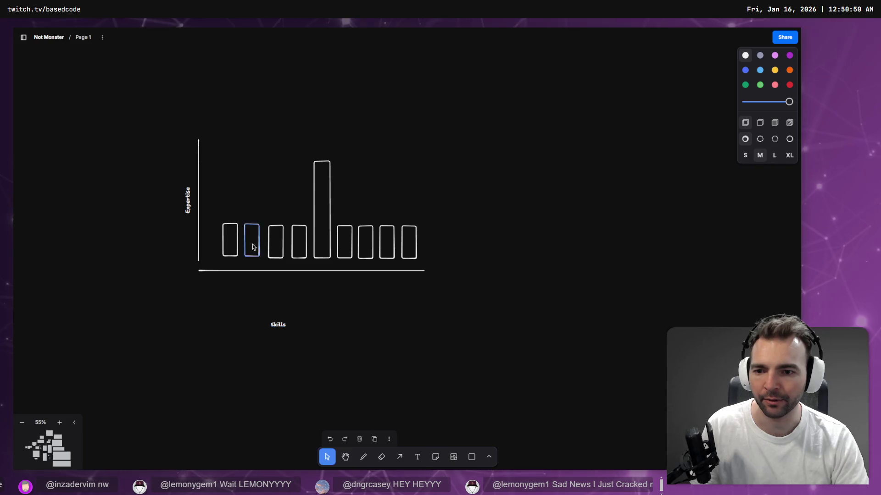
key(t)
click(239, 199)
text(Modeling)
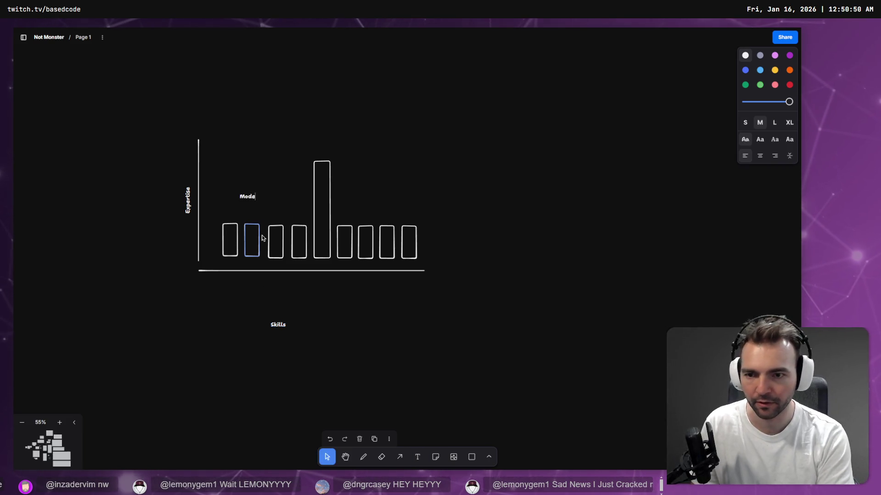
click(253, 197)
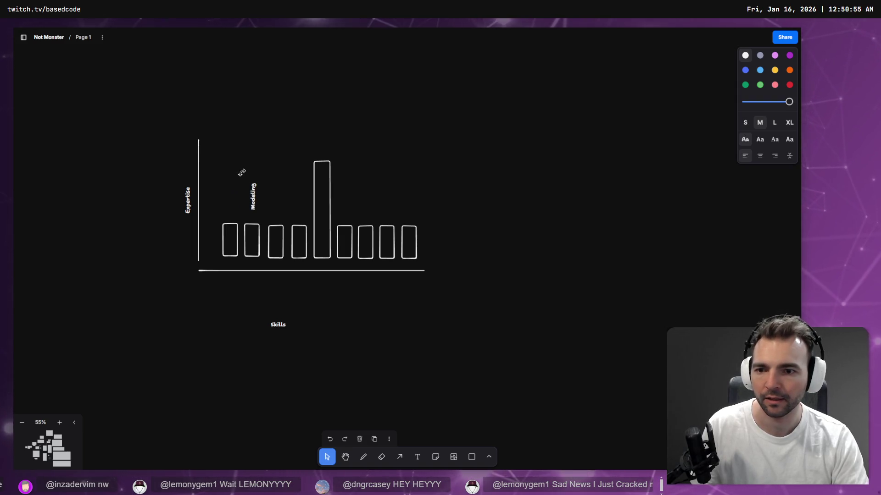
mouse_move(256, 200)
mouse_down()
mouse_move(229, 239)
mouse_move(251, 242)
mouse_up()
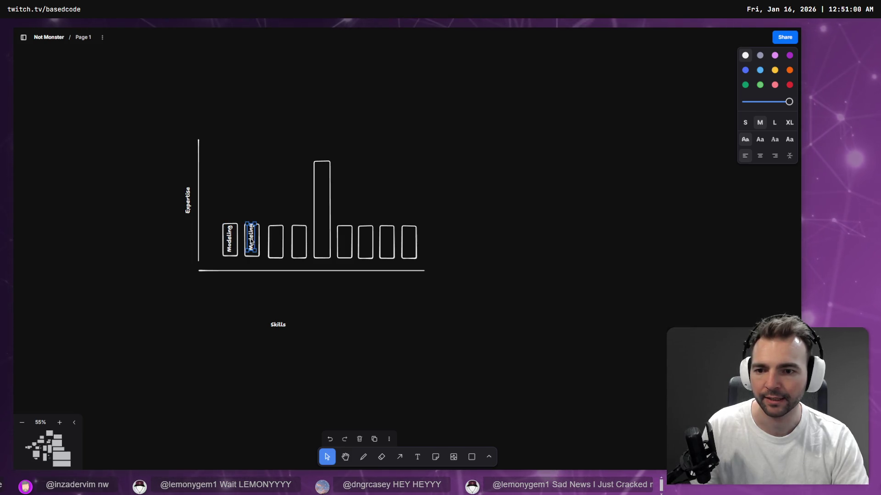
Label the second bar 'Shaders' and copy that label into the third bar as 'Math'
key(Return)
text(Shaders)
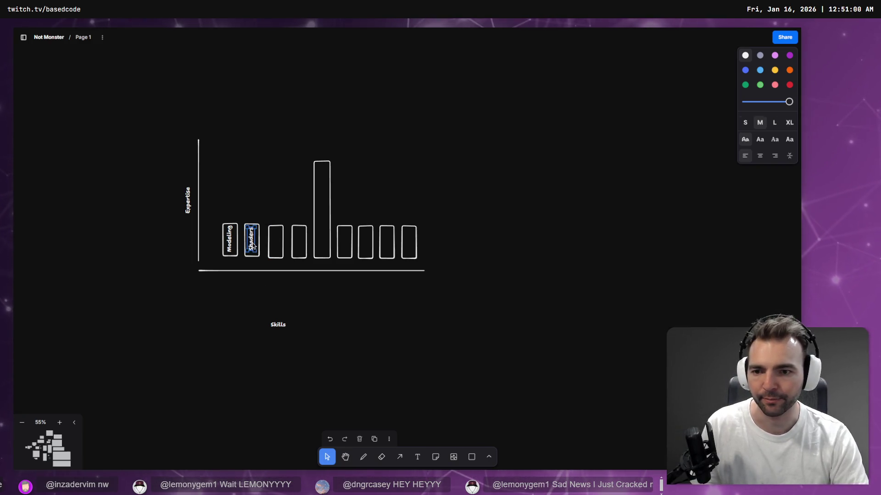
alt+drag(252, 240, 276, 242)
key(Return)
text(Math)
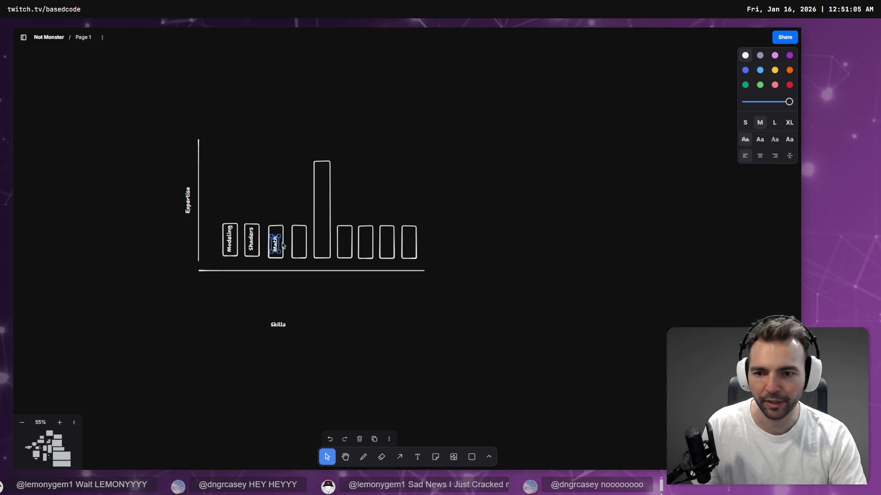
Copy labels into the tall fifth bar and the sixth bar, naming them 'Code' and 'AI'
alt+drag(275, 241, 322, 242)
key(Return)
text(Cod)
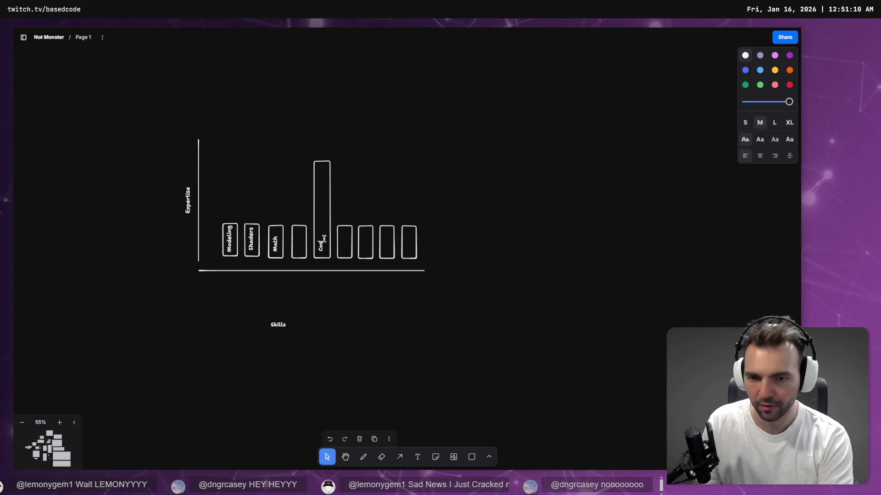
key(Escape)
alt+drag(319, 249, 323, 246)
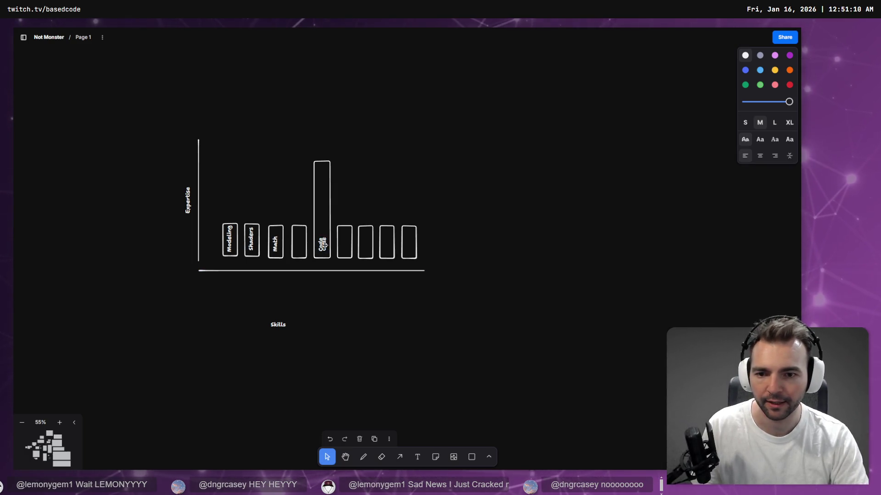
key(Return)
text(AI)
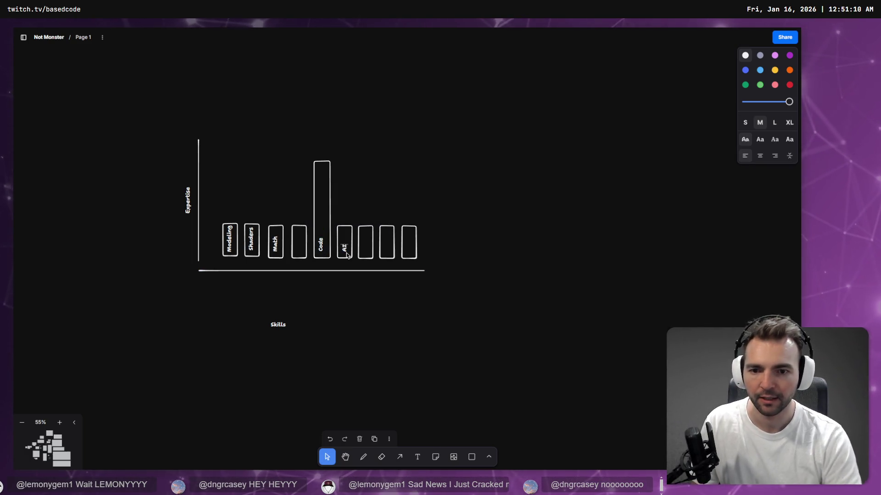
key(Escape)
Delete the empty fourth bar and slide Code and the following bars left to close the gap
click(322, 184)
click(391, 187)
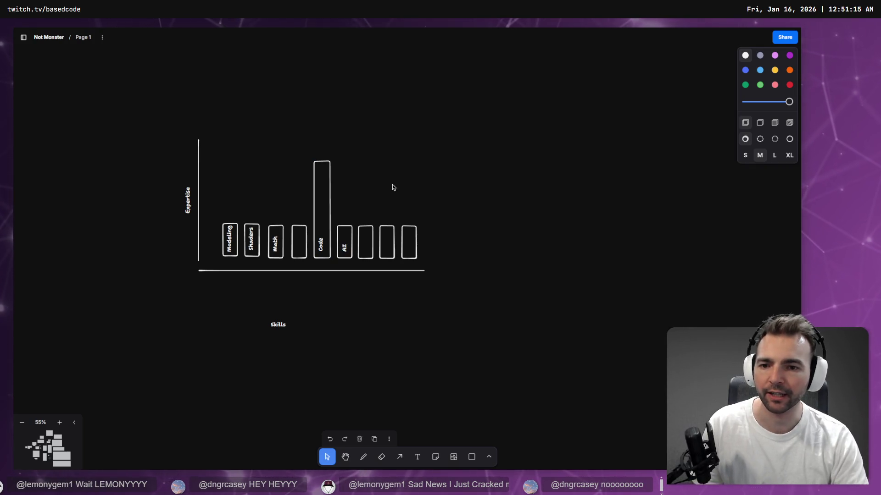
click(304, 235)
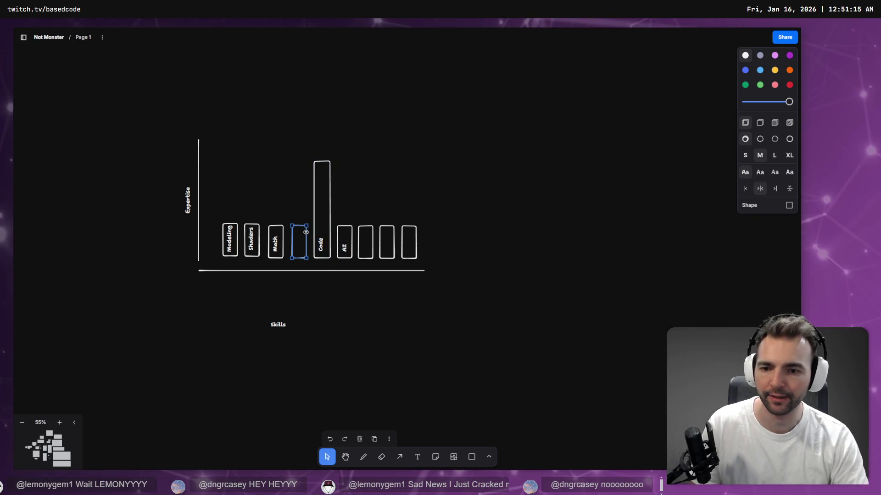
key(Delete)
mouse_move(448, 162)
mouse_down()
mouse_move(360, 226)
mouse_move(315, 236)
mouse_move(307, 220)
mouse_up()
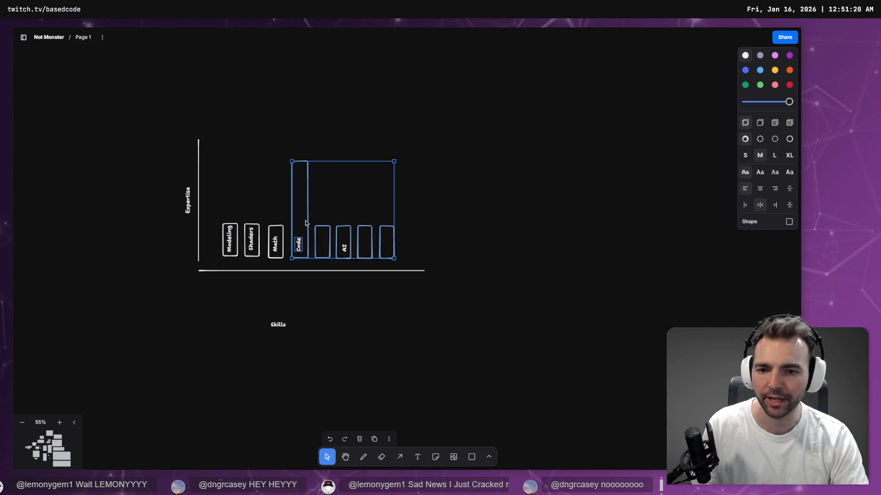
key(ctrl+z)
drag(345, 250, 321, 250)
Flip the bar group and move it right, then undo both changes
drag(448, 128, 220, 247)
mouse_move(400, 156)
mouse_down()
mouse_move(395, 171)
mouse_move(108, 309)
mouse_move(252, 269)
mouse_up()
mouse_move(315, 224)
mouse_down()
mouse_move(341, 208)
mouse_move(499, 209)
mouse_up()
key(ctrl+z)
key(ctrl+z)
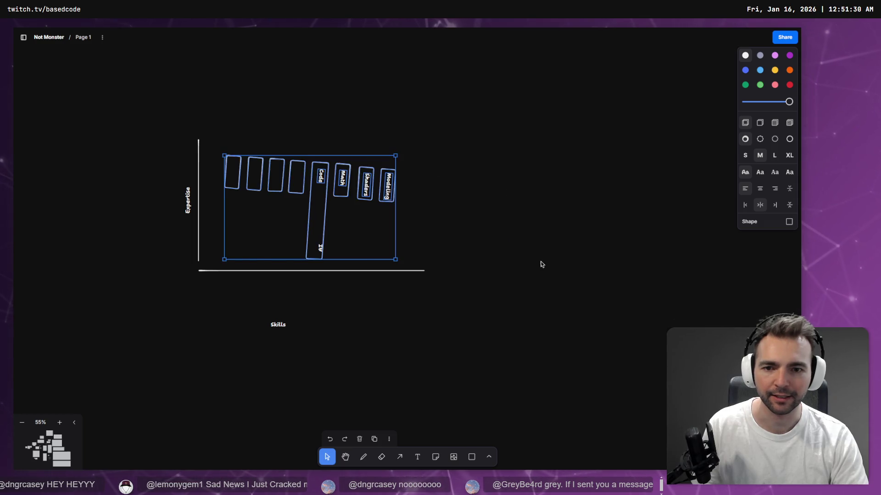
click(401, 202)
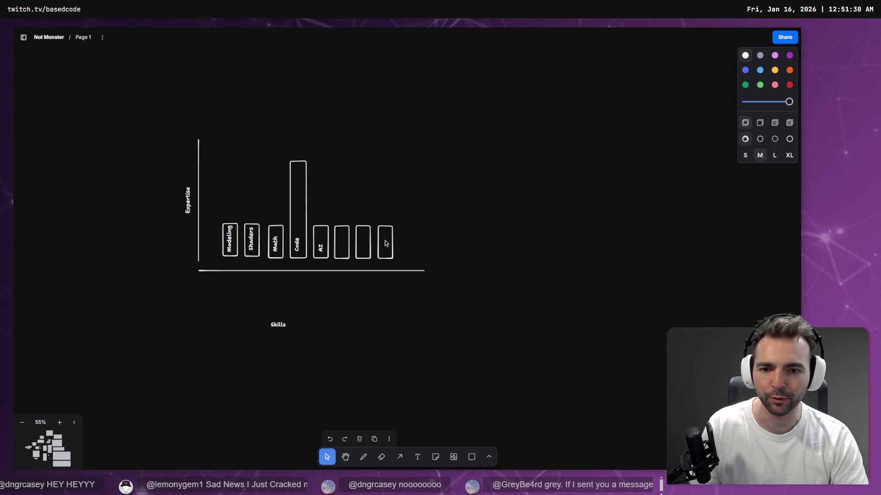
Delete the three remaining empty bars on the right
click(385, 250)
key(Delete)
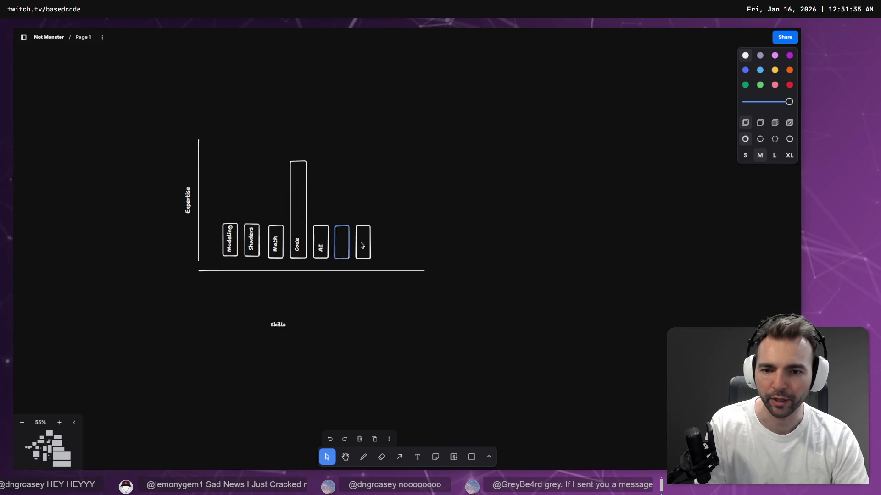
click(362, 243)
key(Delete)
click(335, 242)
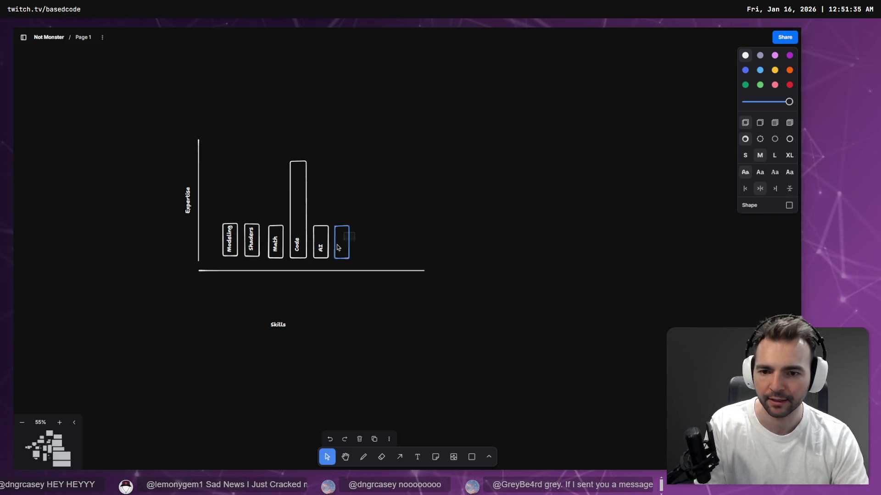
key(Delete)
Move the Modeling bar and label to the end, then rotate the five bars 180°
drag(230, 239, 341, 242)
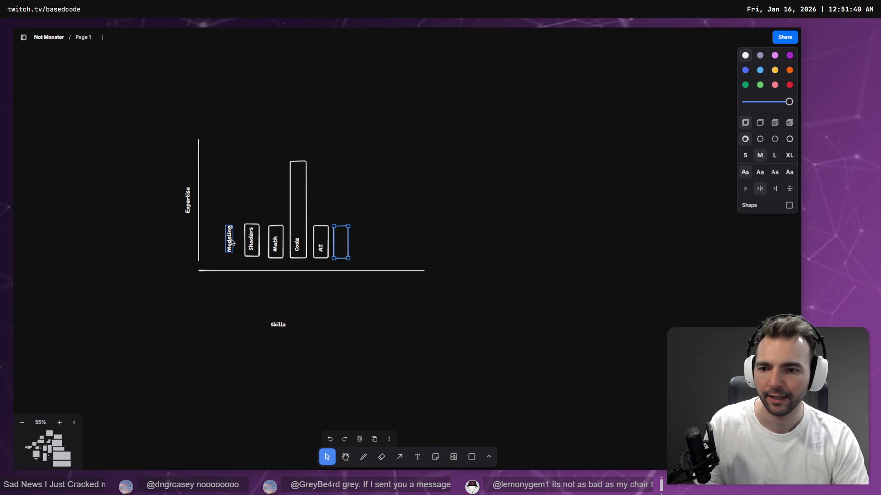
drag(239, 243, 289, 240)
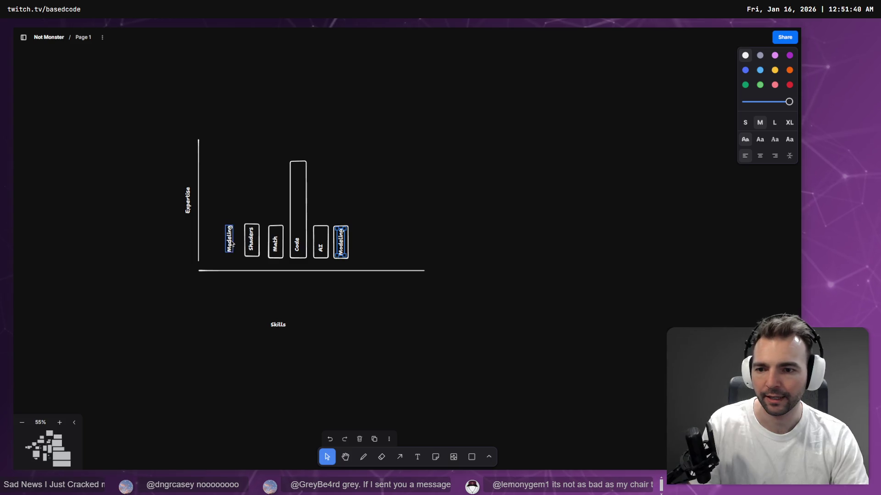
drag(375, 142, 243, 262)
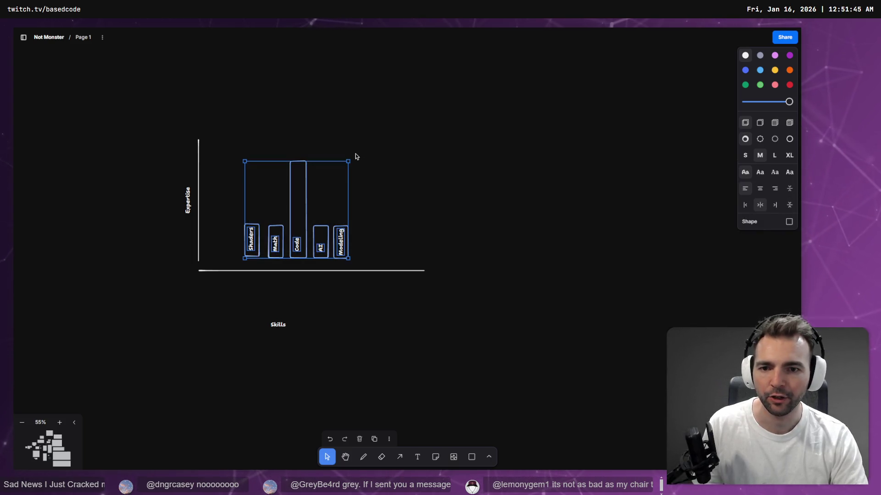
mouse_move(353, 157)
mouse_down()
mouse_move(358, 238)
mouse_move(248, 285)
mouse_move(229, 262)
mouse_move(239, 264)
mouse_up()
click(354, 231)
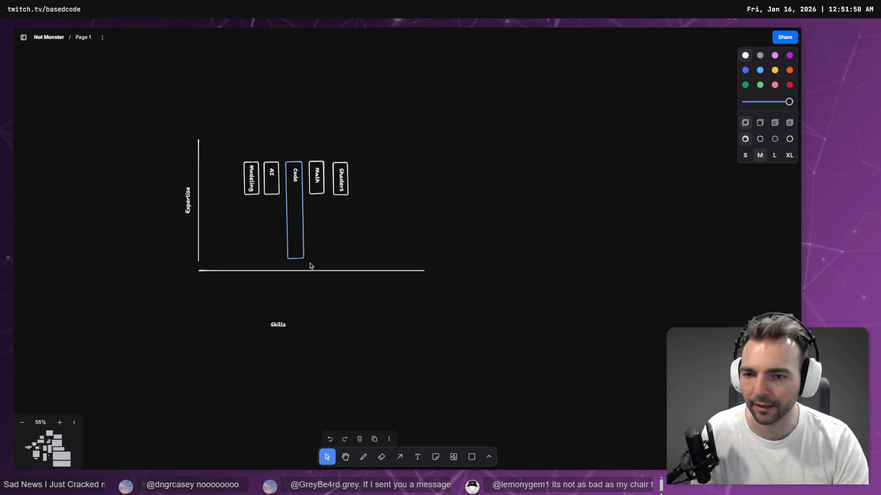
Marquee-select the entire chart, including its axes and the Skills label
scroll(327, 219, up, 5)
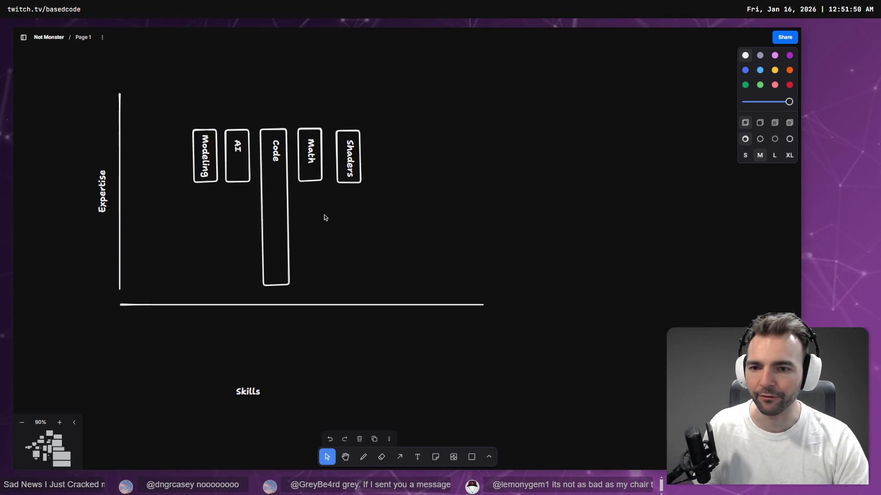
scroll(325, 217, left, 3)
scroll(406, 216, up, 1)
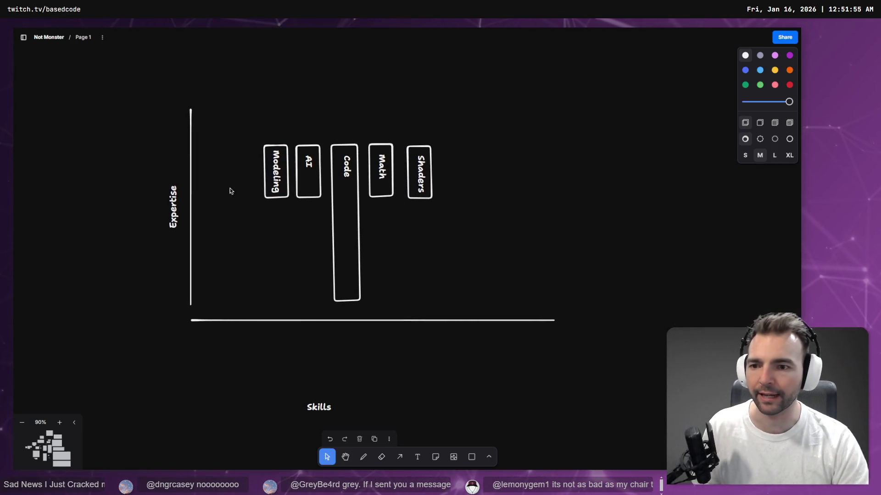
mouse_move(138, 92)
mouse_down()
mouse_move(409, 381)
mouse_move(625, 425)
mouse_up()
Delete the selected chart and switch to the Godot editor with Crypts.tscn
key(Delete)
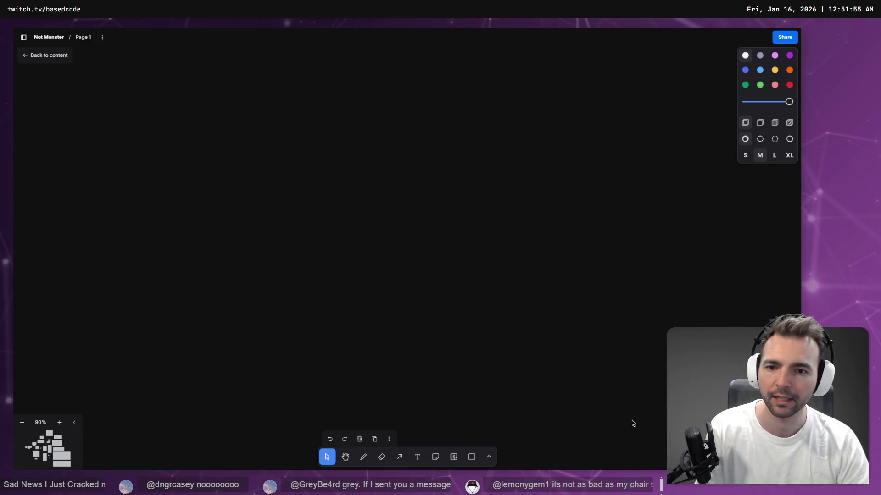
key(alt+Tab)
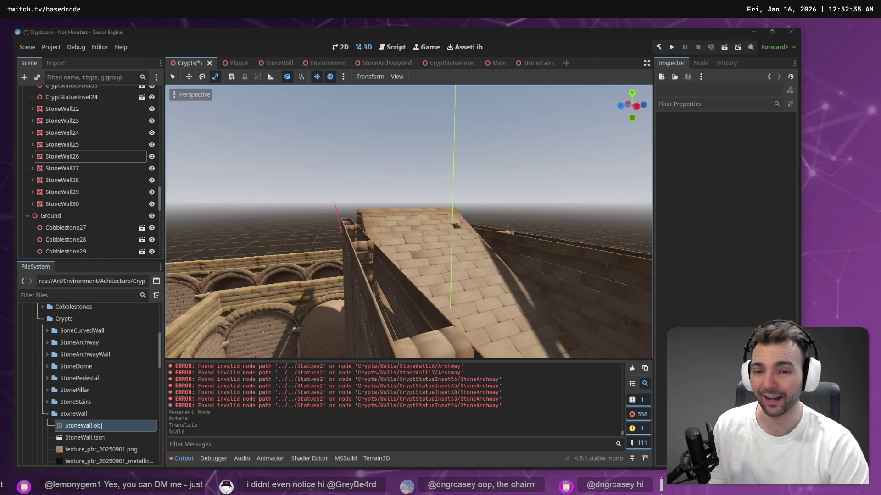
Fly the camera up the stairway, across the courtyard and down the arched cobblestone corridor
key(w)
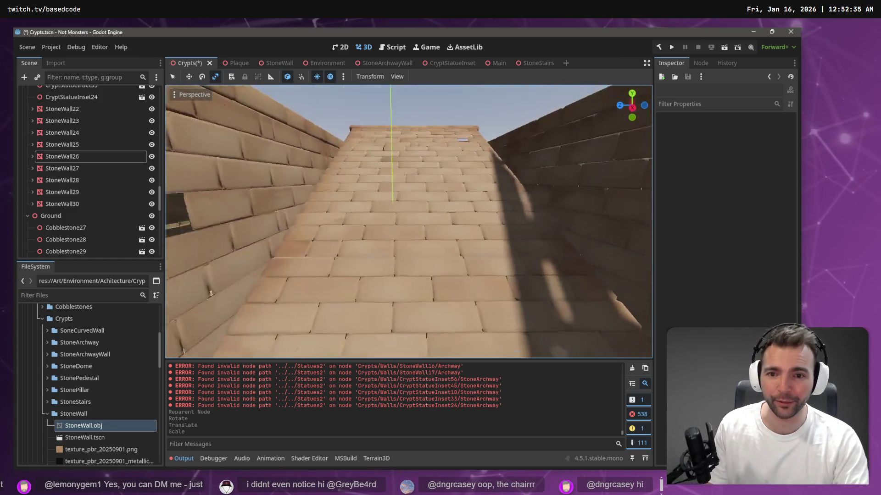
key(w)
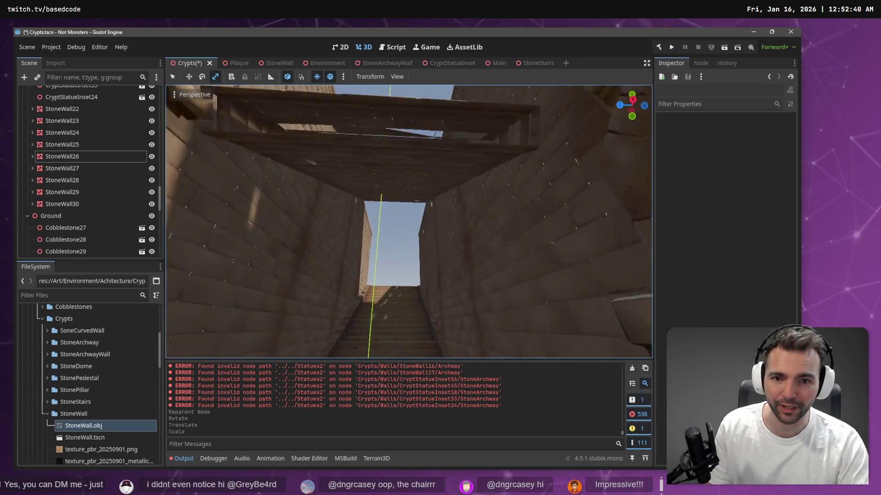
key(w)
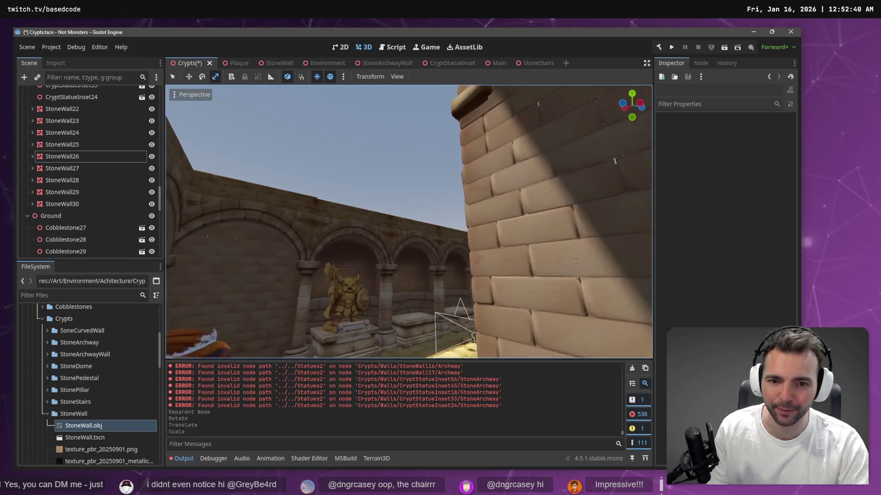
key(w)
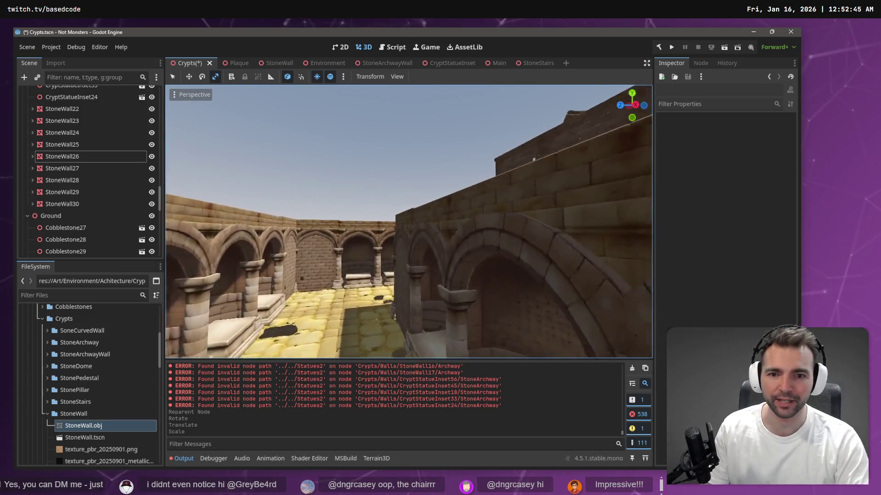
key(w)
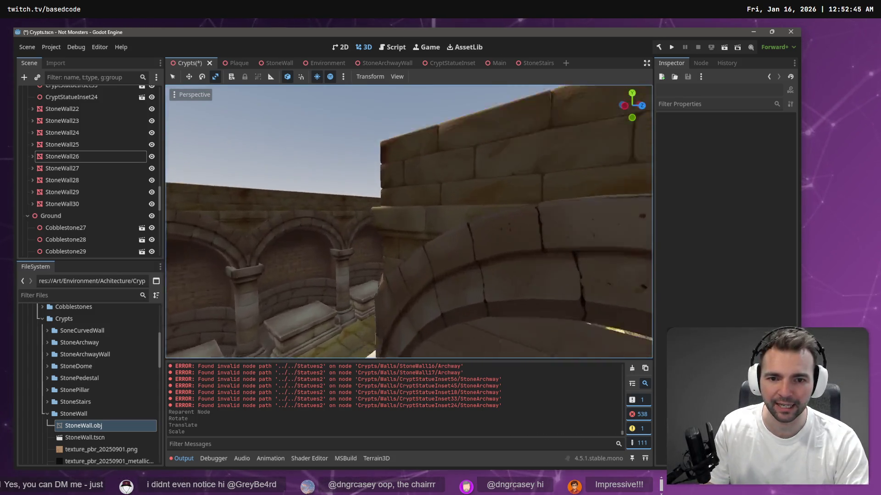
key(w)
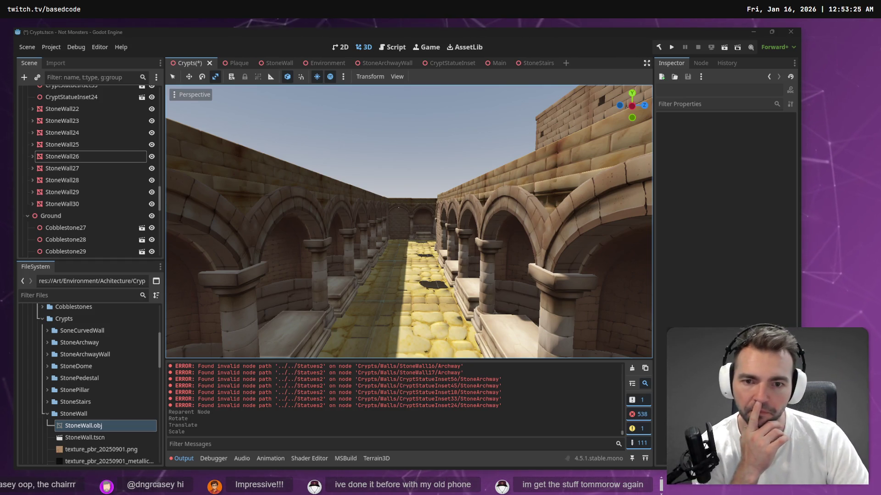
click(443, 179)
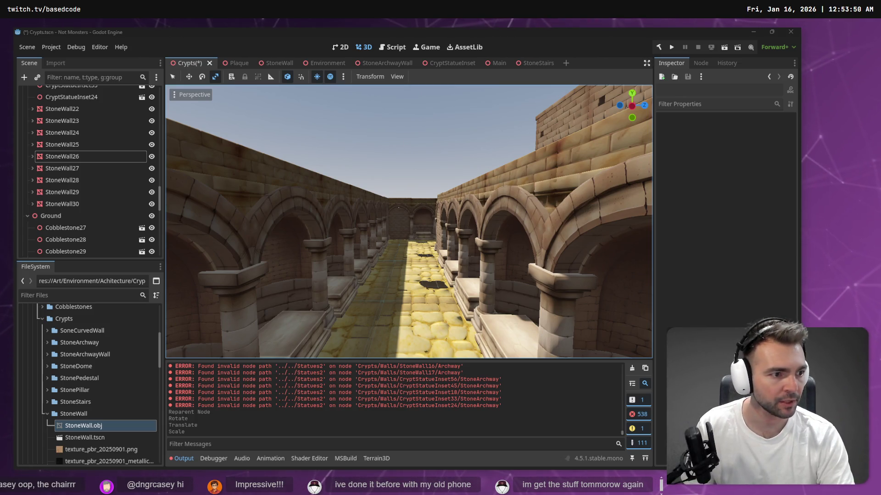
Extract StoneRoof.zip in the _To Process folder
drag(880, 147, 523, 148)
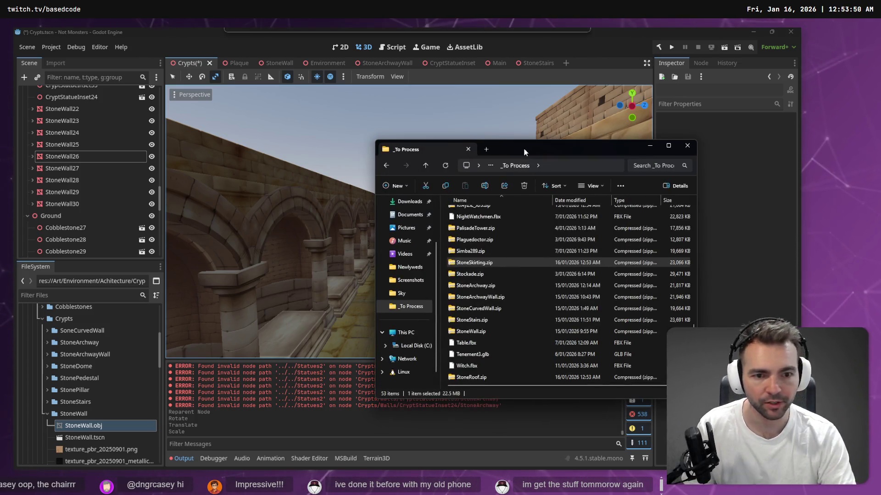
click(479, 377)
right_click(479, 377)
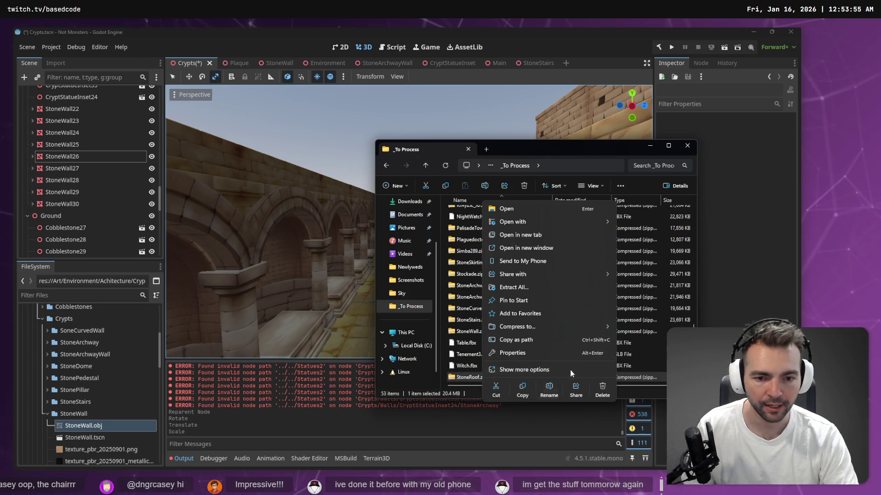
click(579, 288)
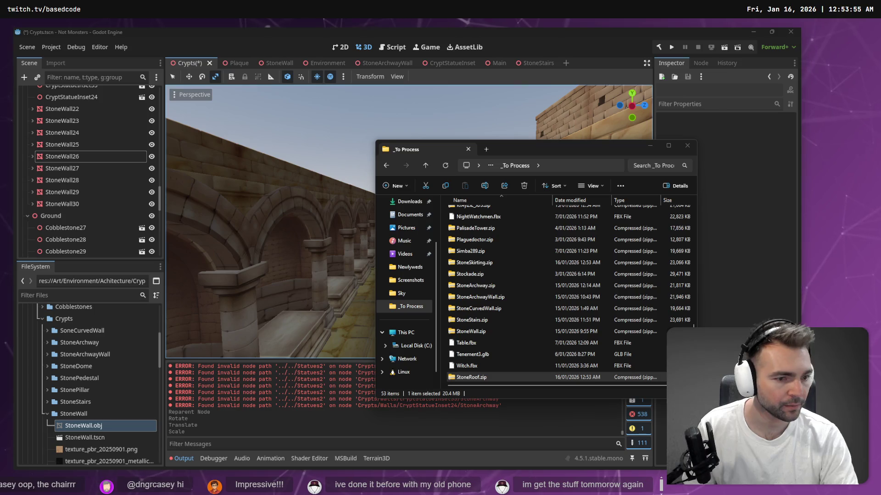
Create a new StoneRoof folder inside the Crypts project folder
click(48, 413)
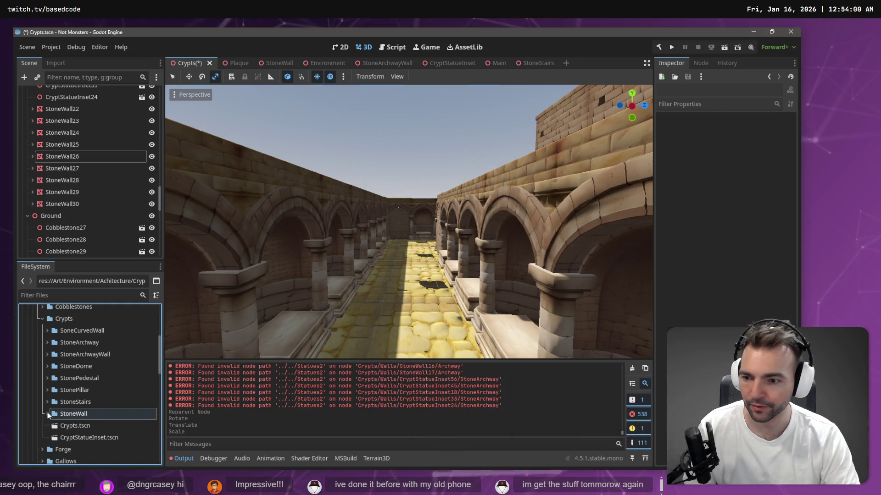
right_click(58, 320)
click(180, 299)
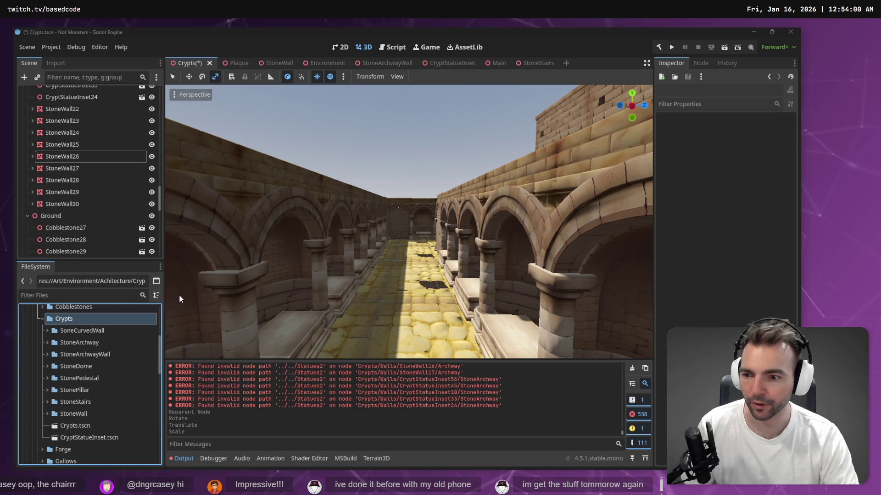
text(StoneRof)
key(Return)
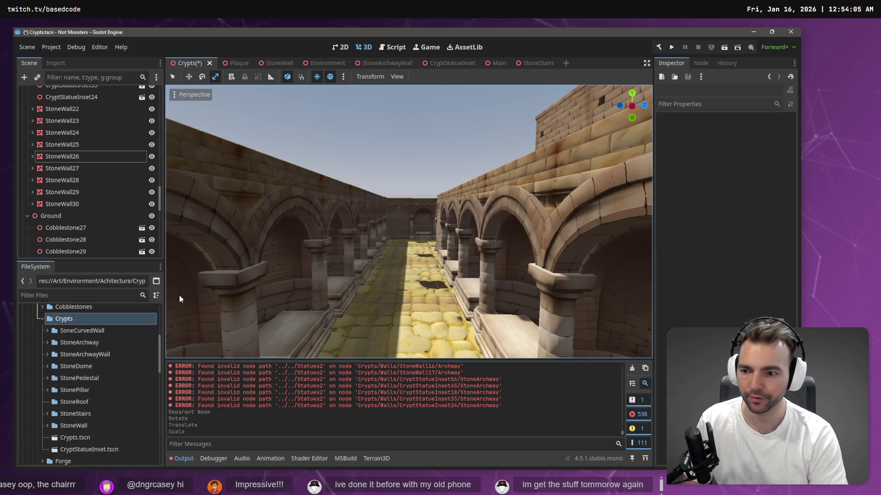
key(alt+Tab)
Rename the extracted model to StoneRoof.obj and copy all six files into Godot's StoneRoof folder
click(495, 254)
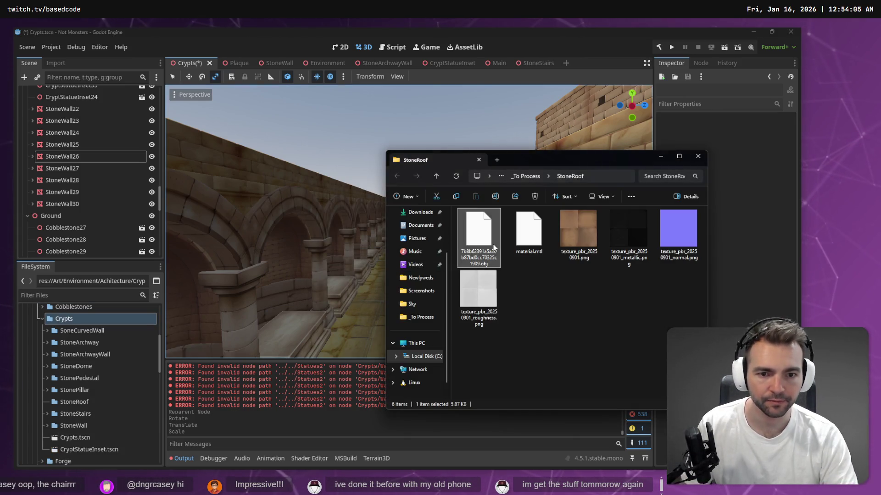
key(F2)
text(StoneRoof)
key(Return)
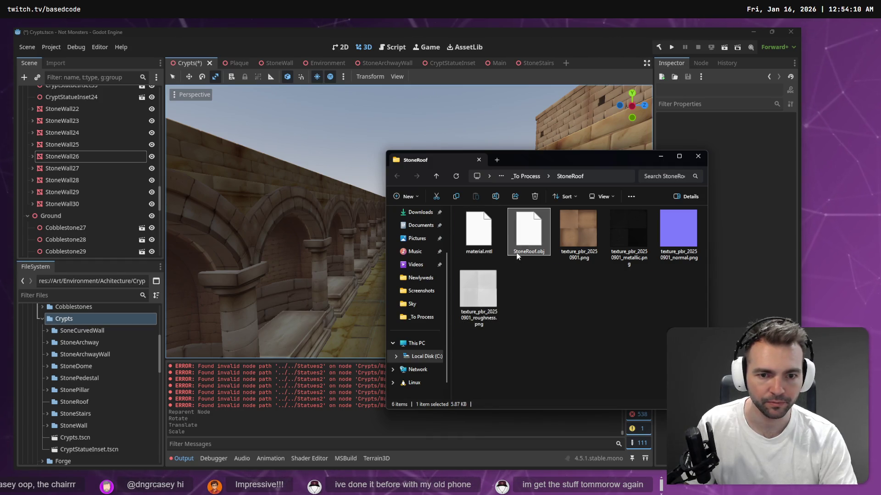
key(ctrl+a)
drag(77, 416, 69, 402)
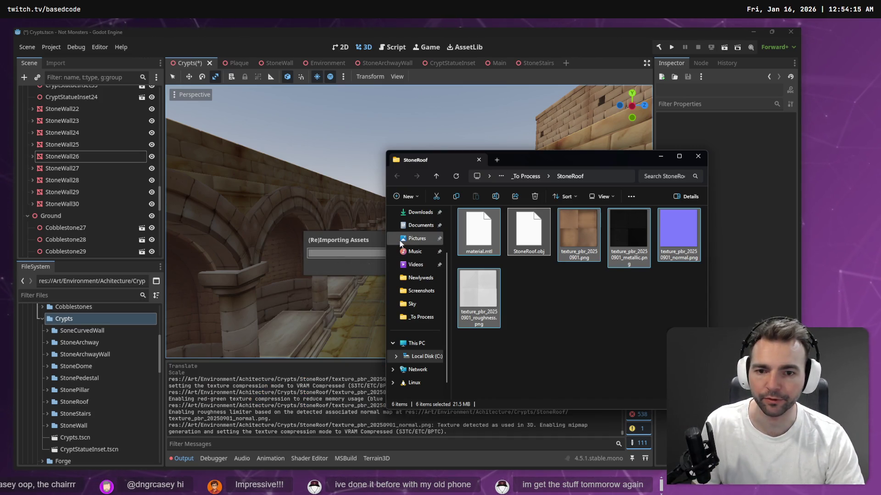
click(583, 290)
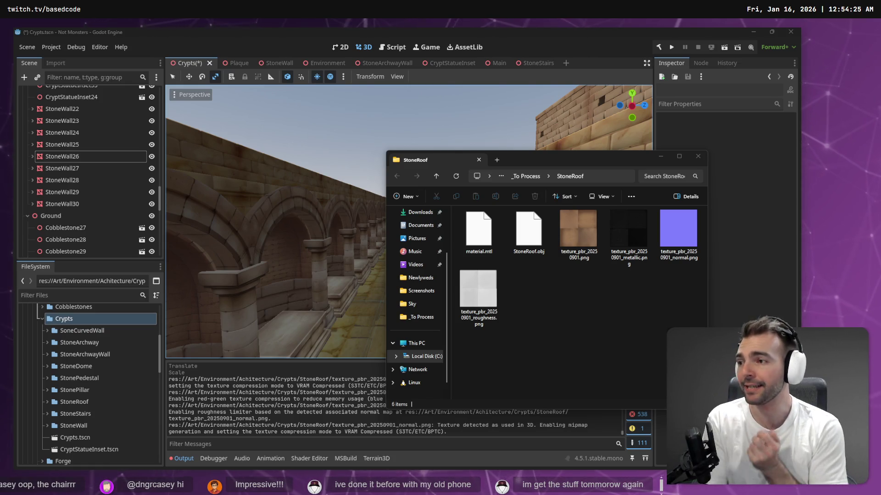
Bring Godot to the front, briefly check the stream chat window, move it aside and hide it
click(272, 40)
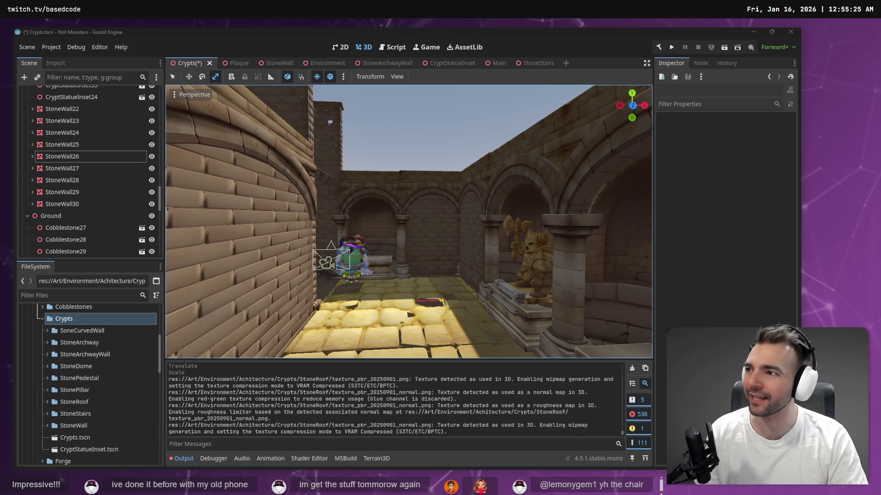
key(alt+Tab)
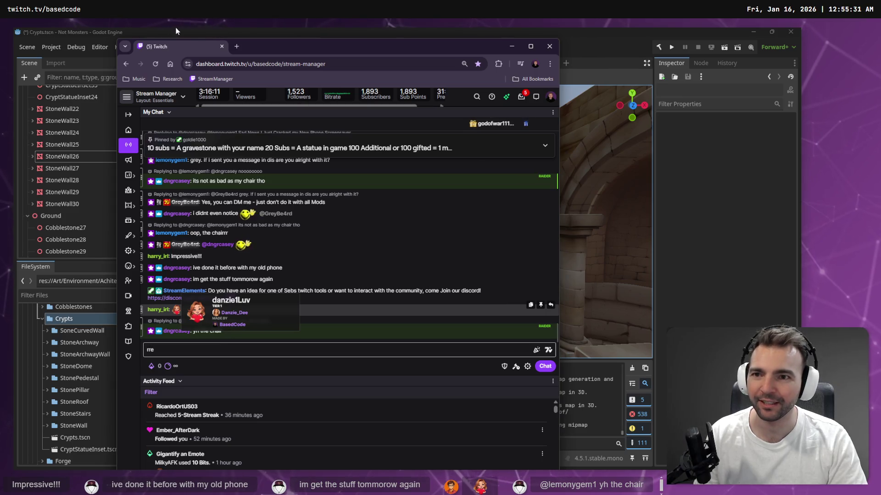
drag(367, 45, 71, 106)
key(alt+Tab)
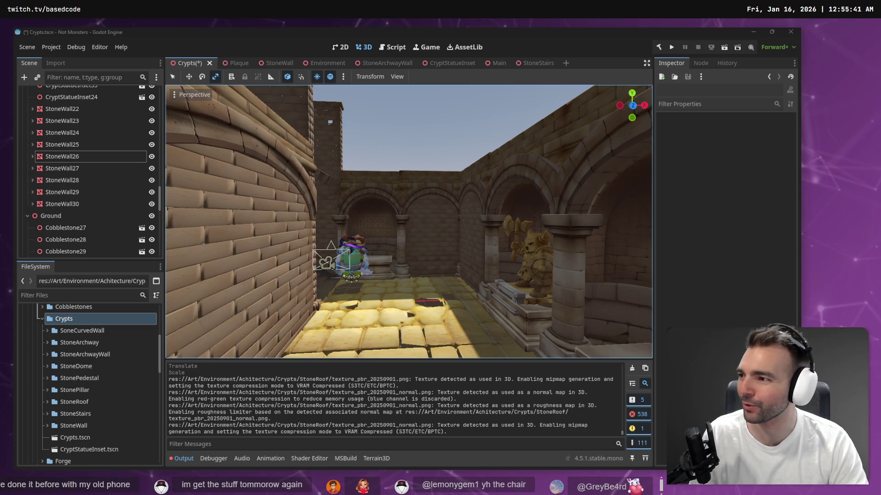
Fly around the stairway and statue arcade, then expand the StoneRoof folder in FileSystem
key(w)
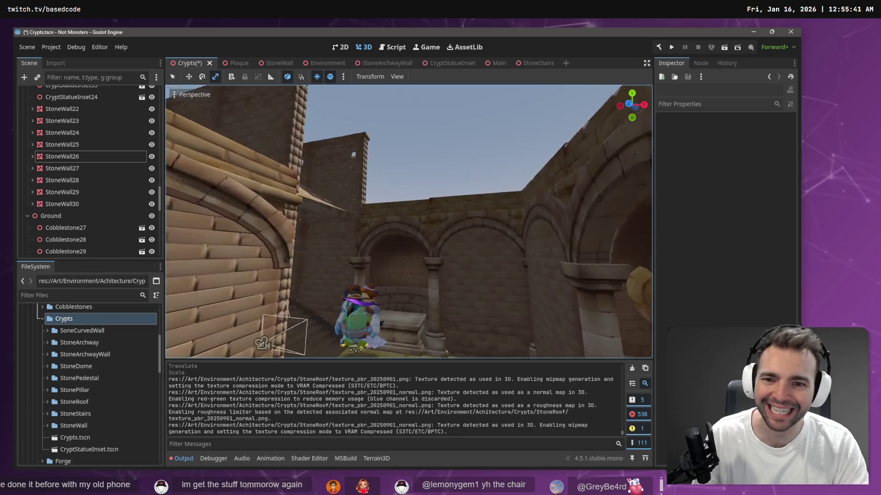
key(w)
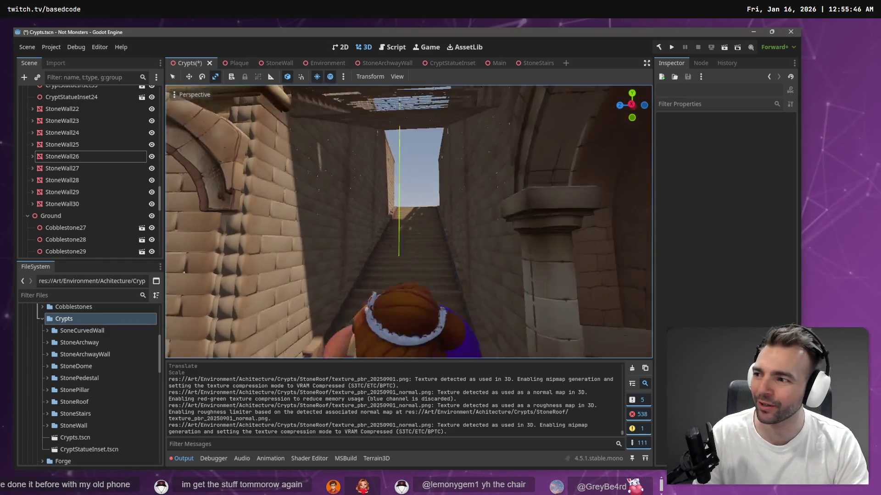
key(w)
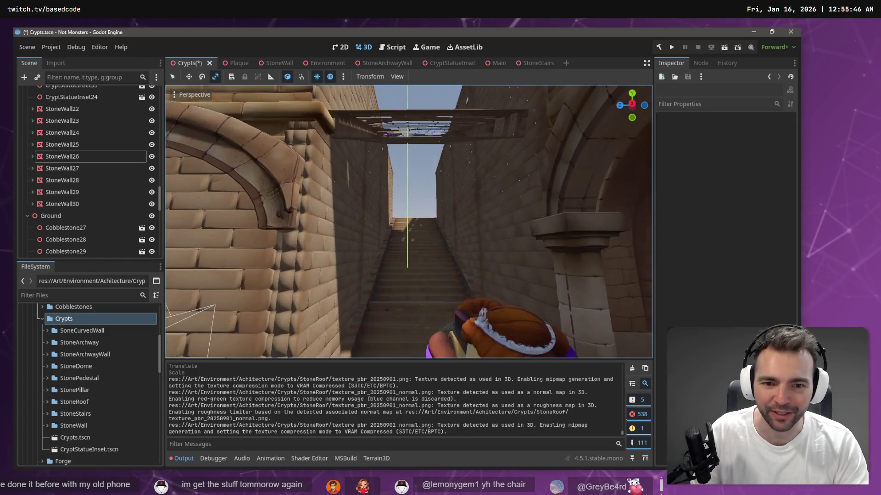
key(w)
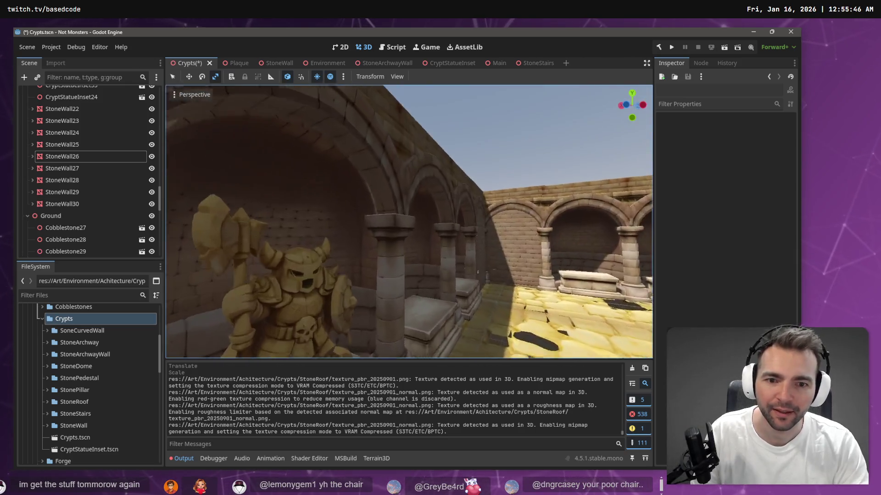
key(w)
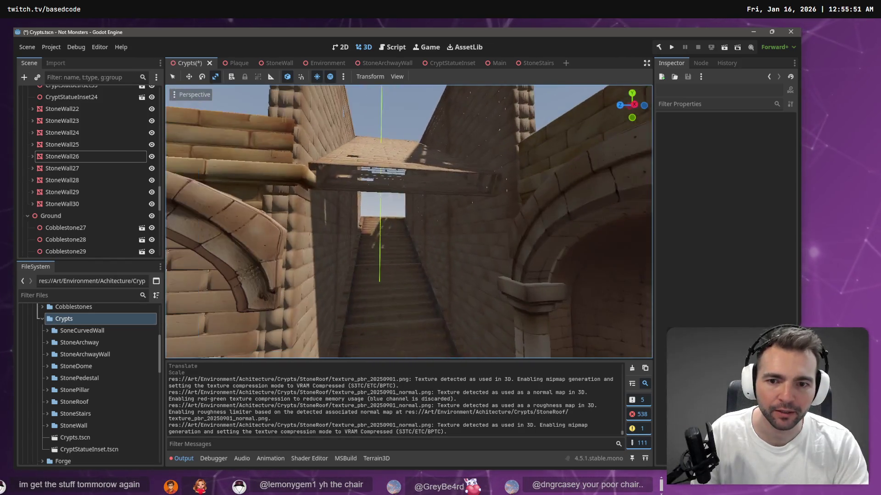
key(s)
key(w)
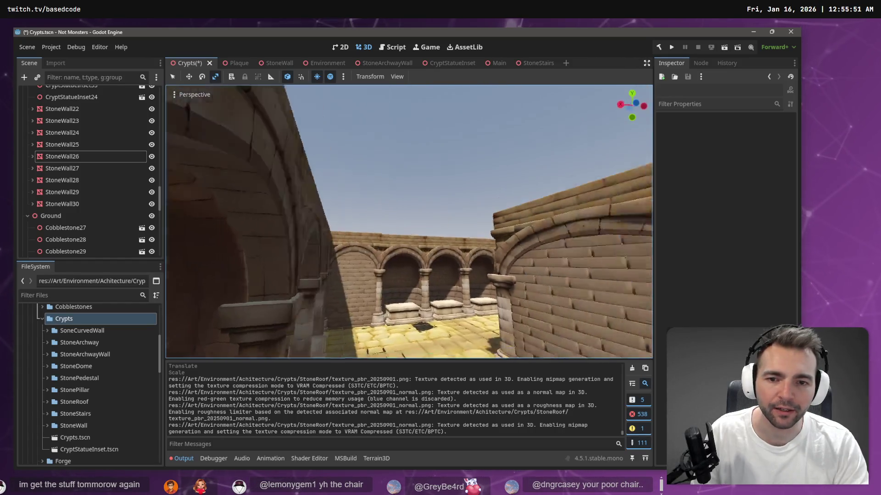
key(s)
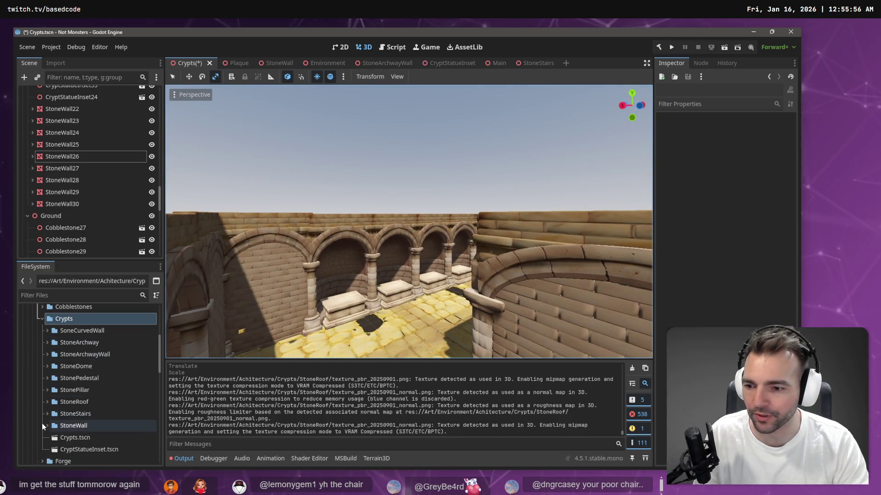
click(46, 402)
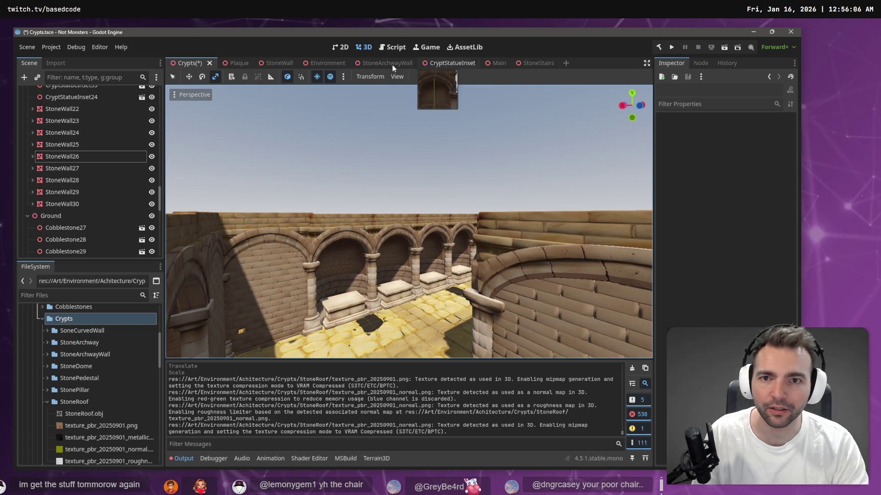
Filter the project files for 'ArtTest' and open the ArtTests.tscn scene
click(78, 294)
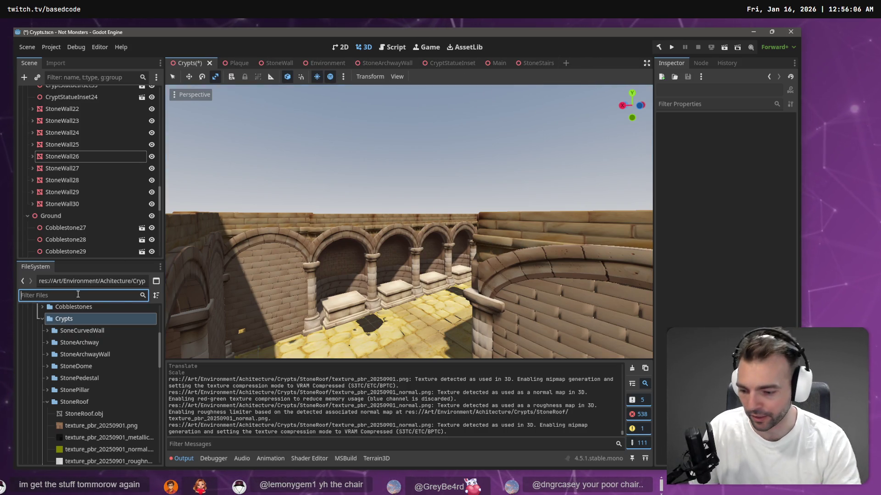
text(ArtTest)
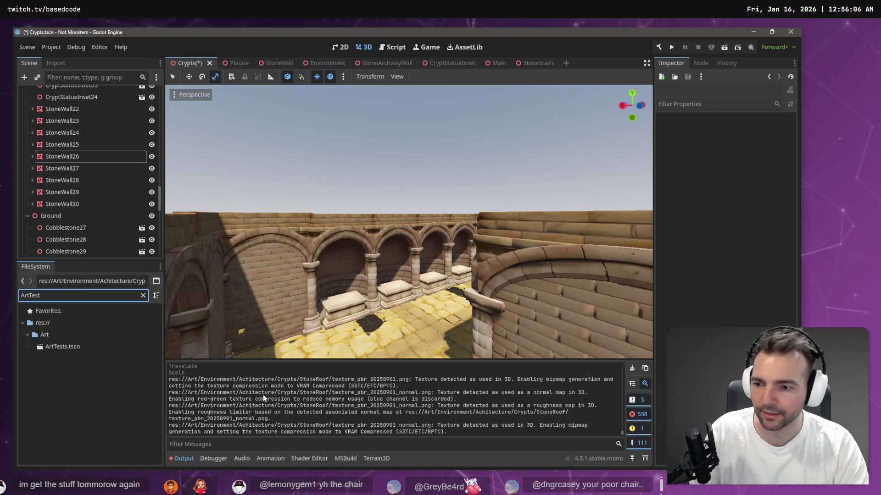
double_click(73, 347)
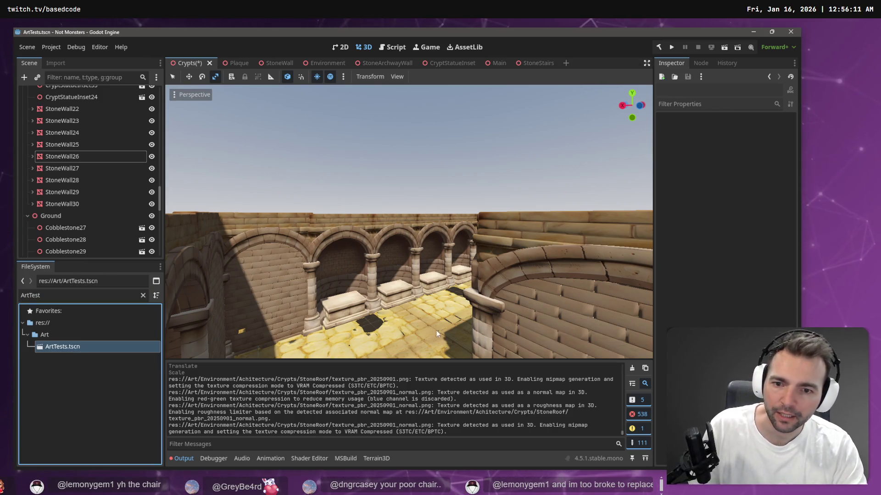
double_click(69, 346)
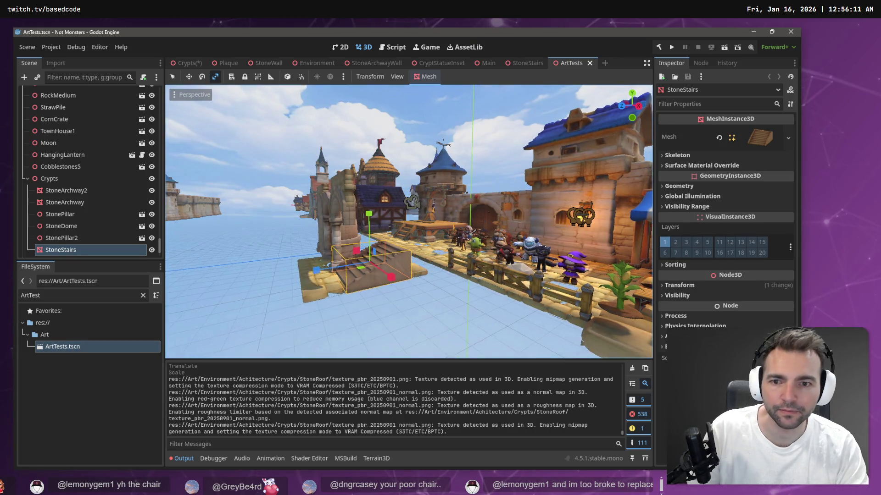
drag(408, 221, 251, 197)
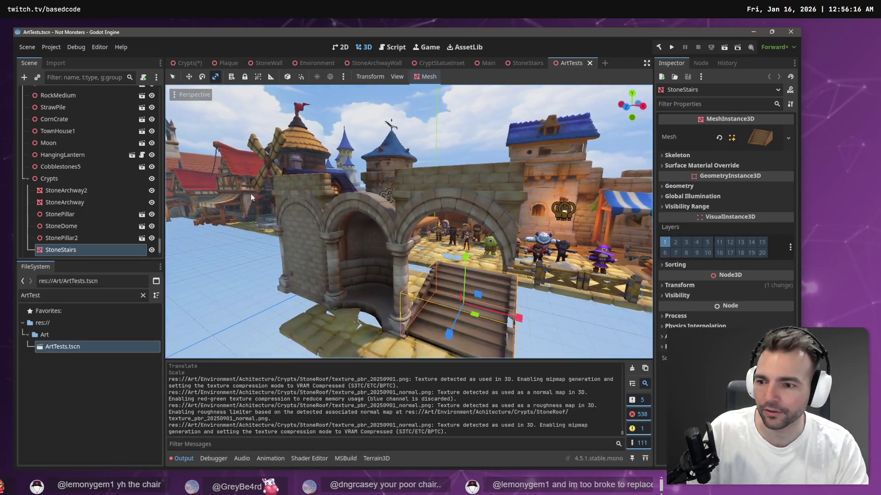
Clear the filter, place a StoneRoof.obj instance beside the archway, and show its import settings
click(143, 297)
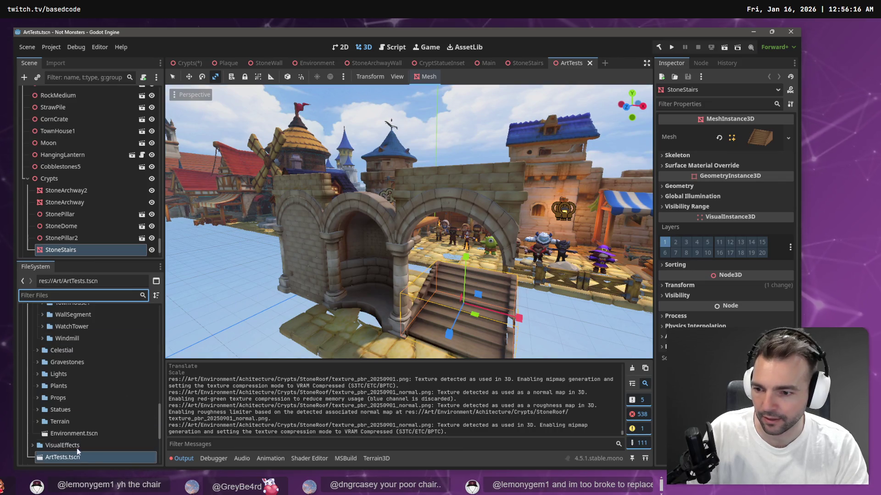
scroll(61, 362, up, 2)
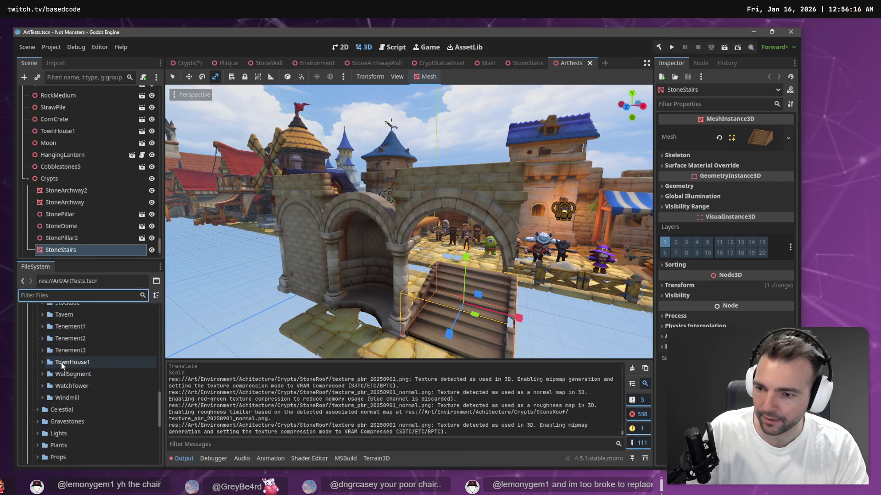
scroll(59, 330, up, 4)
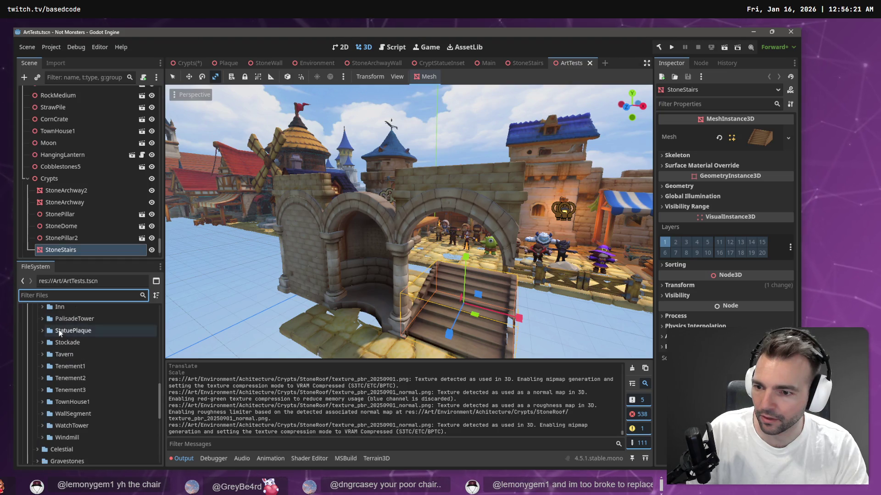
scroll(60, 342, up, 7)
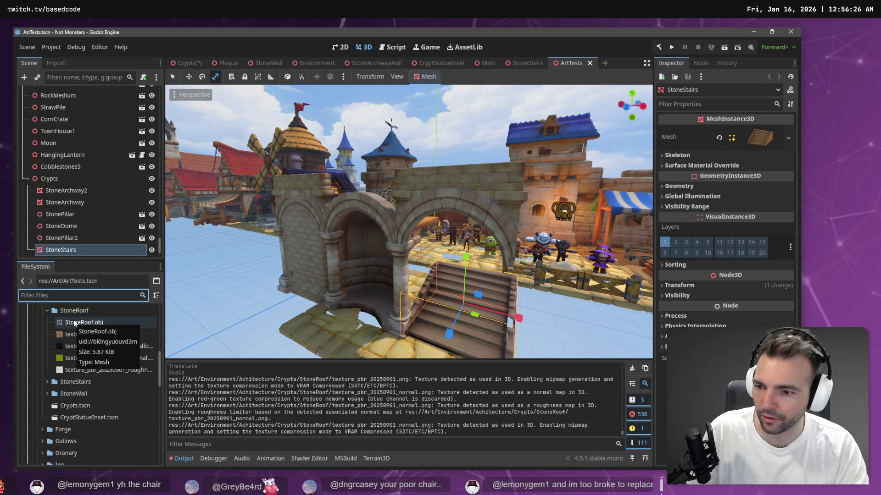
mouse_move(75, 323)
mouse_down()
mouse_move(310, 291)
mouse_move(324, 231)
mouse_up()
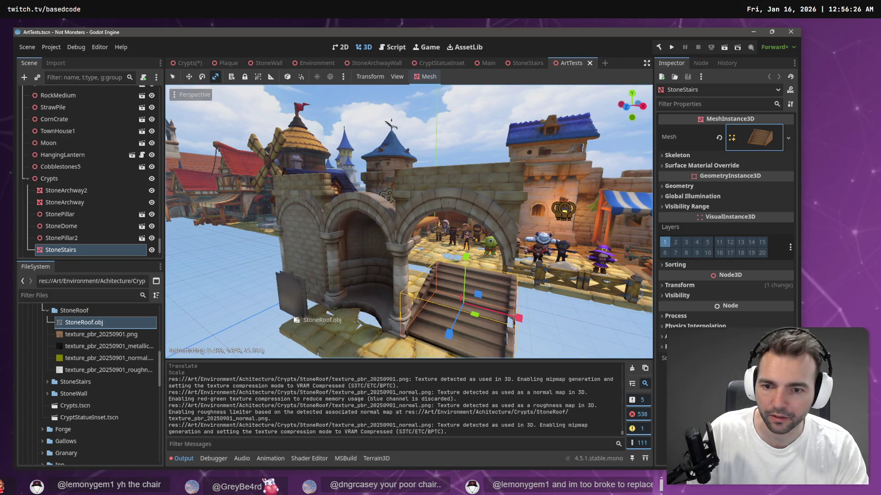
drag(296, 319, 295, 320)
scroll(294, 318, up, 5)
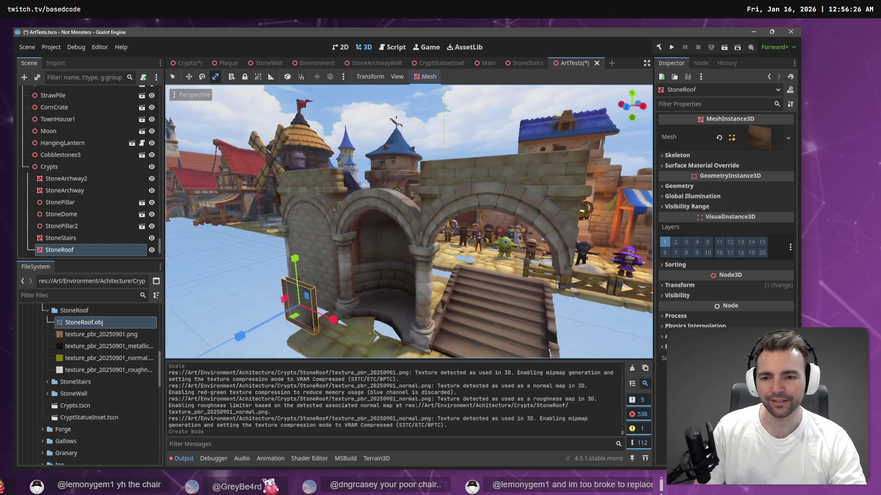
scroll(317, 296, up, 5)
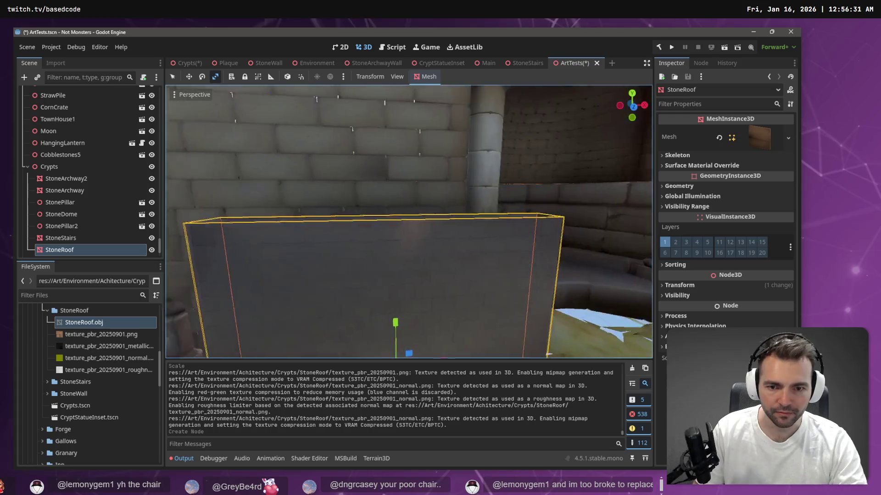
scroll(408, 220, down, 3)
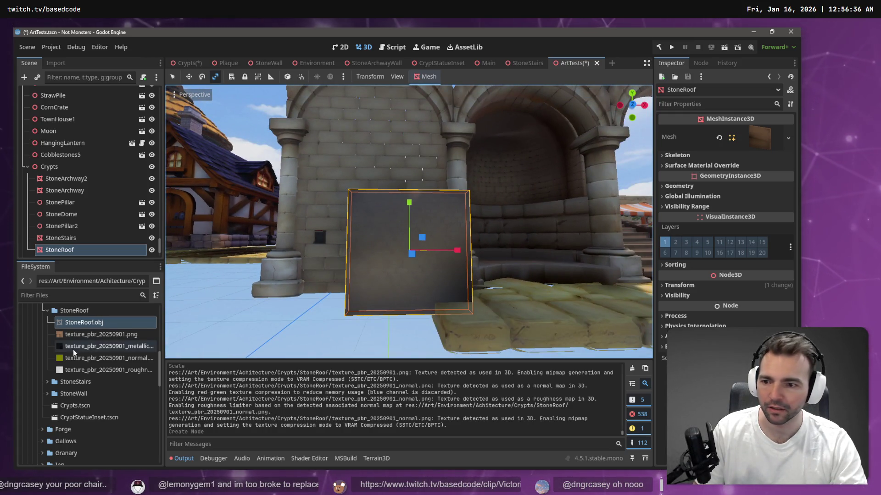
click(54, 63)
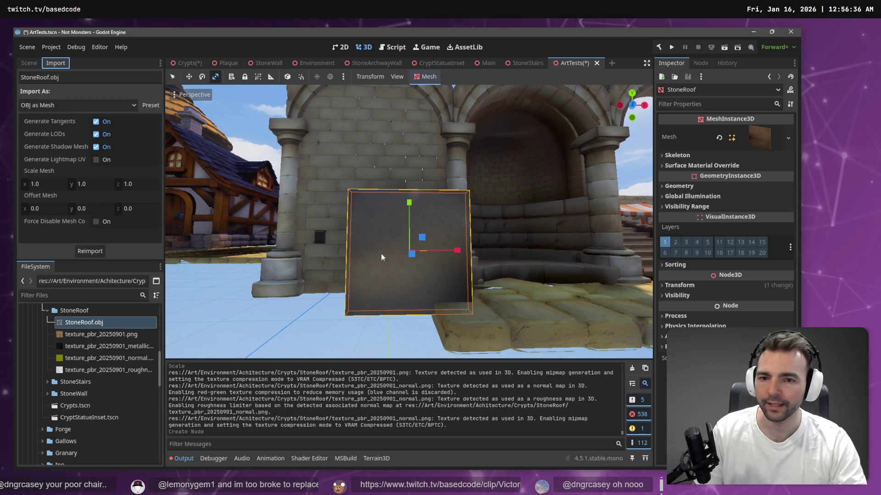
Set StoneRoof.obj's Scale Mesh to 1.5 on X, Y and Z and reimport it
drag(243, 239, 243, 240)
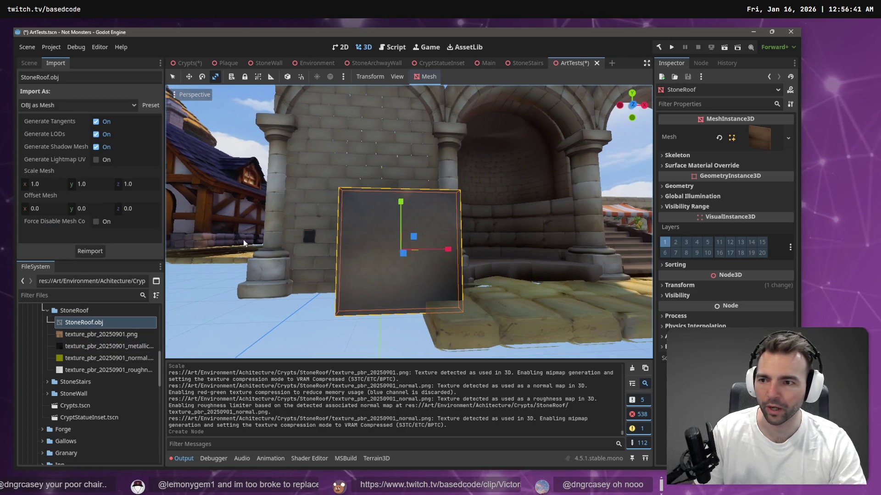
click(59, 186)
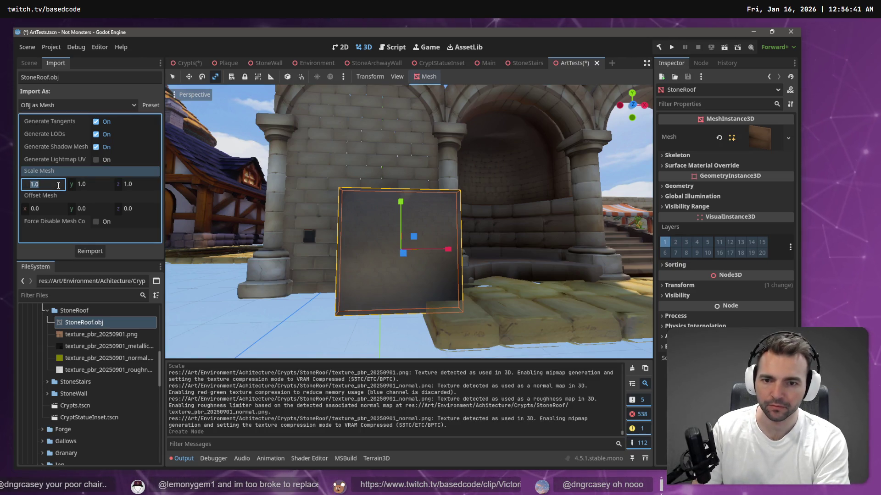
text(1.5)
key(Tab)
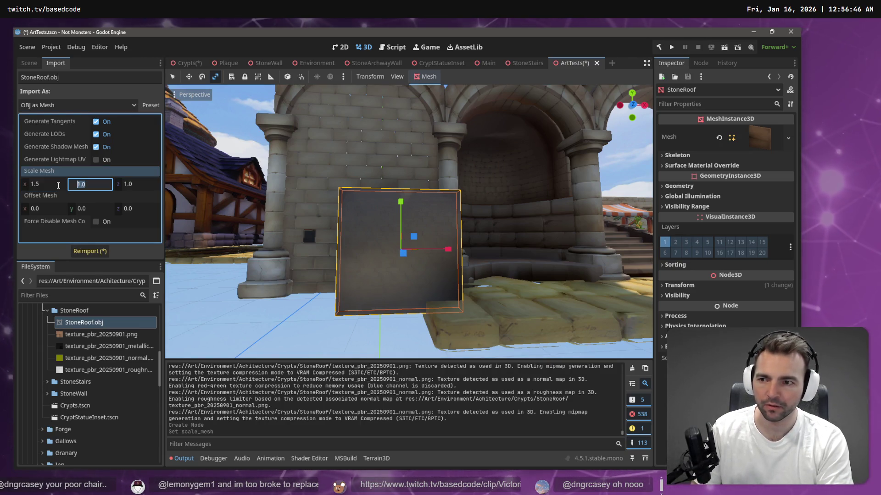
text(1.5)
key(Tab)
text(1.5)
click(446, 270)
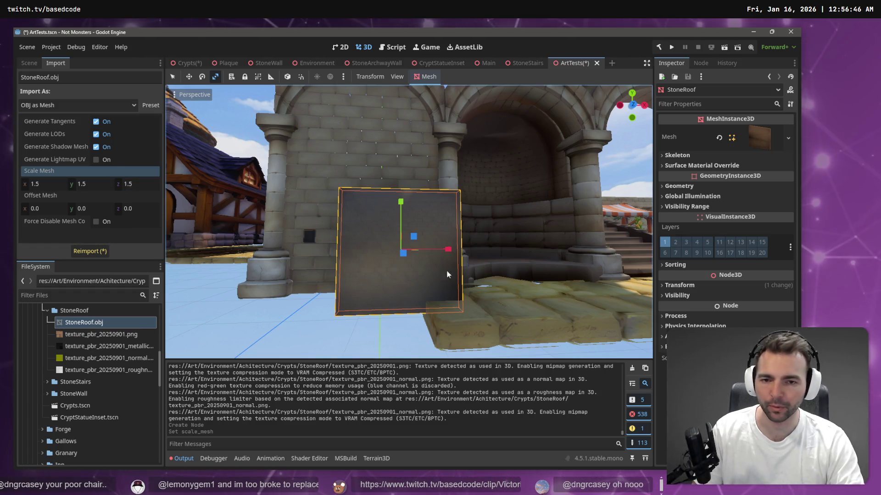
click(91, 252)
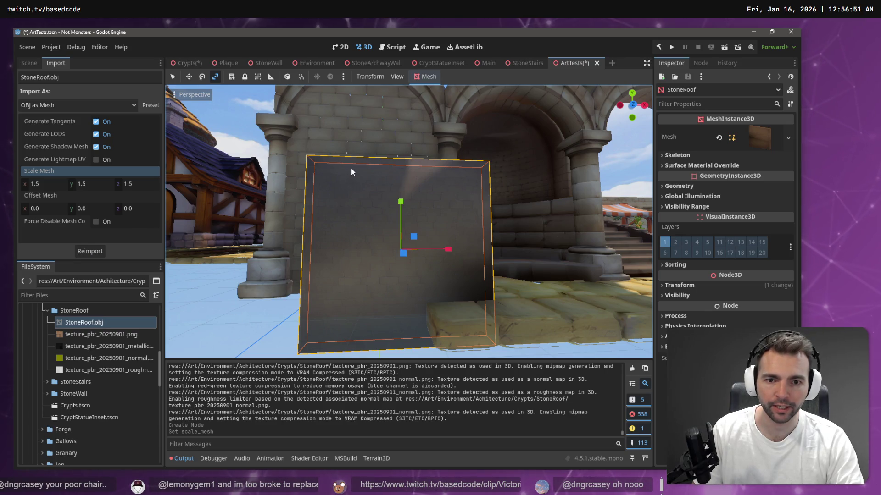
Rotate the StoneRoof instance 90° on the X axis so it lies flat
drag(472, 321, 349, 317)
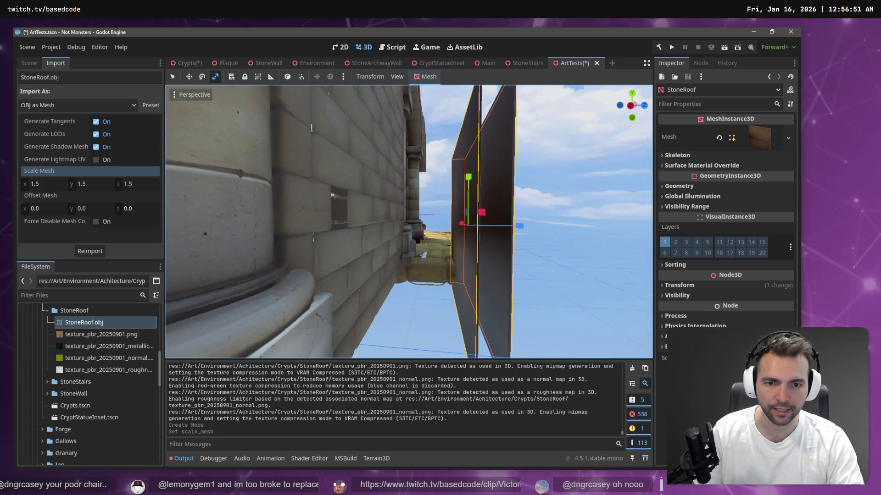
drag(462, 166, 385, 176)
key(e)
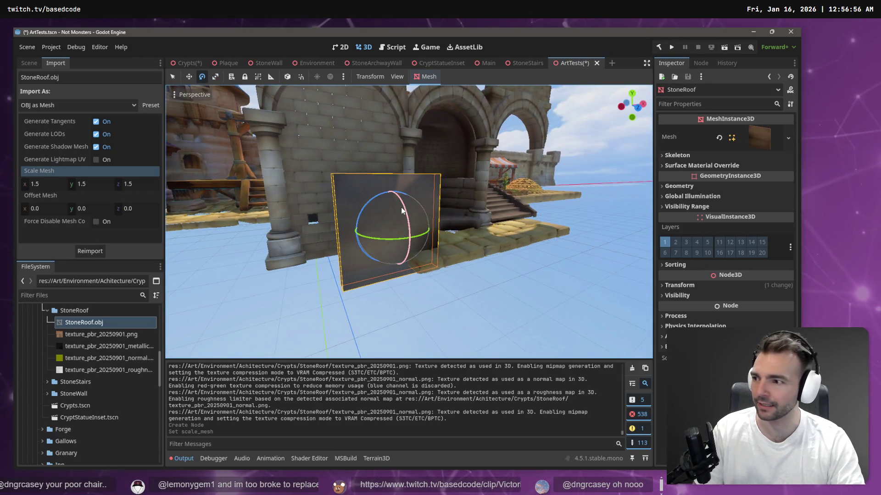
drag(402, 210, 410, 237)
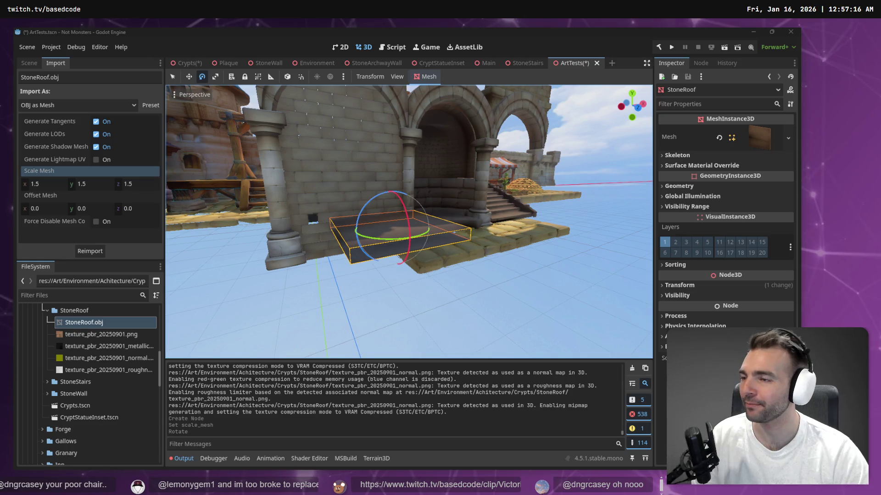
Commit the roof's rotation and raise the slab along Y above the ground
click(382, 231)
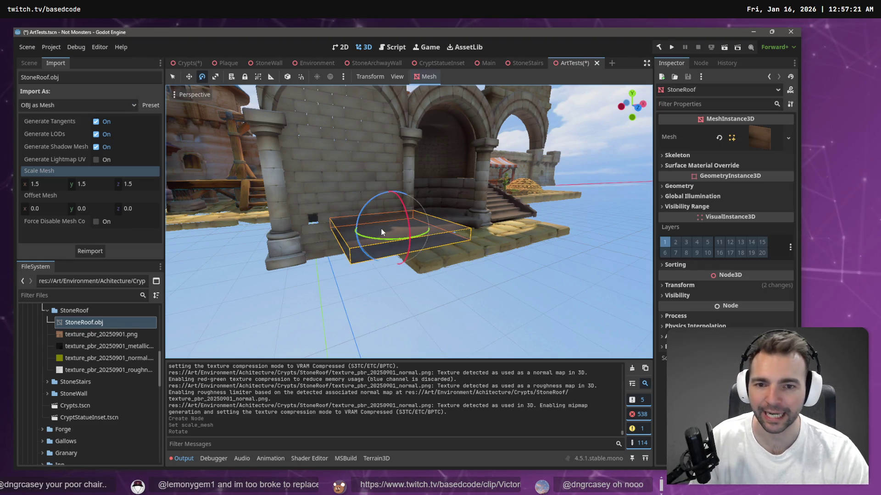
key(w)
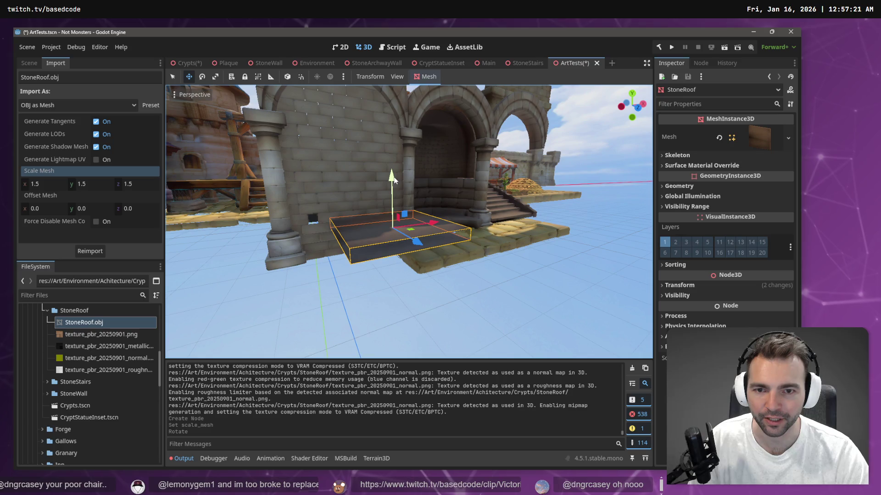
drag(398, 191, 397, 130)
scroll(398, 130, up, 5)
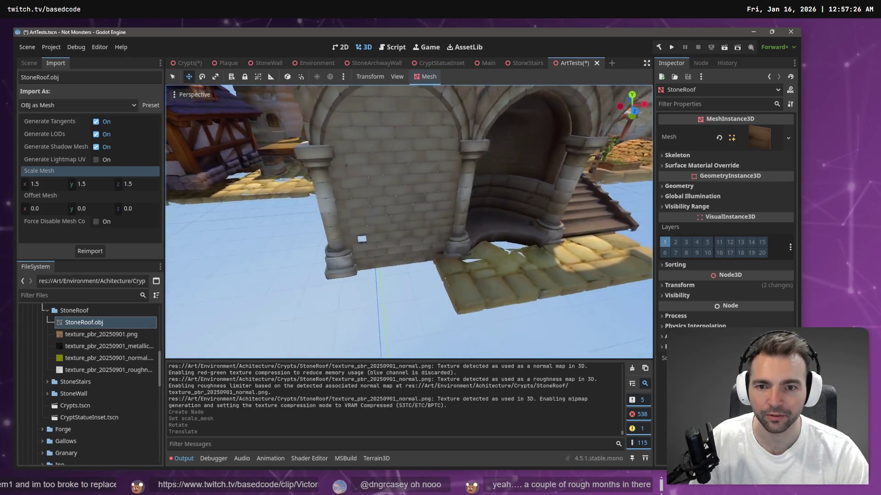
scroll(442, 153, down, 5)
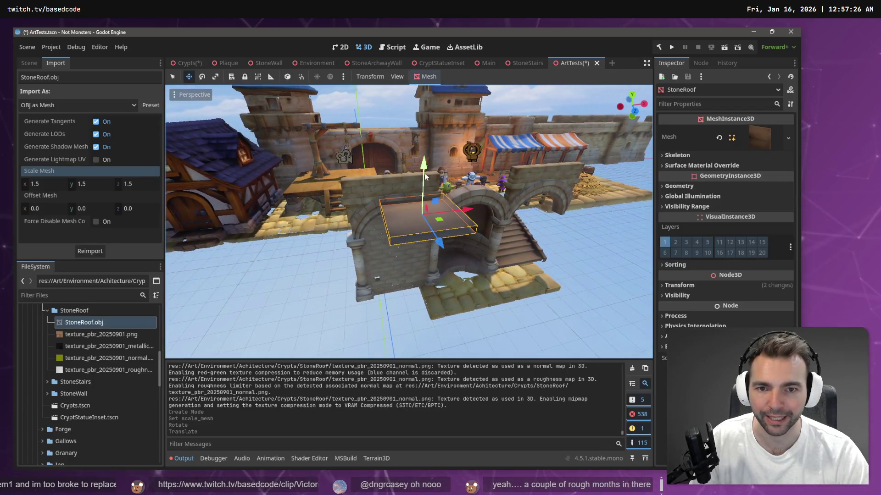
drag(424, 172, 427, 144)
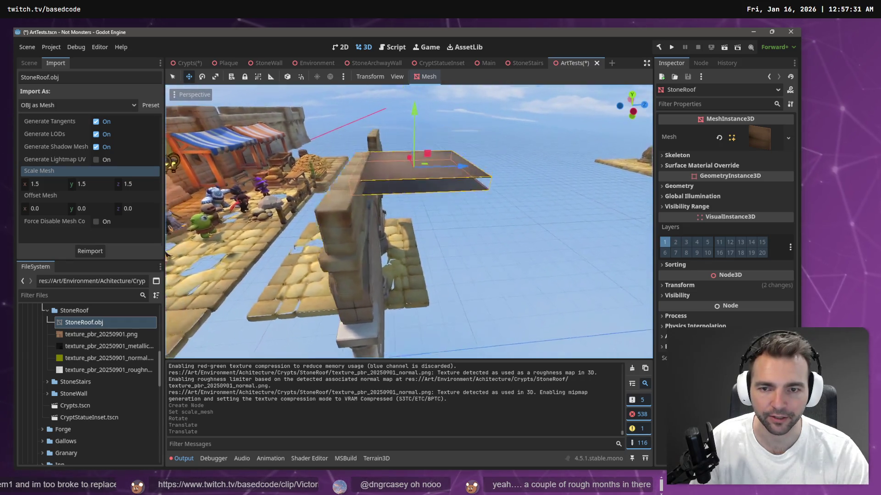
Reimport the StoneRoof mesh with Scale Mesh 2.0 on X, Y and Z
click(53, 183)
double_click(53, 183)
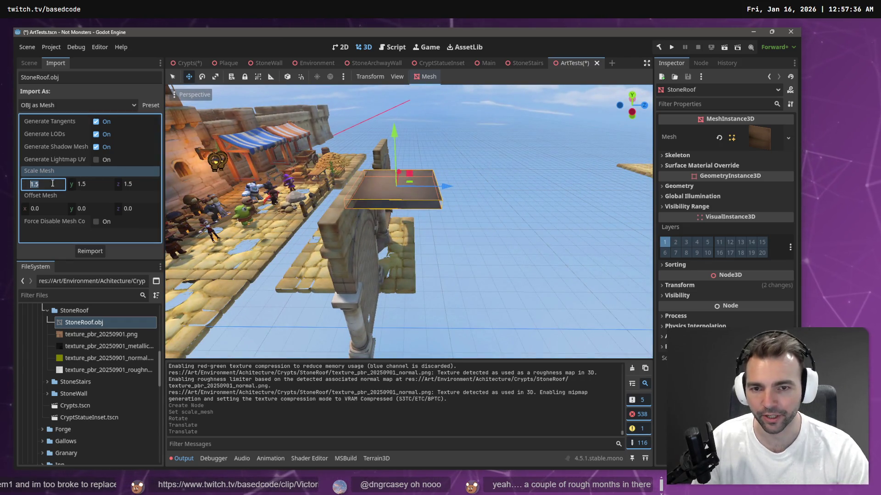
key(Tab)
text(2)
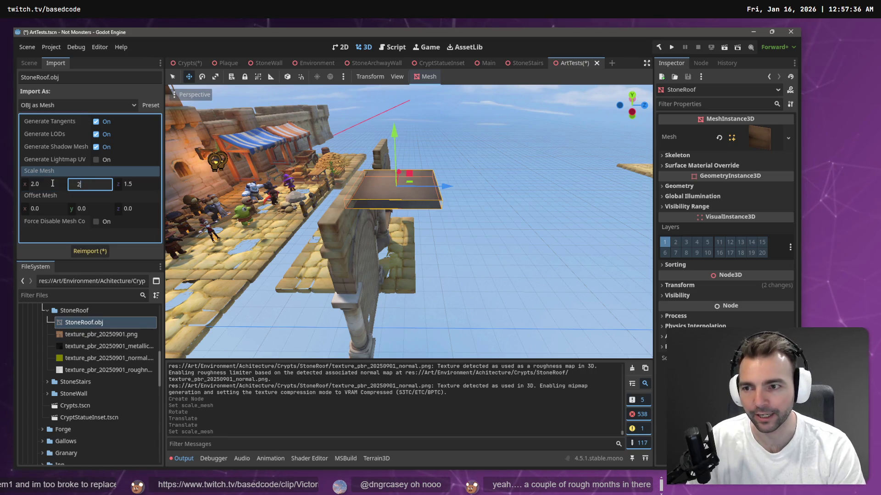
key(Tab)
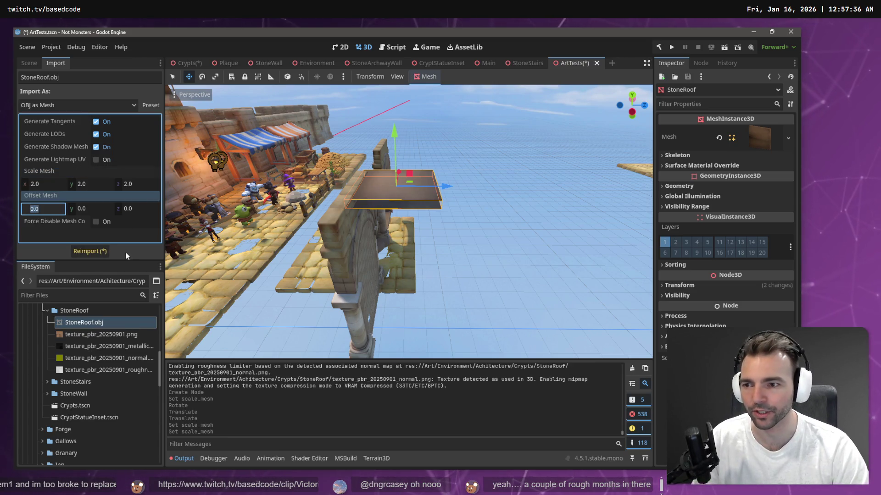
click(89, 251)
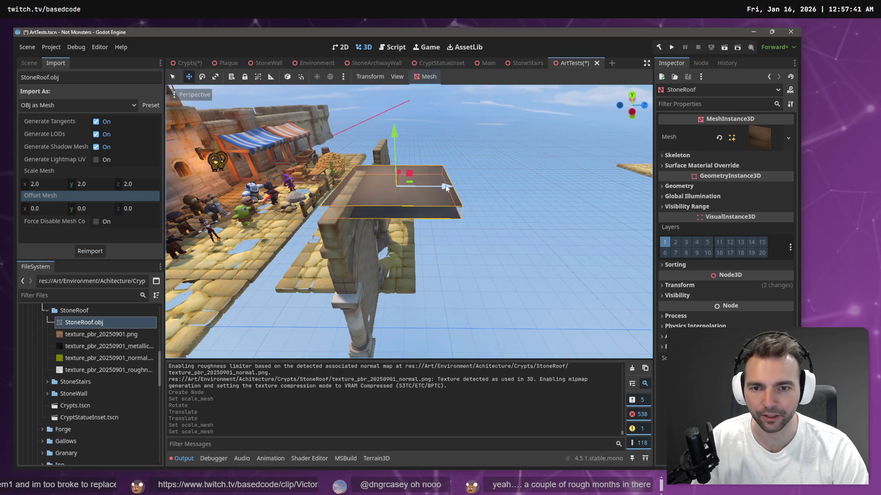
Shift the enlarged slab along Z and X and raise it to rest atop the arched wall
drag(445, 187, 463, 184)
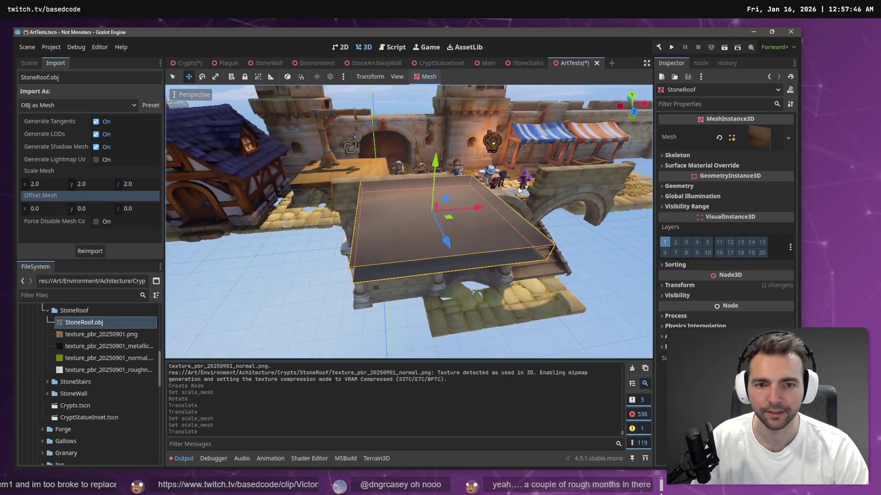
drag(477, 208, 444, 215)
mouse_move(438, 262)
mouse_down()
mouse_move(342, 339)
mouse_move(179, 295)
mouse_up()
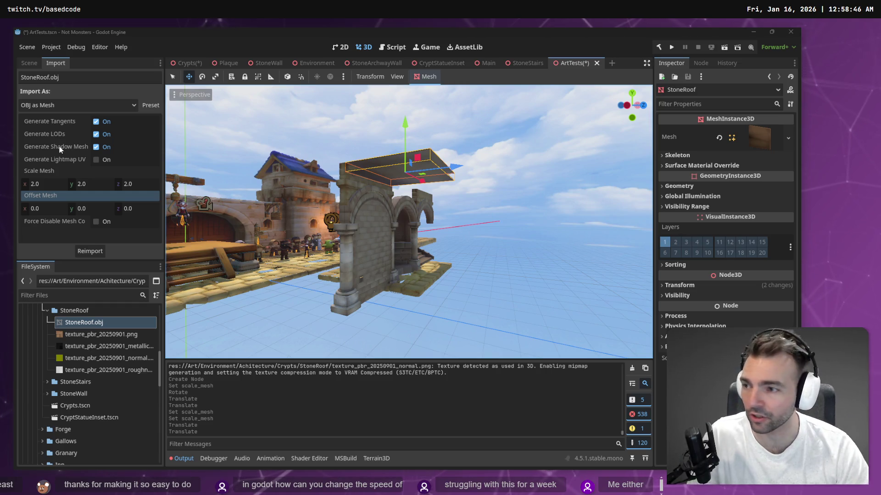
mouse_move(60, 149)
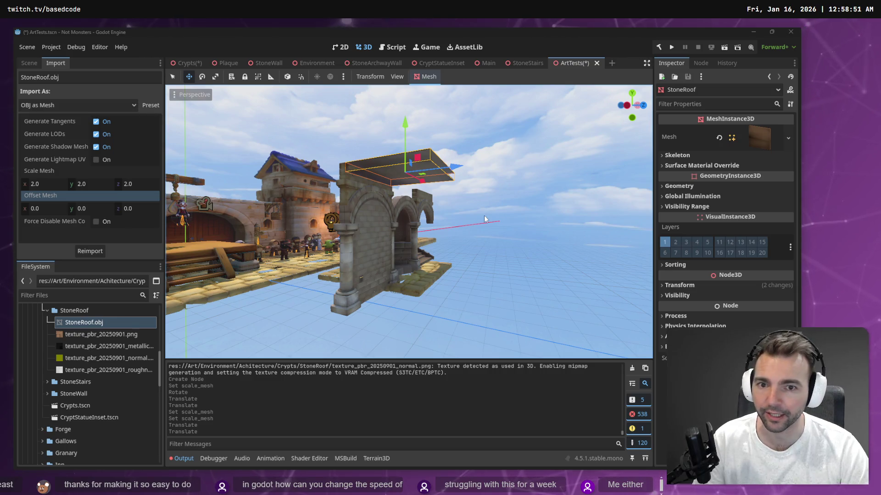
scroll(485, 219, up, 5)
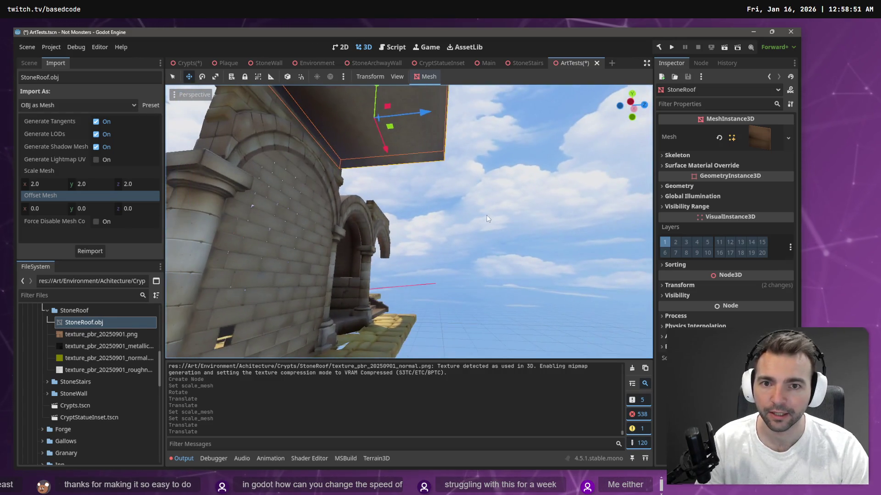
click(487, 219)
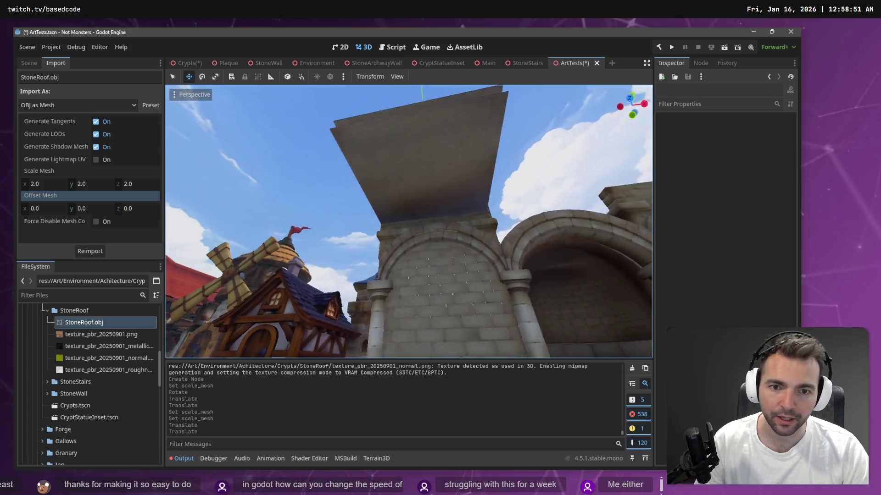
drag(414, 174, 415, 175)
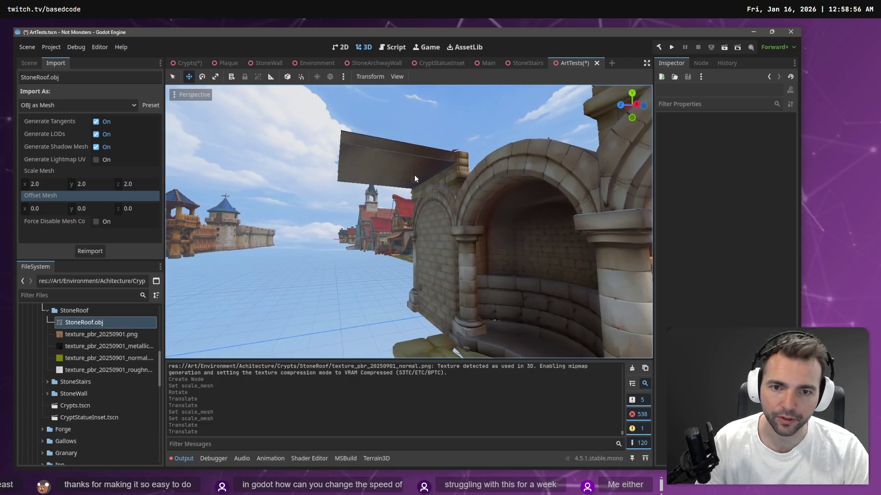
click(406, 175)
drag(388, 121, 388, 110)
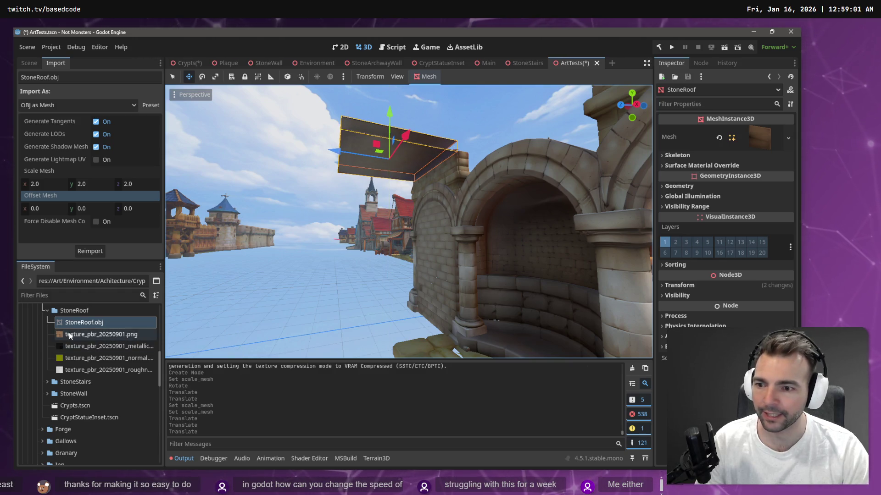
Create a new StoneRoof scene with a 3D root in the StoneRoof folder
right_click(81, 312)
mouse_move(162, 298)
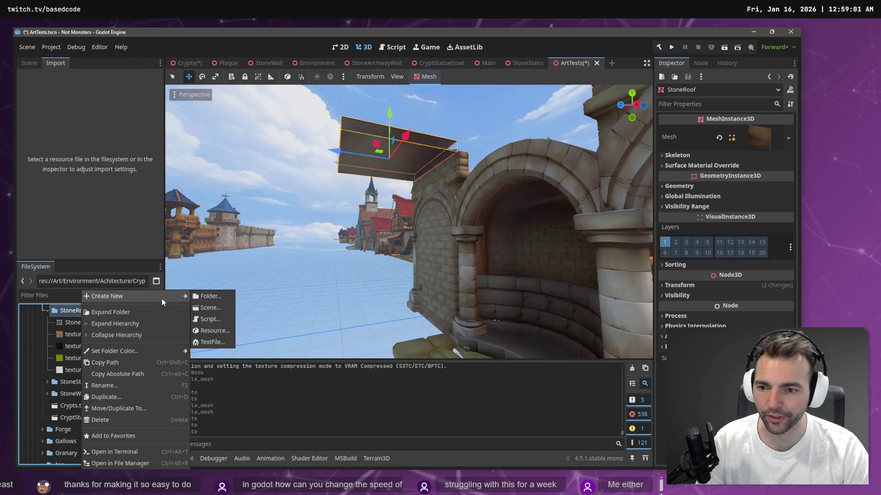
click(217, 312)
text(StoneRoof)
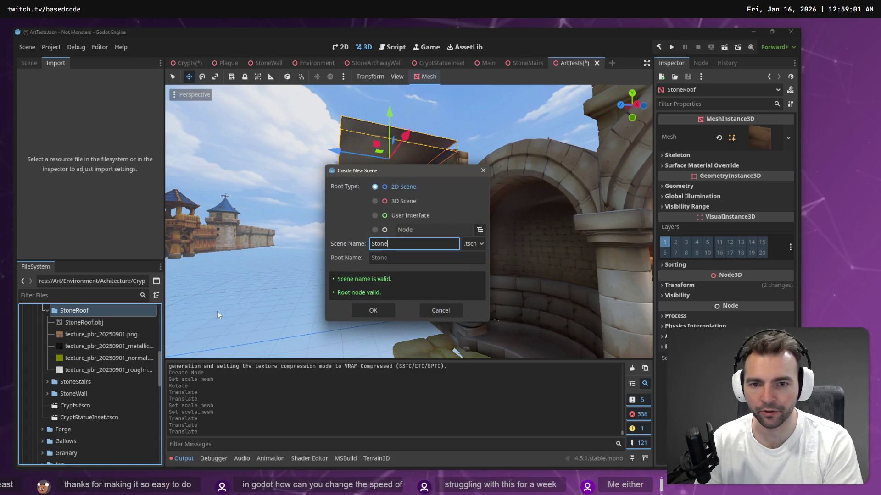
click(418, 204)
click(379, 315)
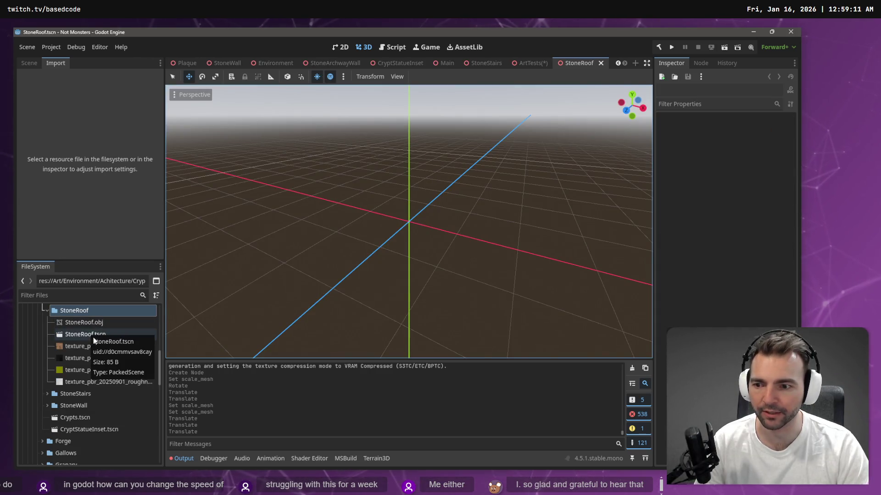
Drop the StoneRoof mesh into the new scene and rotate it to lie flat
mouse_move(81, 326)
mouse_down()
mouse_move(401, 231)
mouse_move(412, 214)
mouse_up()
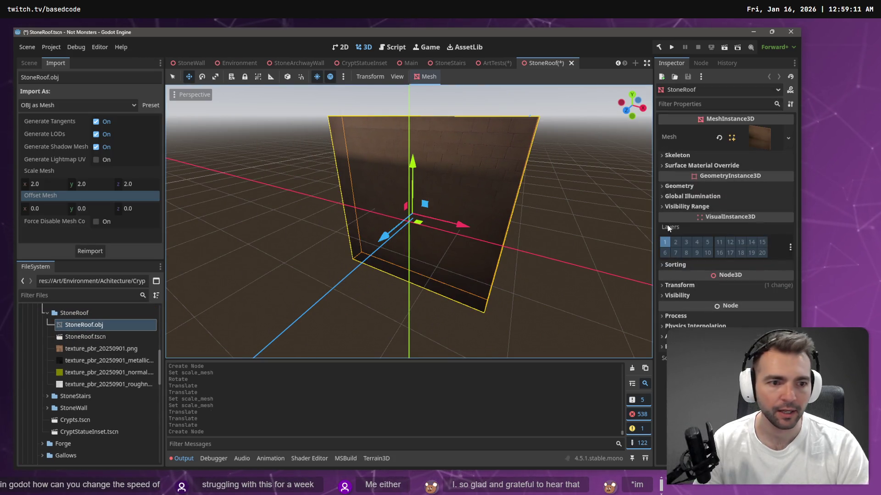
click(680, 285)
key(e)
key(f)
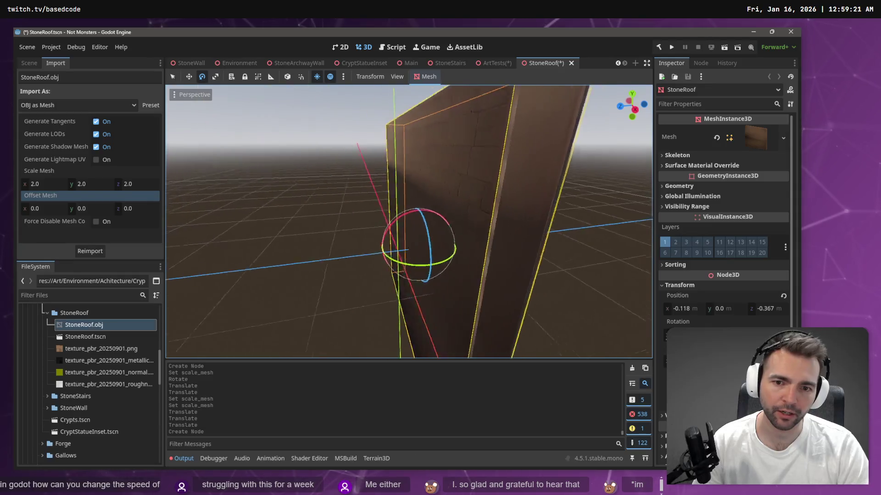
scroll(507, 212, up, 5)
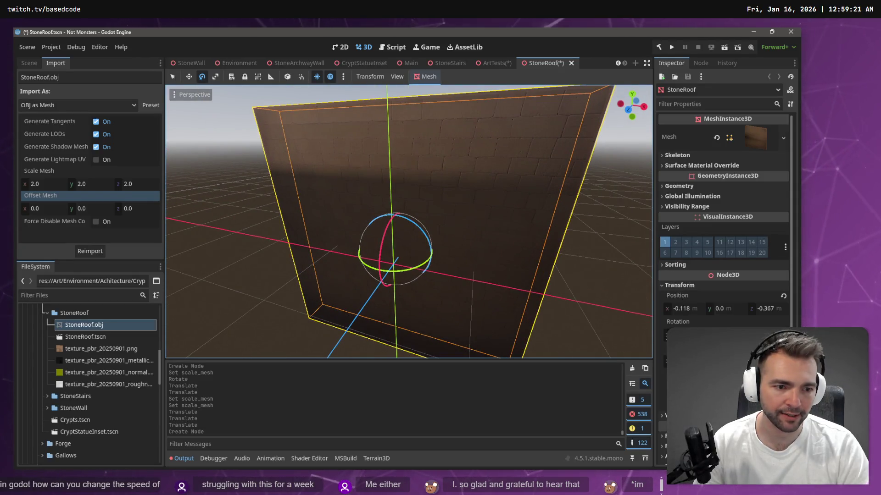
key(Return)
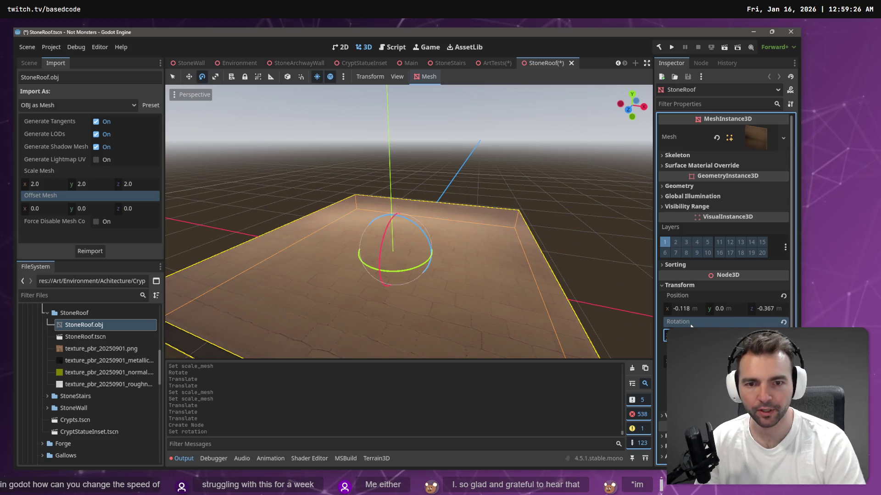
Raise the slab to about Y 3.691, then cut it out of the scene
key(w)
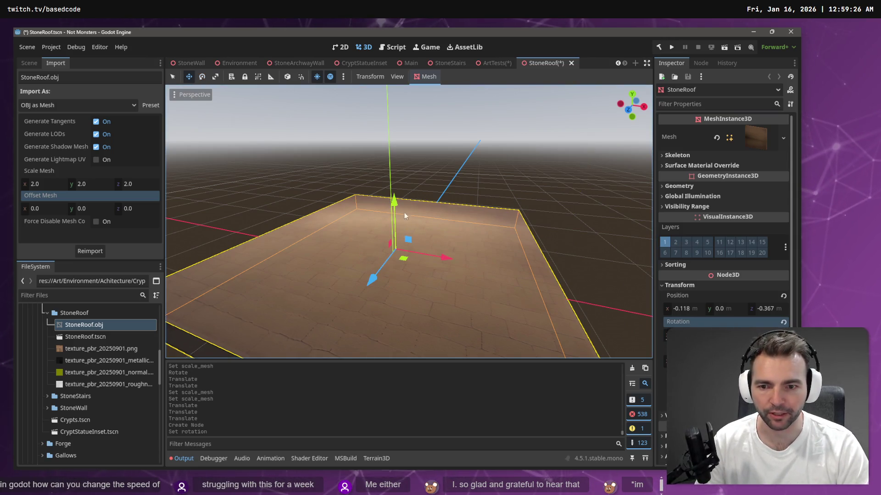
scroll(452, 216, down, 4)
scroll(415, 203, down, 3)
drag(415, 204, 422, 87)
scroll(408, 220, up, 5)
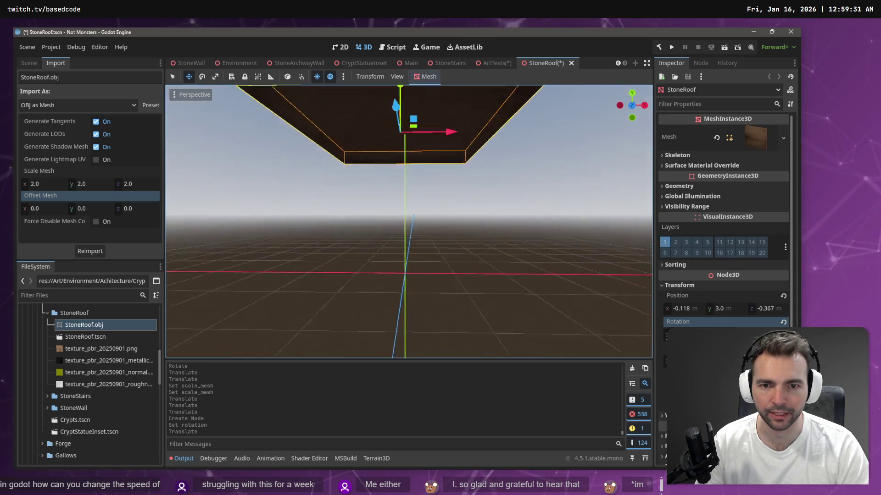
scroll(413, 183, down, 3)
drag(412, 133, 401, 100)
scroll(413, 183, up, 4)
scroll(413, 183, down, 5)
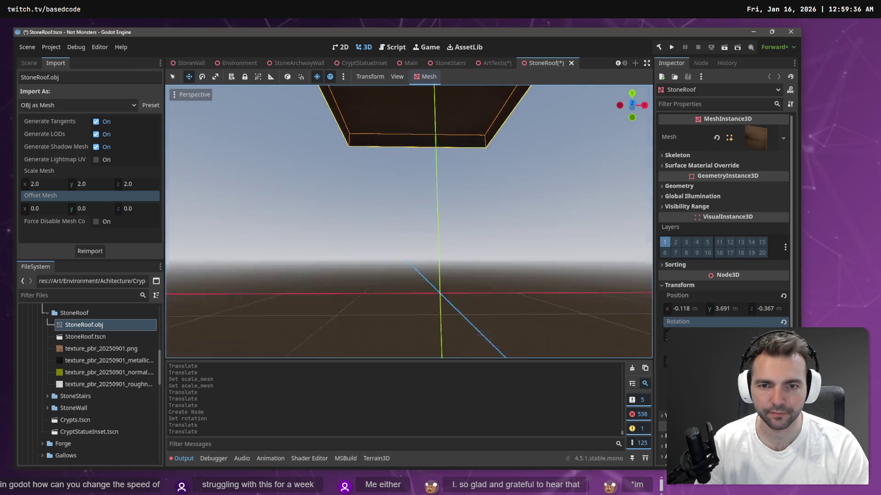
scroll(433, 212, down, 2)
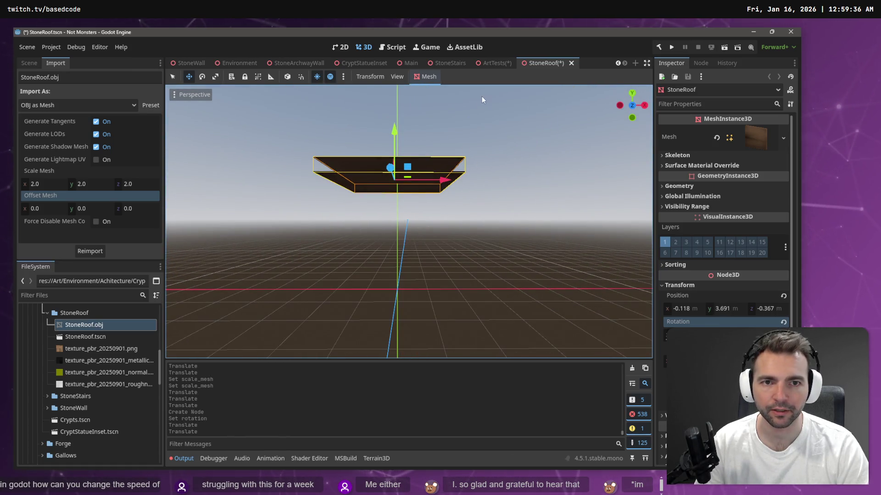
key(ctrl+x)
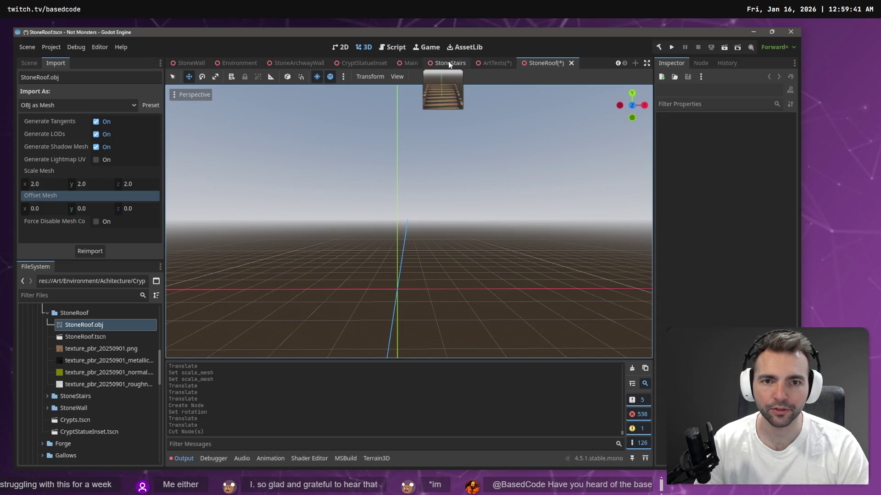
Paste the slab into CryptStatueInset and raise it, then cut it and paste it back into StoneRoof
click(371, 65)
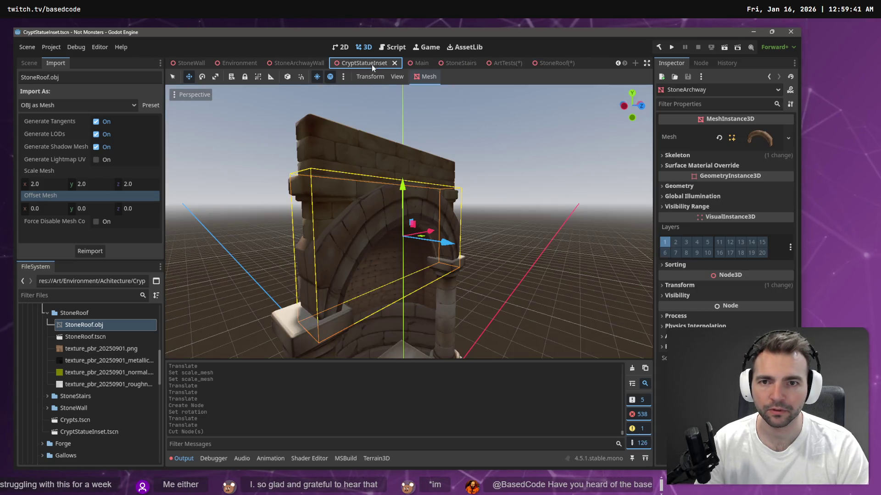
click(502, 162)
key(ctrl+v)
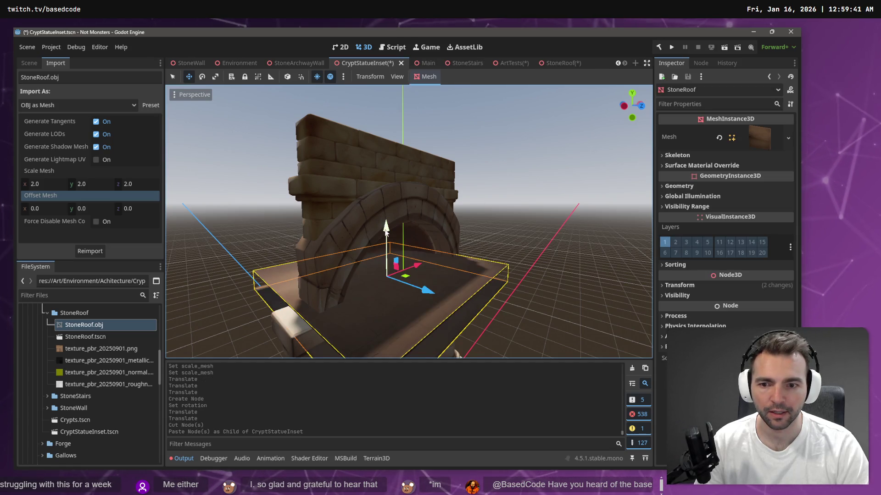
mouse_move(386, 228)
mouse_down()
mouse_move(413, 78)
mouse_move(412, 92)
mouse_up()
scroll(427, 137, down, 4)
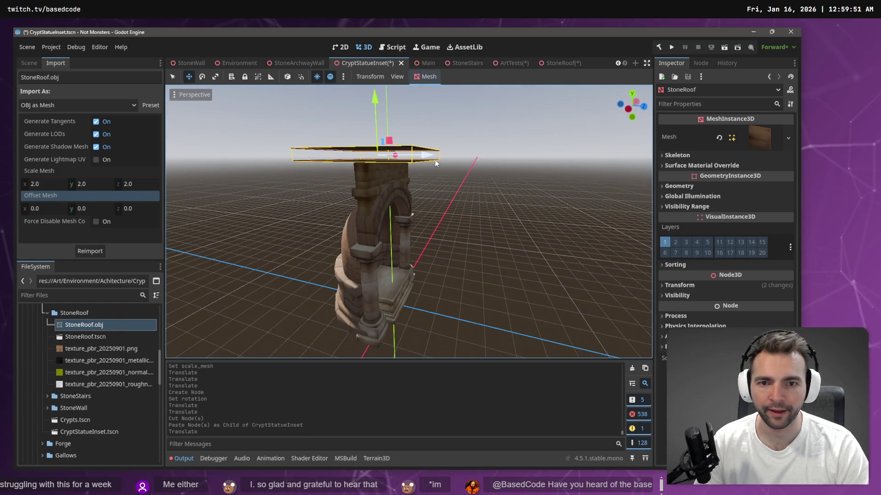
key(ctrl+x)
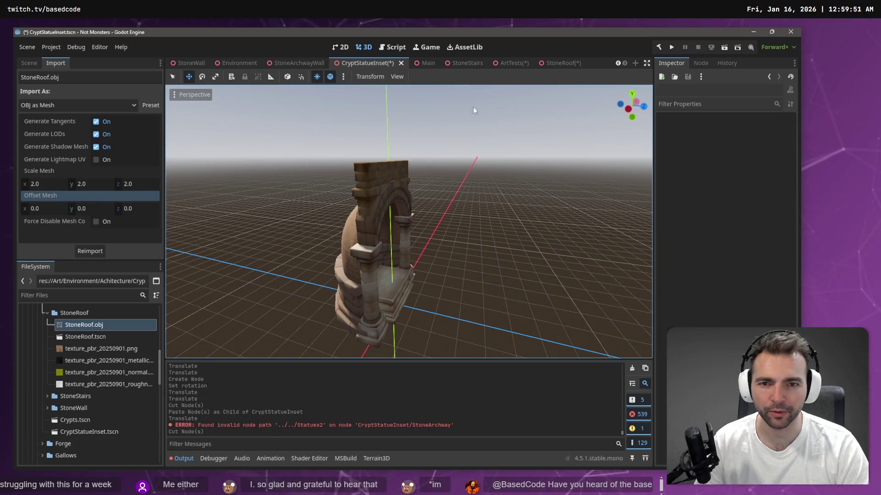
click(557, 65)
key(ctrl+v)
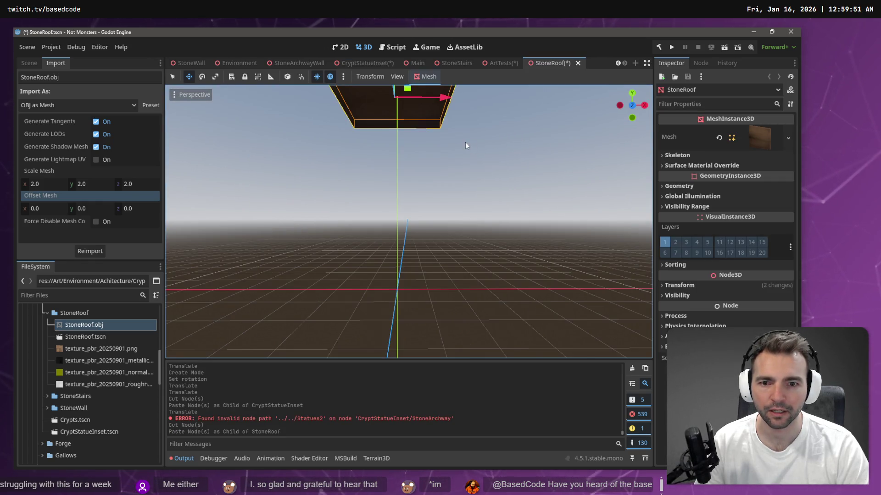
key(f)
Save the StoneRoof, ArtTests and CryptStatueInset scenes, then bring up the Crypts scene
key(ctrl+s)
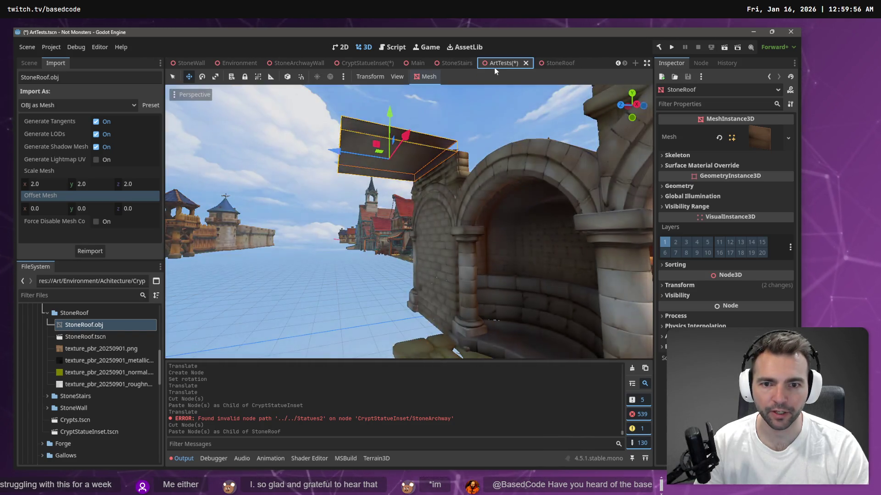
key(ctrl+s)
click(386, 63)
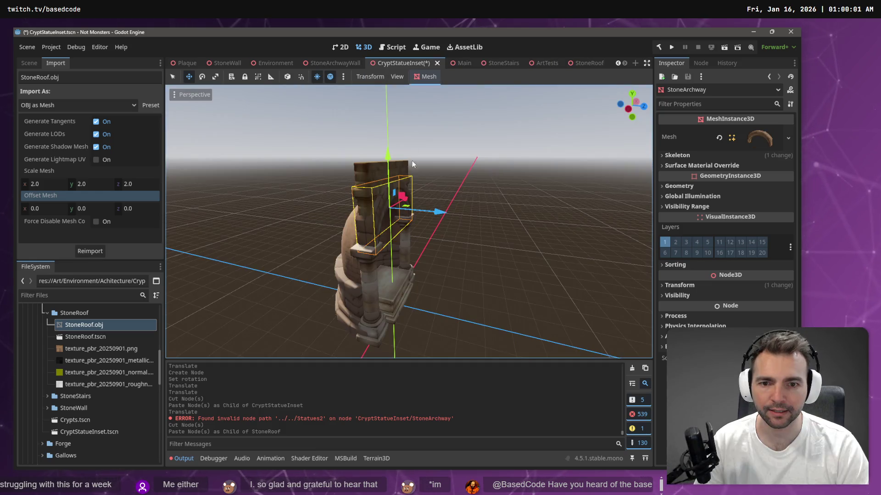
key(ctrl+s)
click(574, 65)
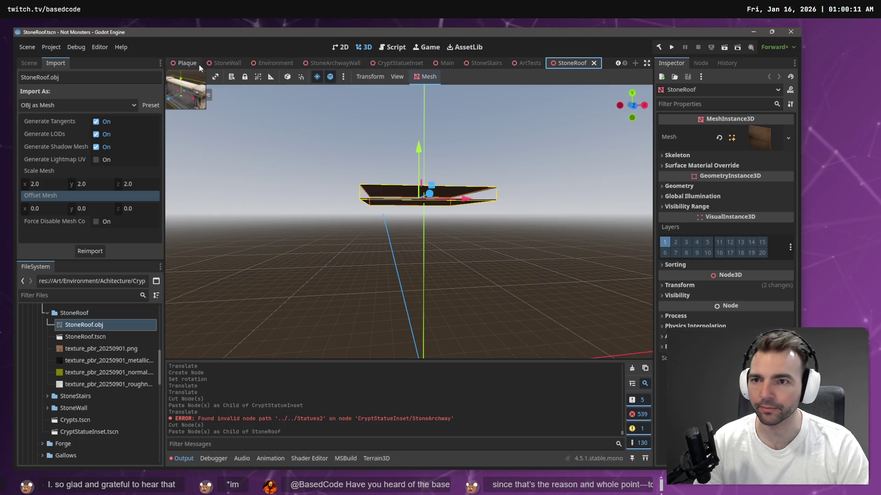
key(ctrl+Tab)
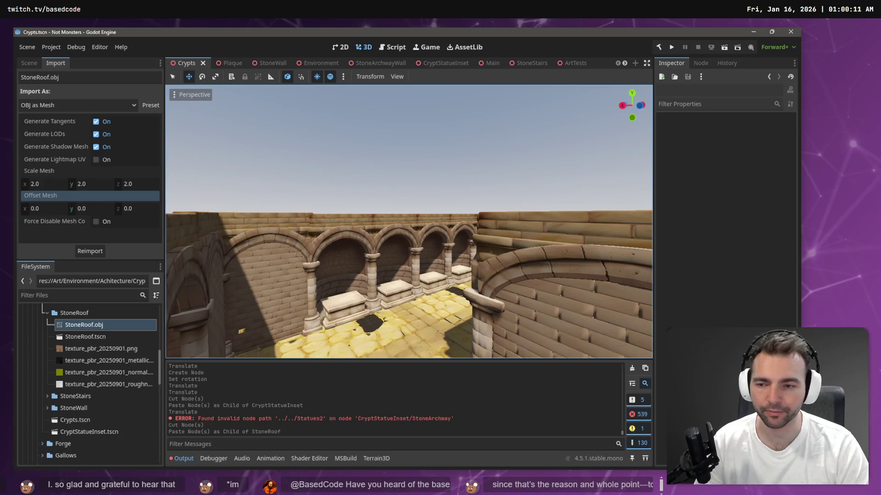
drag(408, 220, 413, 215)
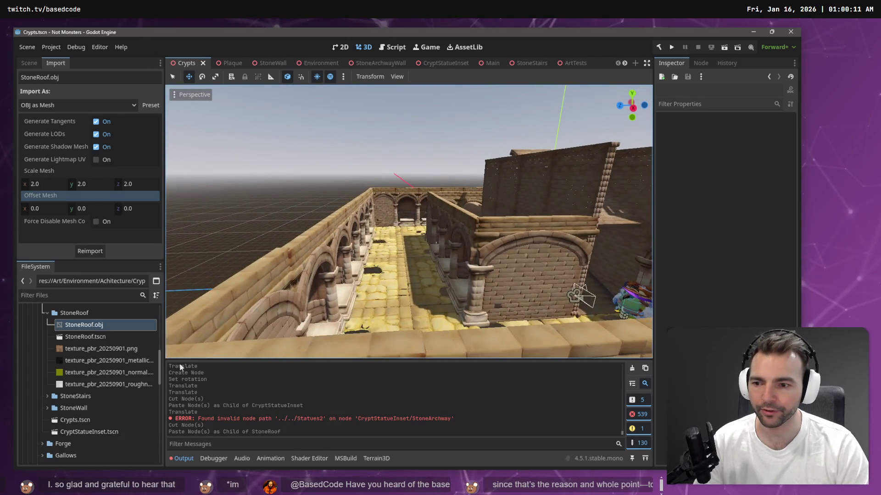
Drop StoneRoof.tscn into the Crypts viewport and nudge the instance above the corridor between the arcades
mouse_move(84, 337)
mouse_down()
mouse_move(395, 312)
mouse_move(371, 312)
mouse_up()
key(f)
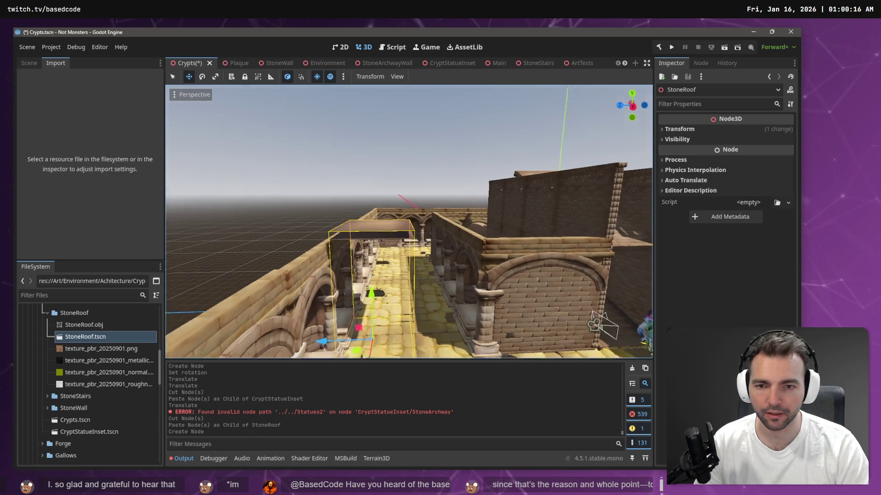
key(w)
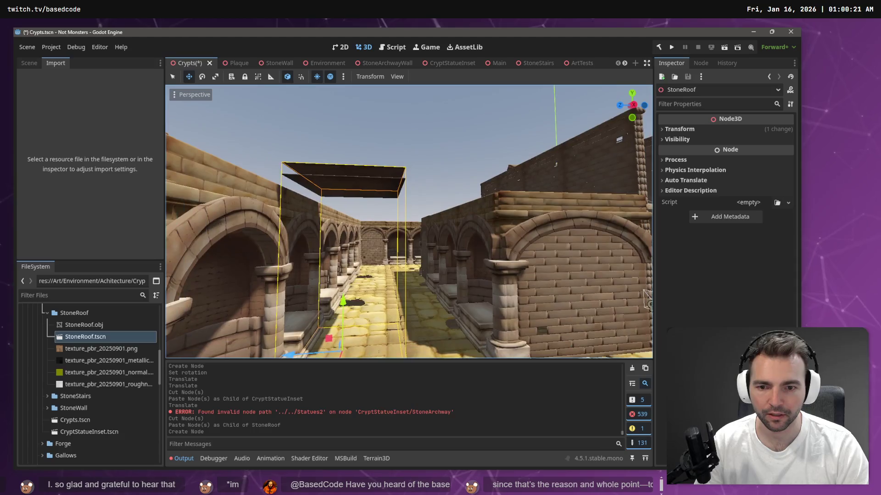
key(w)
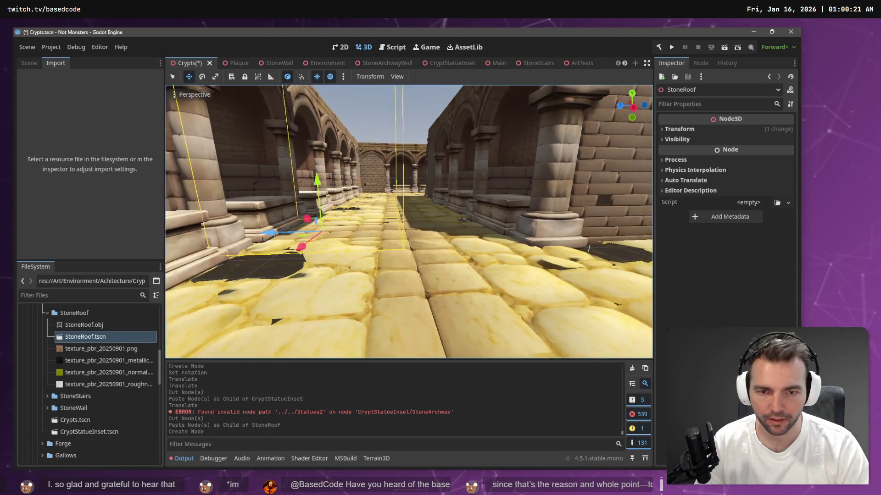
key(a)
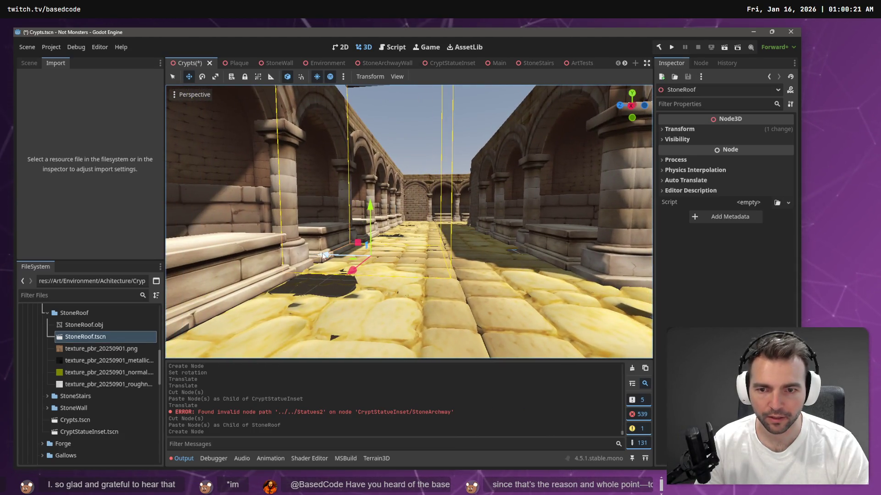
drag(324, 256, 325, 252)
key(a)
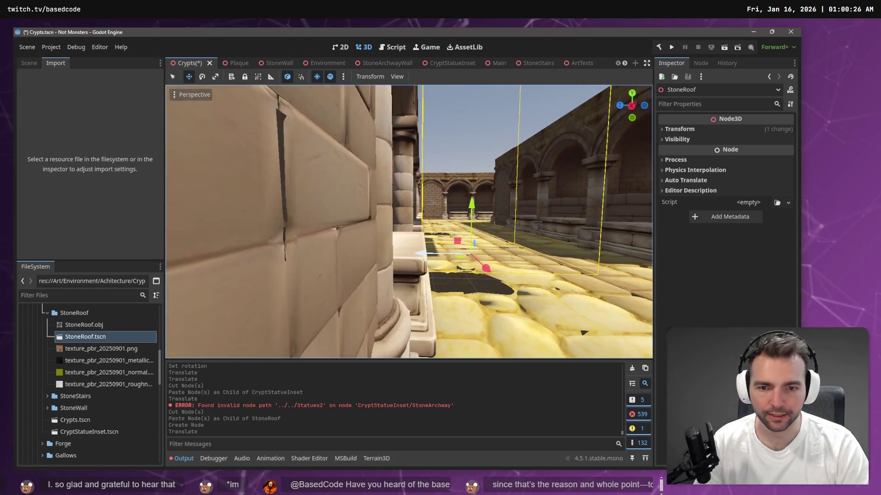
key(s)
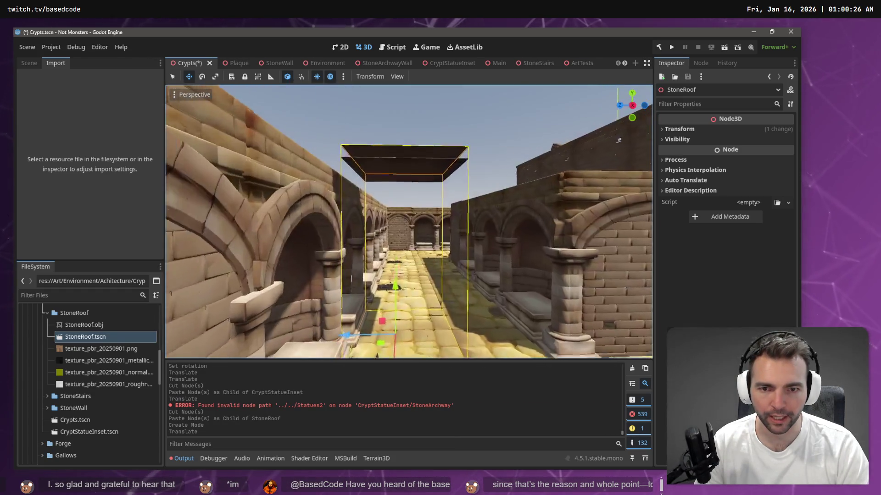
key(w)
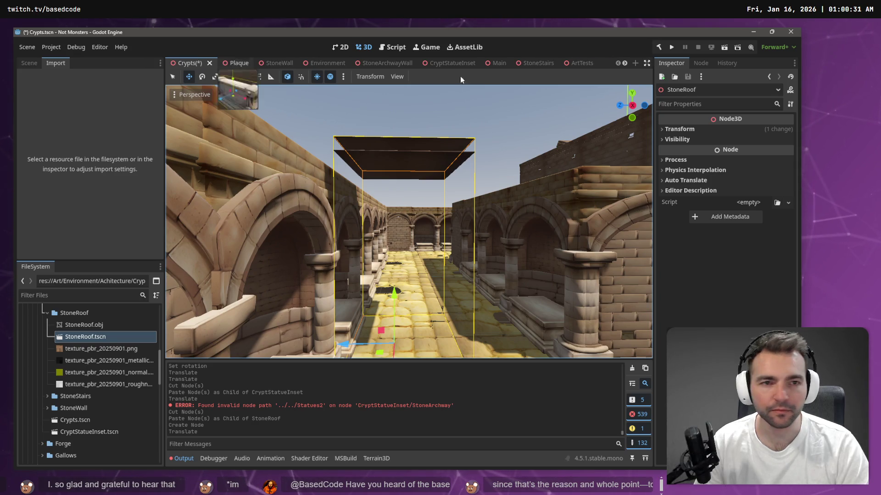
Close the StoneStairs, Main, CryptStatueInset and StoneArchwayWall scene tabs
middle_click(532, 63)
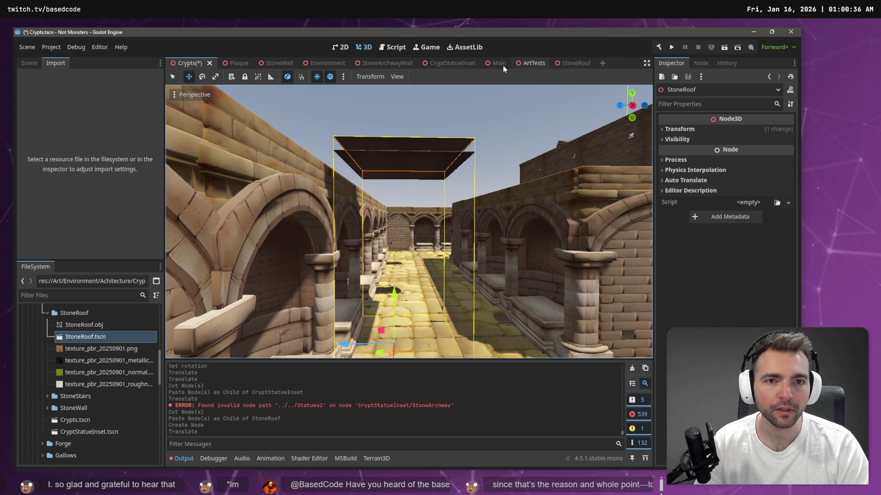
middle_click(503, 66)
middle_click(441, 65)
middle_click(386, 67)
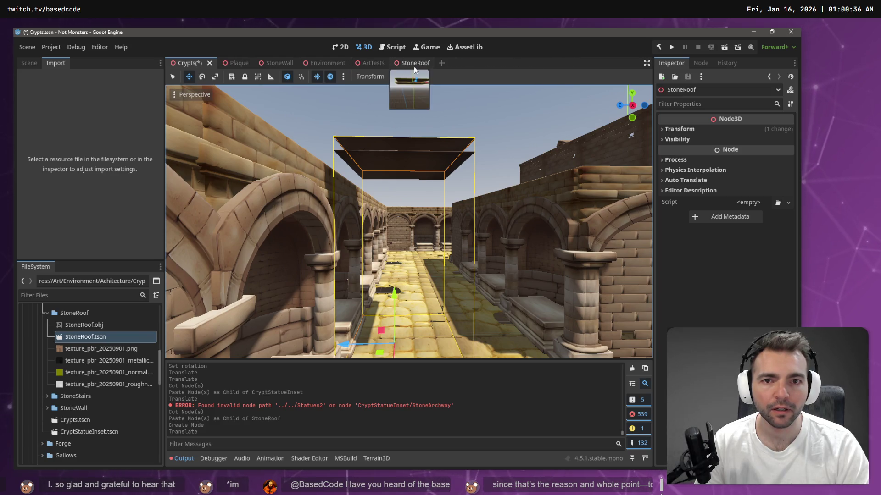
Lower the roof mesh slightly in the StoneRoof scene and check the result in Crypts
click(413, 67)
drag(417, 150, 417, 151)
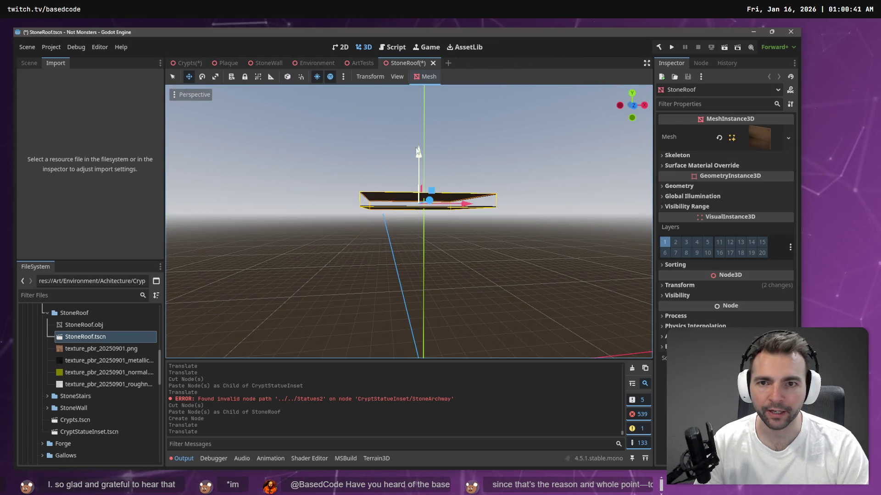
click(186, 63)
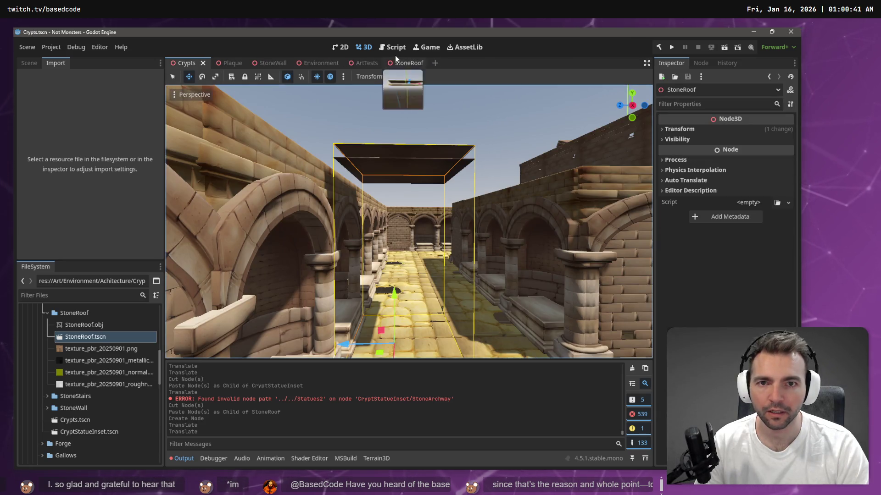
click(395, 60)
drag(417, 150, 420, 164)
click(186, 63)
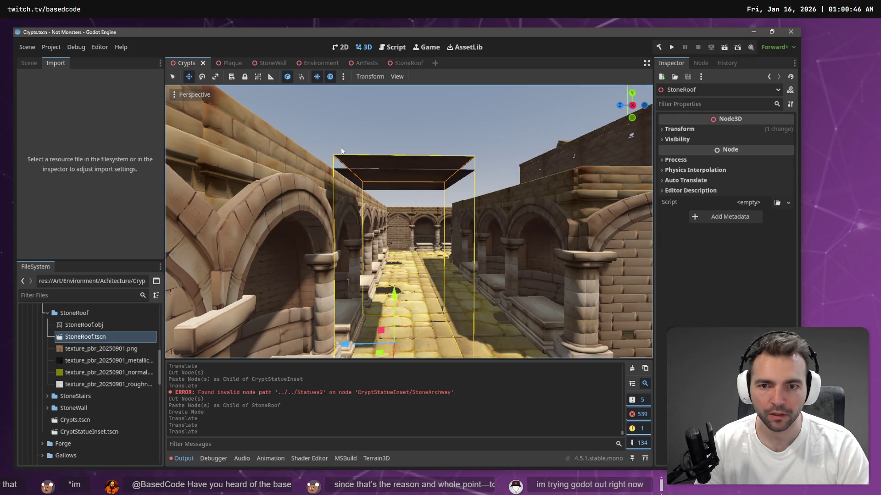
key(e)
key(w)
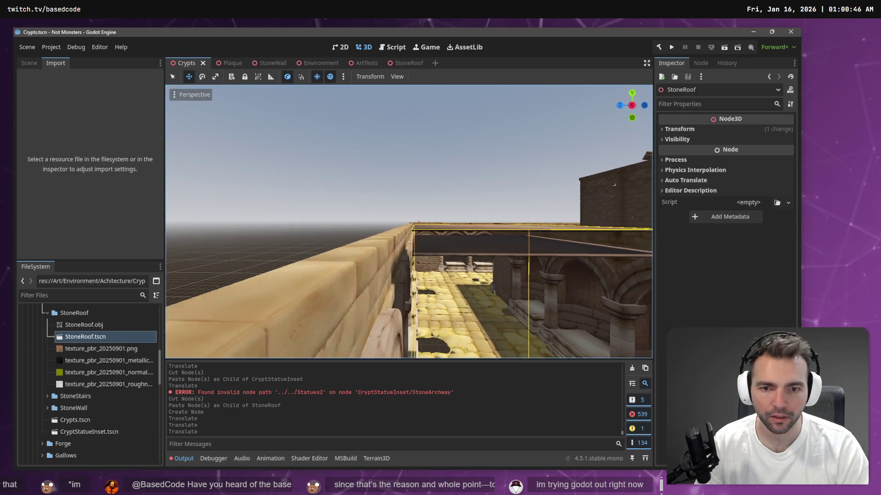
key(d)
Raise the roof mesh twice in StoneRoof, saving each time, and recheck it in Crypts
click(409, 64)
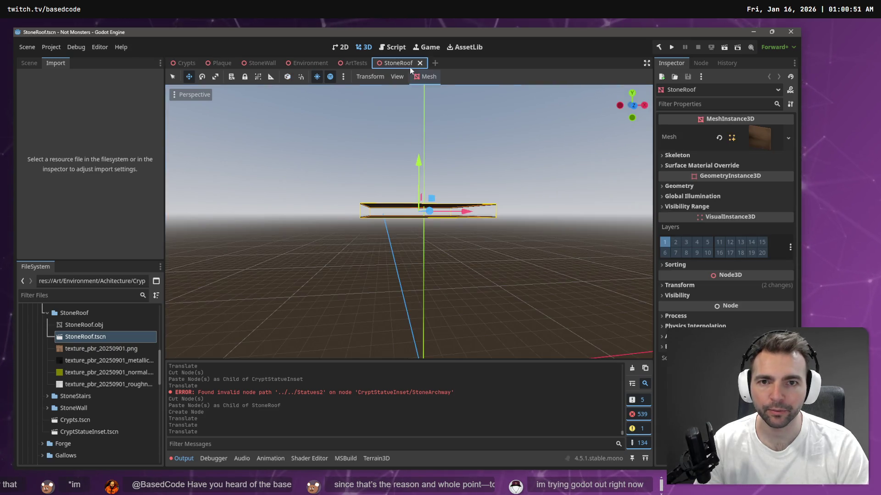
drag(418, 162, 418, 157)
key(ctrl+s)
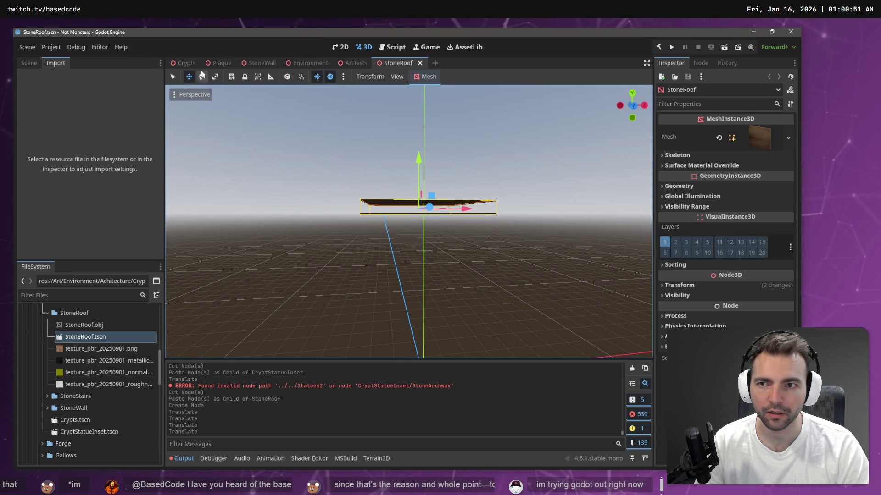
click(183, 63)
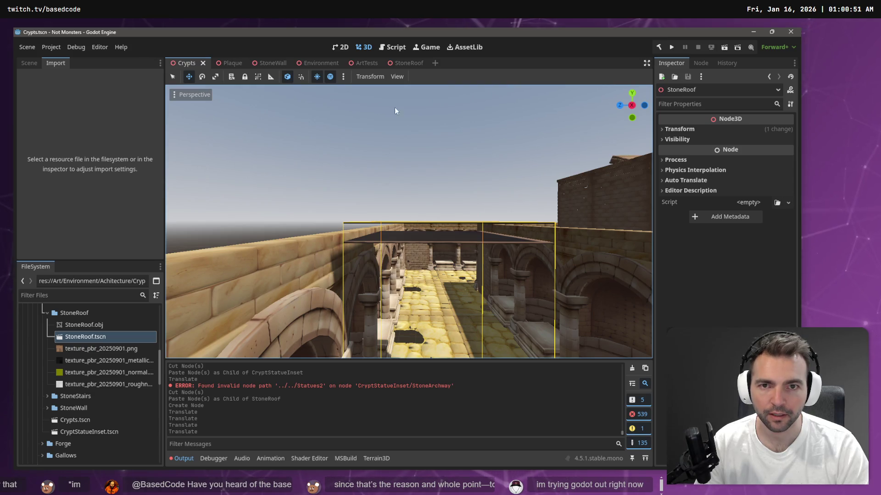
click(409, 63)
drag(421, 164, 420, 156)
key(ctrl+s)
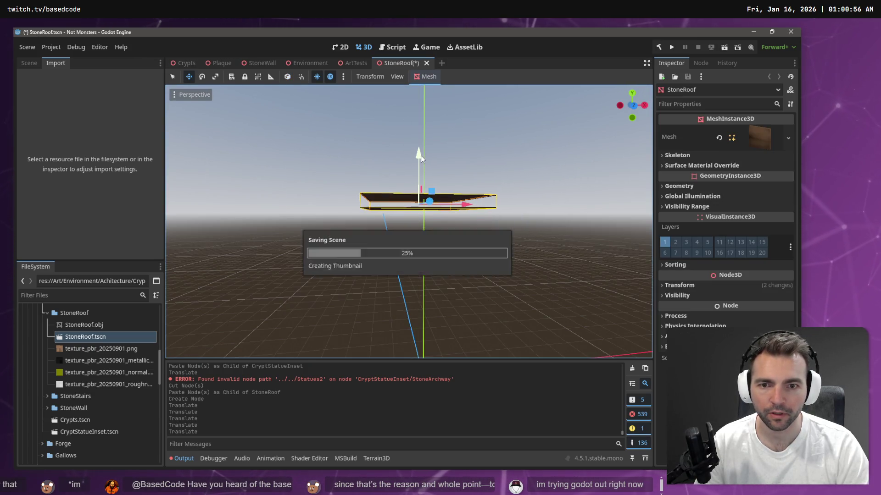
click(183, 63)
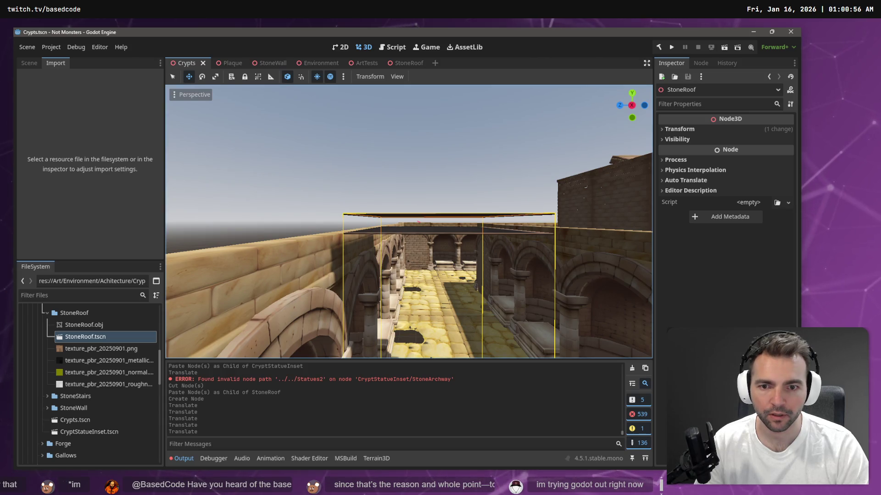
Lower the roof mesh a touch more so it meets the Crypts wall tops
key(s)
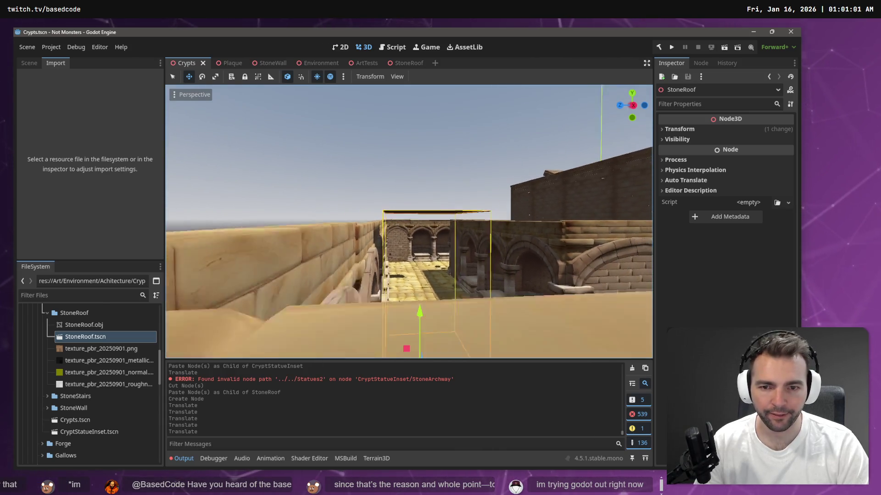
key(w)
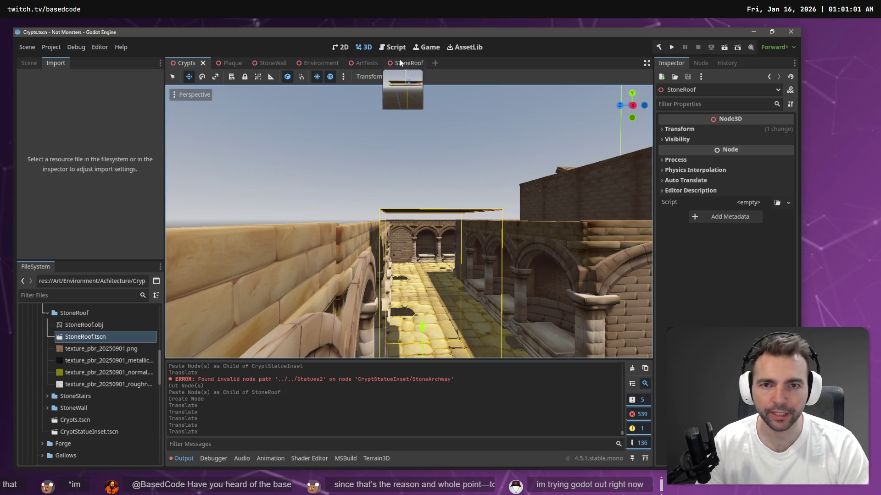
click(400, 59)
drag(421, 145, 418, 145)
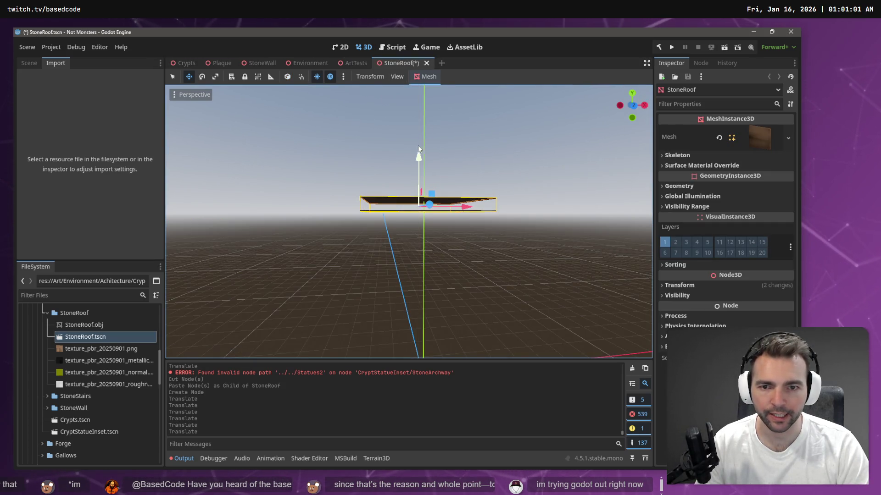
click(185, 63)
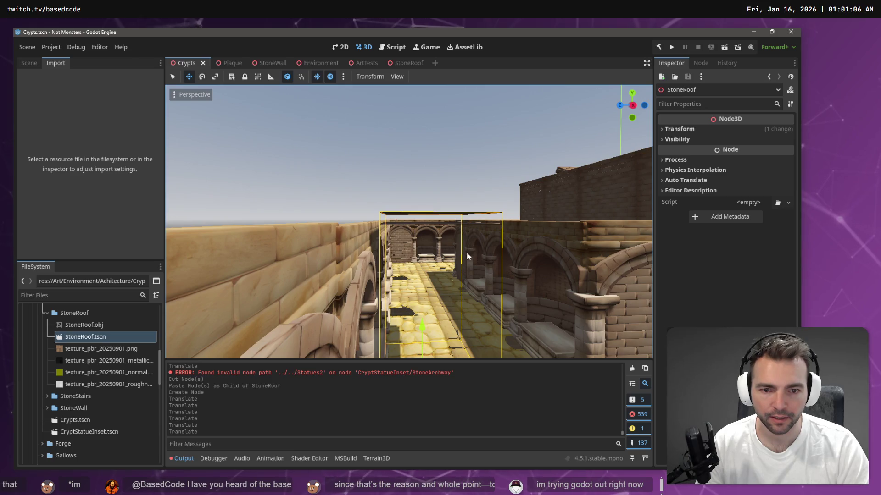
Slide StoneRoof along X over the wall and paste a child copy with its position zeroed
mouse_move(375, 218)
mouse_down()
mouse_move(404, 238)
mouse_move(418, 234)
mouse_move(363, 236)
mouse_move(365, 208)
mouse_move(371, 234)
mouse_move(474, 199)
mouse_up()
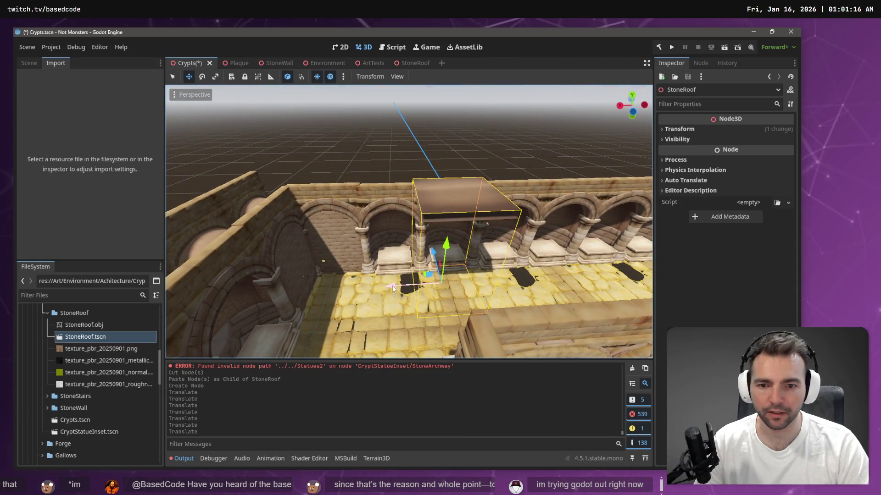
drag(393, 289, 282, 294)
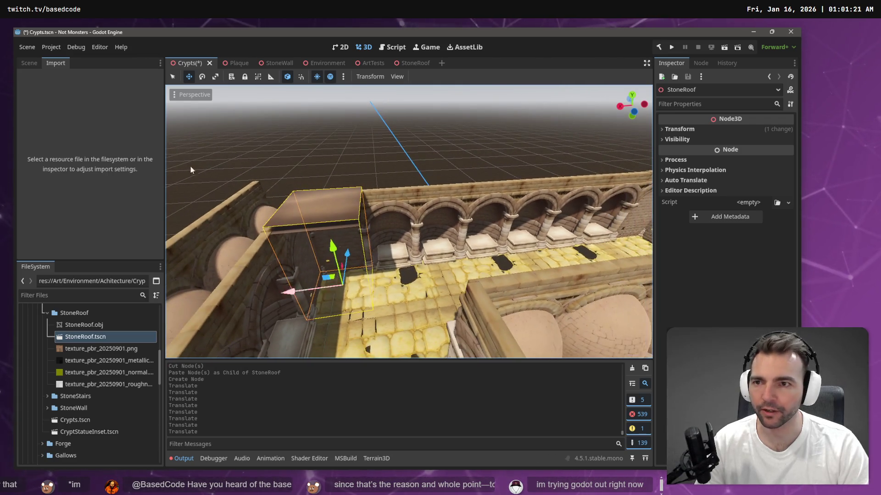
click(25, 65)
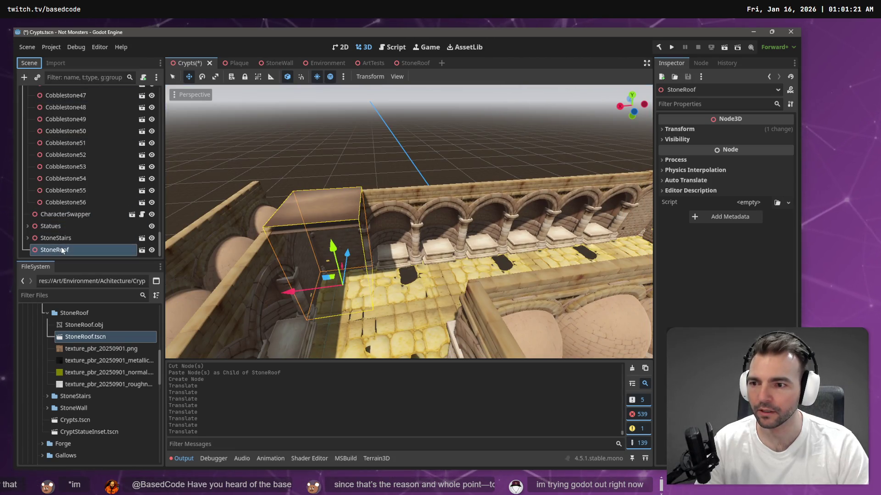
key(ctrl+v)
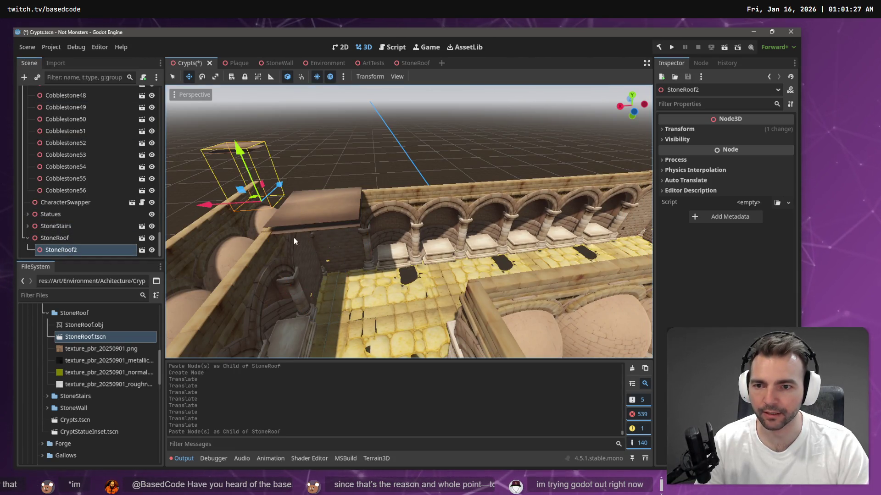
click(679, 129)
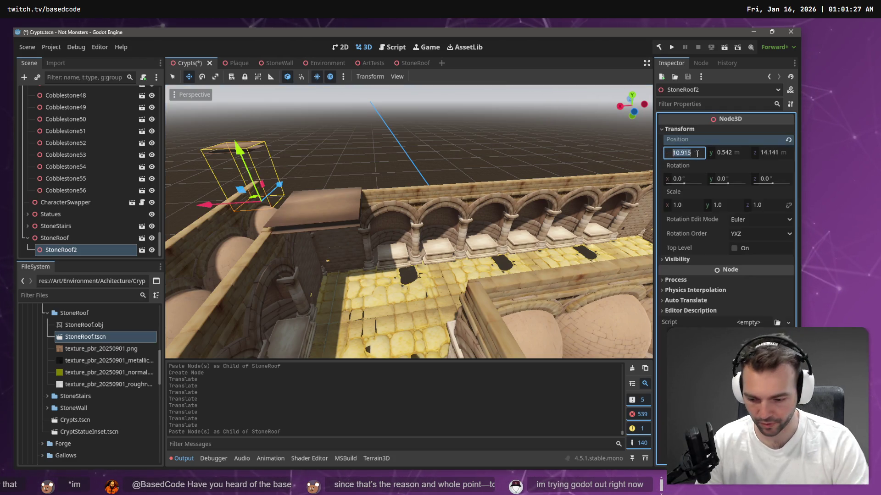
text(0)
key(Tab)
text(0)
key(Tab)
text(0)
key(Tab)
text(0)
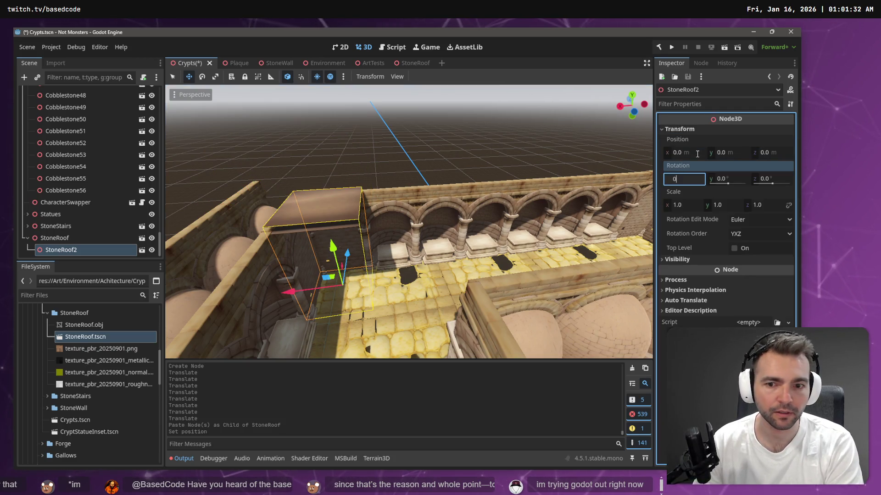
click(323, 287)
Move the StoneRoof2 copy about -3.7 along X beside the original and save Crypts
mouse_move(292, 295)
mouse_down()
mouse_move(359, 292)
mouse_move(351, 282)
mouse_up()
scroll(352, 282, up, 5)
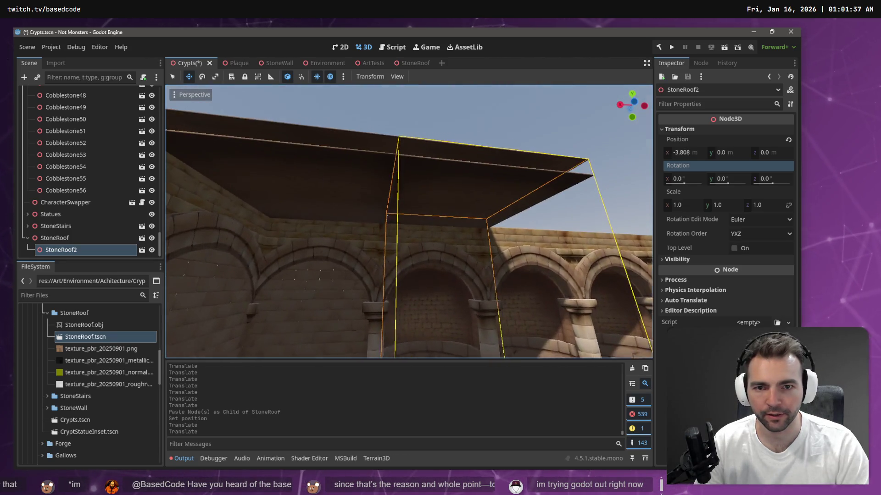
click(519, 110)
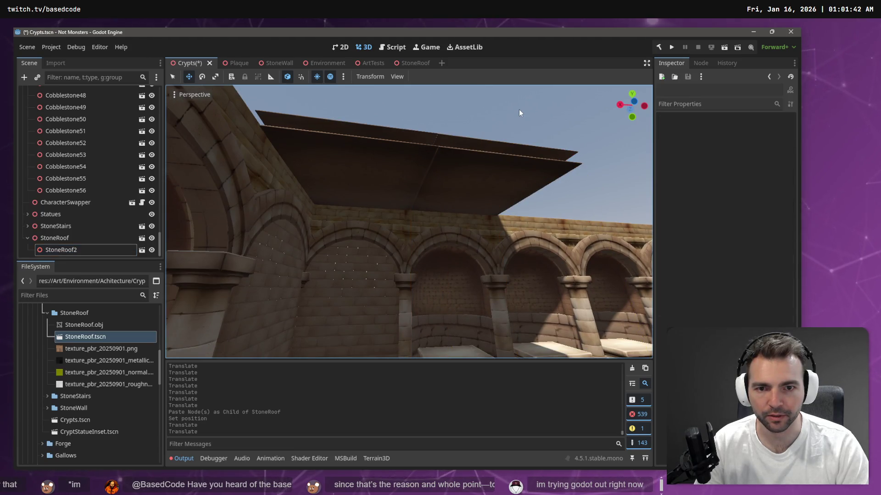
drag(519, 110, 518, 109)
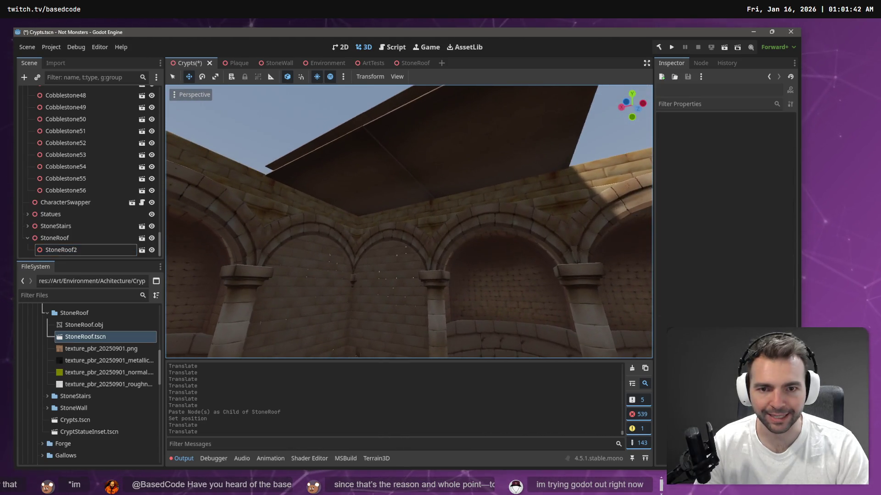
click(467, 124)
key(f)
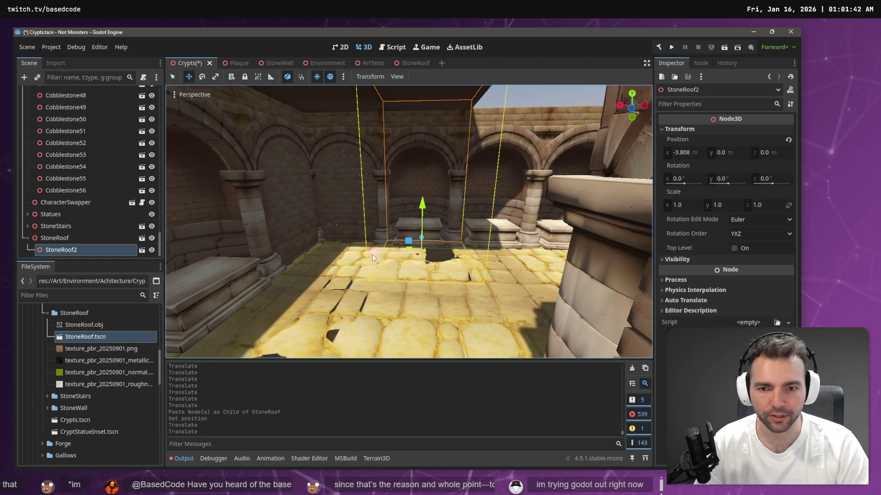
drag(374, 253, 372, 254)
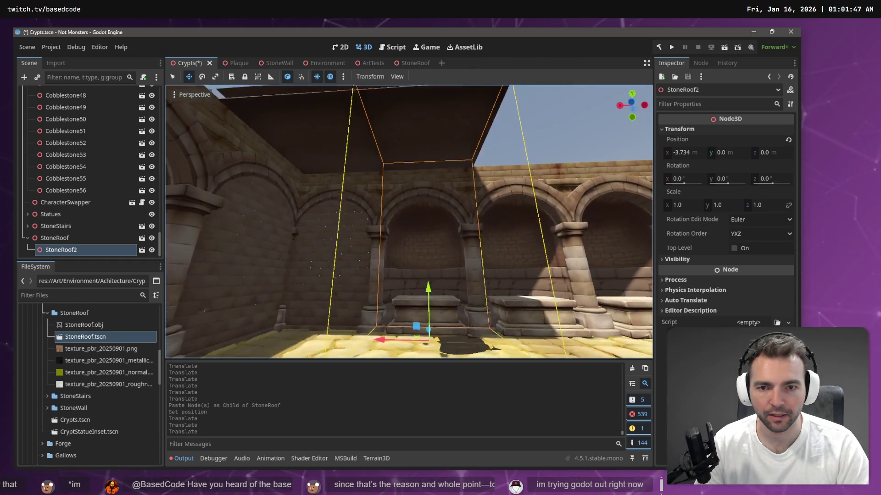
drag(444, 163, 444, 184)
click(443, 164)
key(ctrl+s)
Paste six chained copies beneath StoneRoof2 to extend the roof along the wall
click(444, 183)
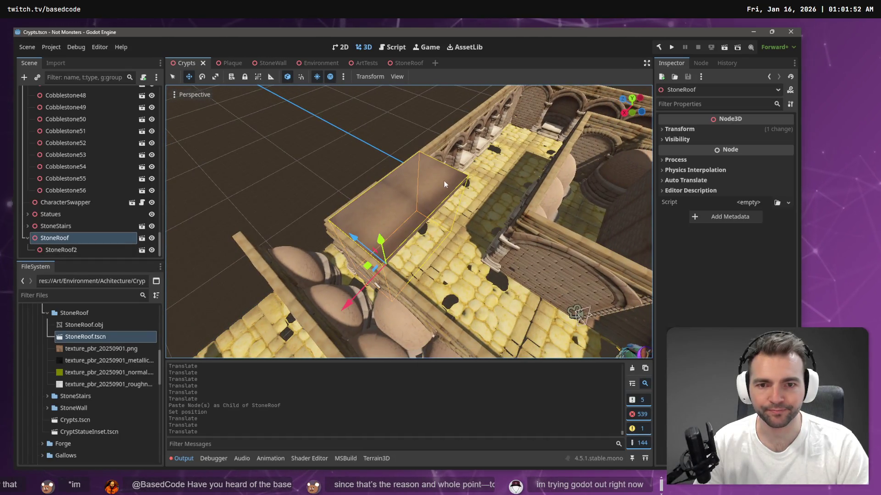
click(70, 250)
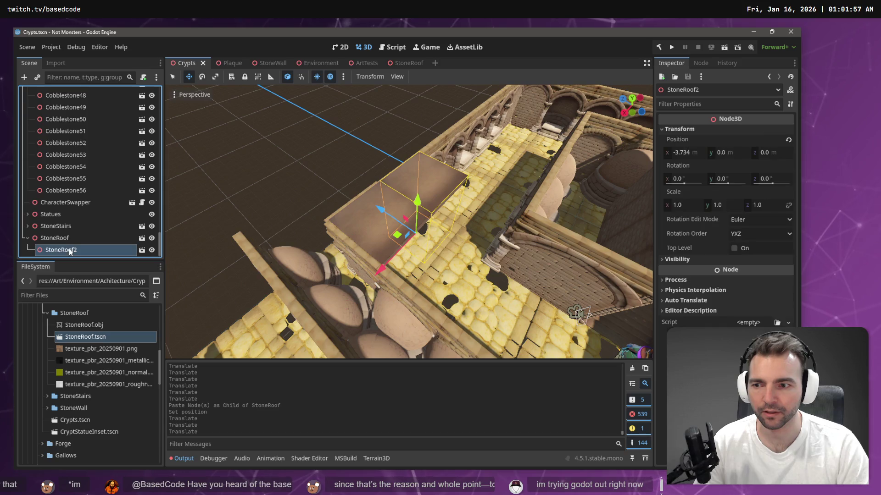
key(ctrl+v)
key(ctrl+v)
key(ctrl+v)
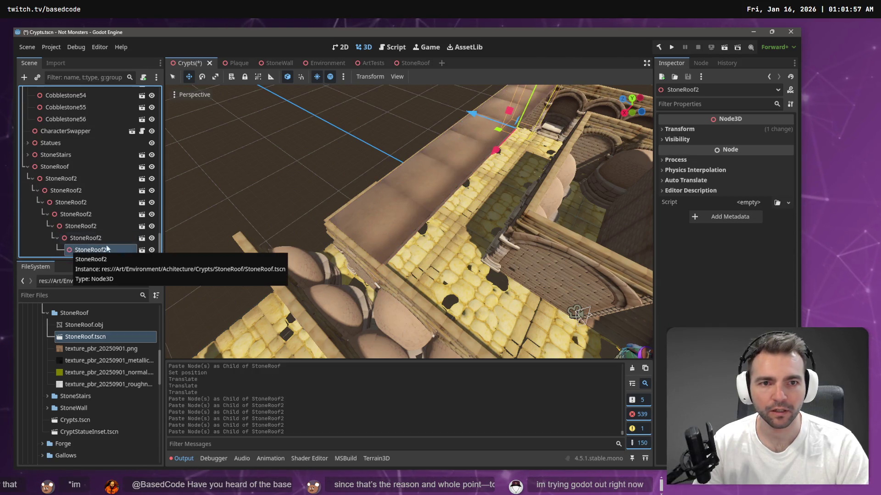
drag(408, 220, 409, 220)
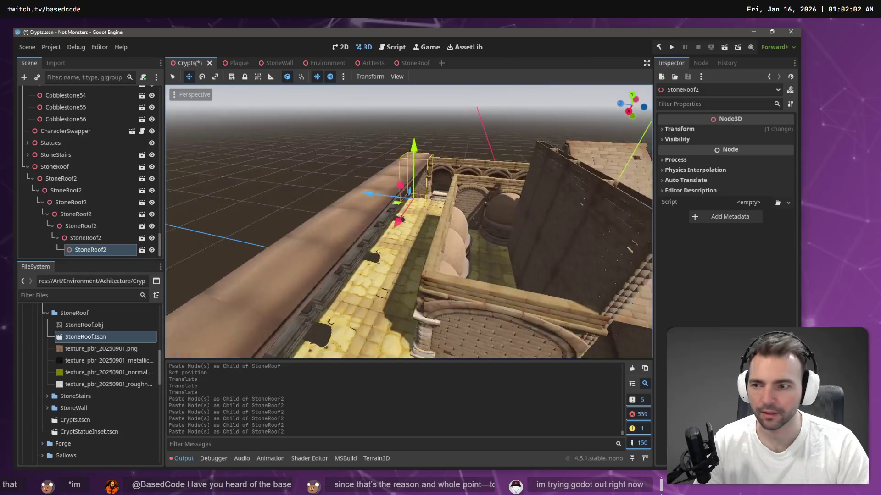
Paste a StoneRoof3 copy under StoneRoof, zero its position, shift it about -3.7 along Z, and save
click(54, 166)
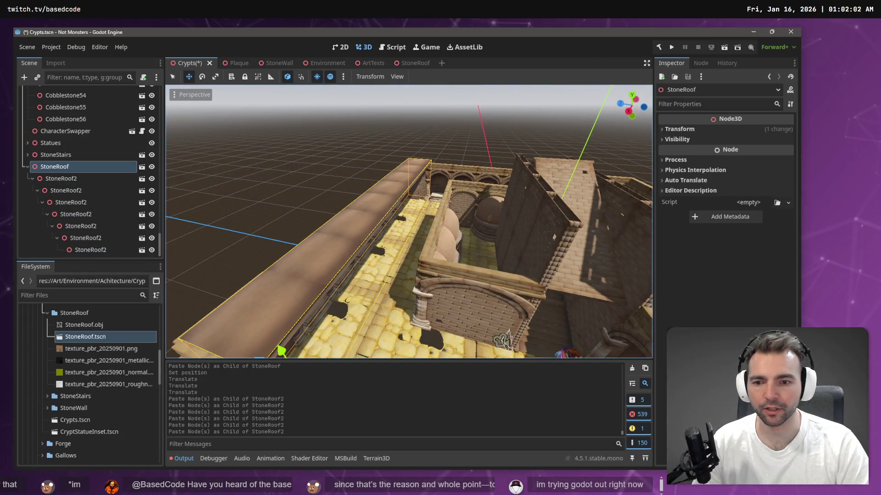
key(ctrl+v)
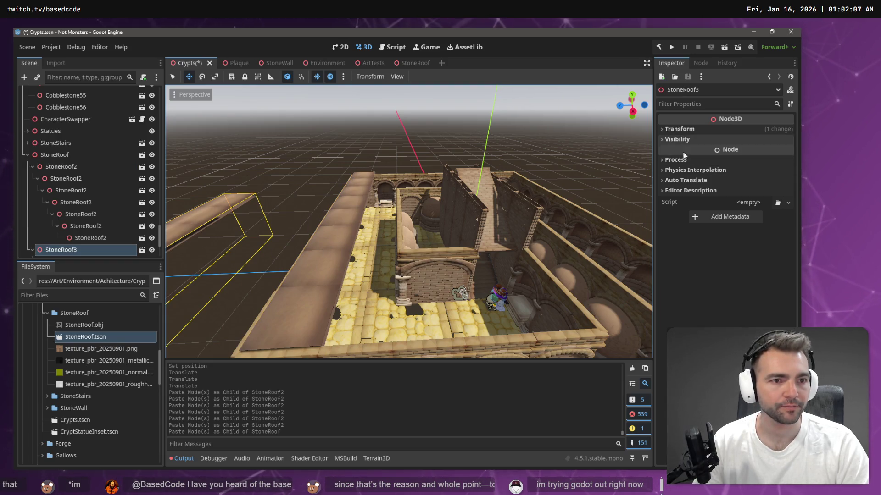
click(686, 130)
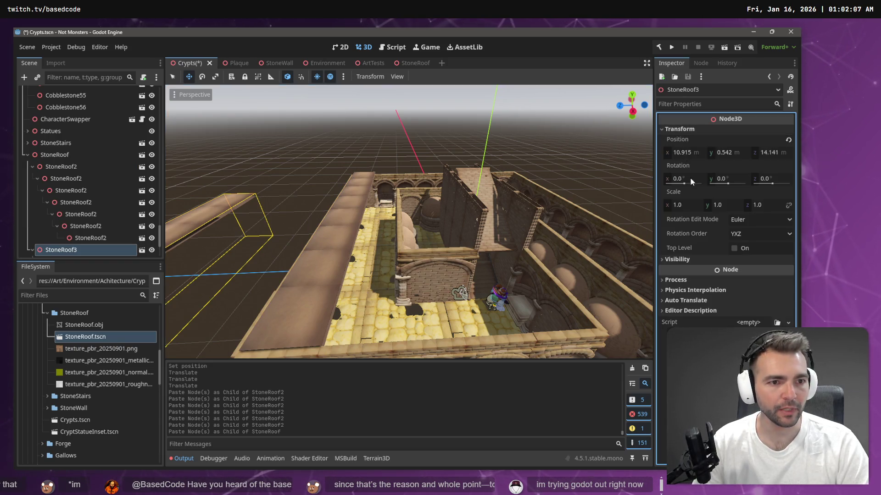
click(691, 154)
text(0)
key(Tab)
text(0)
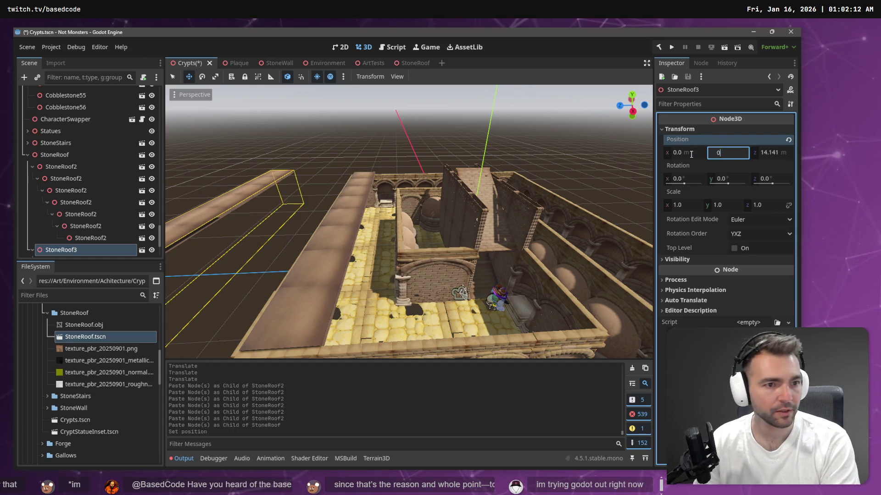
key(Tab)
text(0)
key(Tab)
mouse_move(362, 320)
mouse_down()
mouse_move(323, 335)
mouse_move(365, 332)
mouse_up()
click(280, 209)
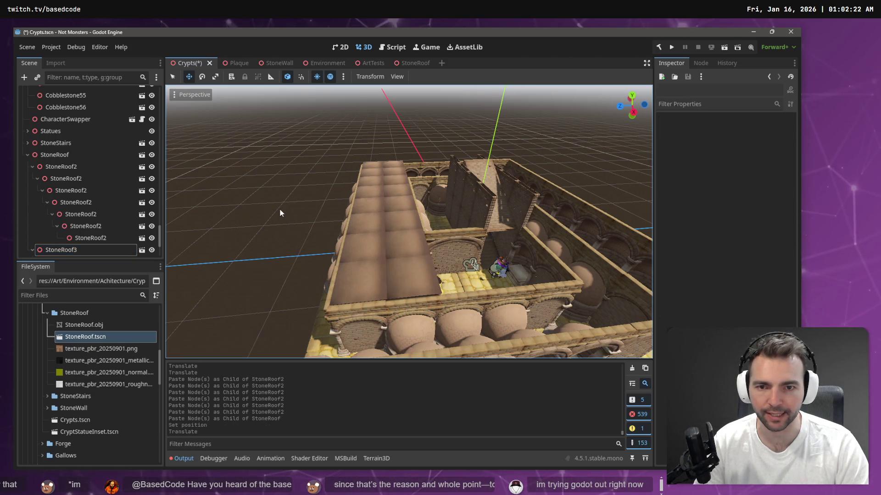
key(ctrl+s)
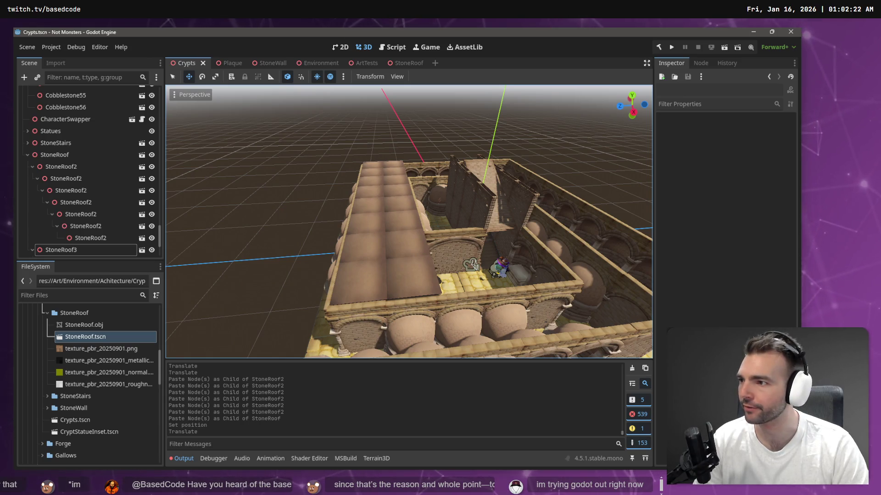
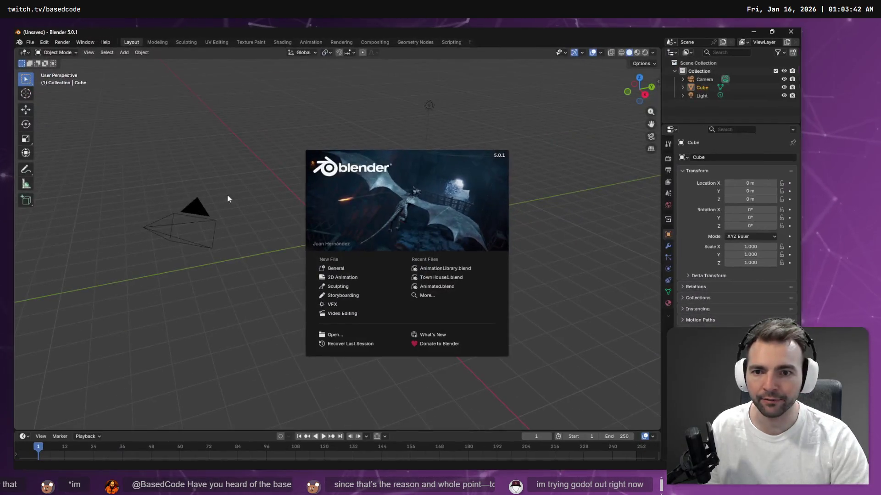
Close Blender's splash screen and turn the timeline into an enlarged Nonlinear Animation editor
click(28, 438)
click(29, 438)
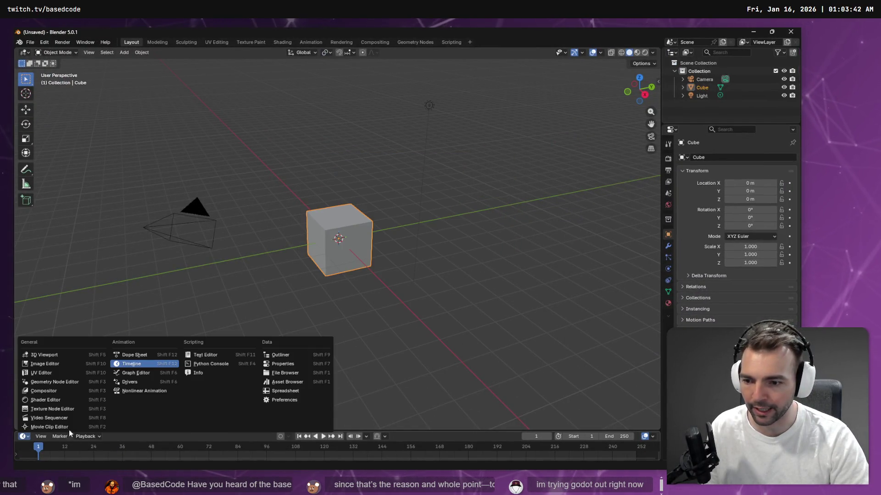
click(149, 393)
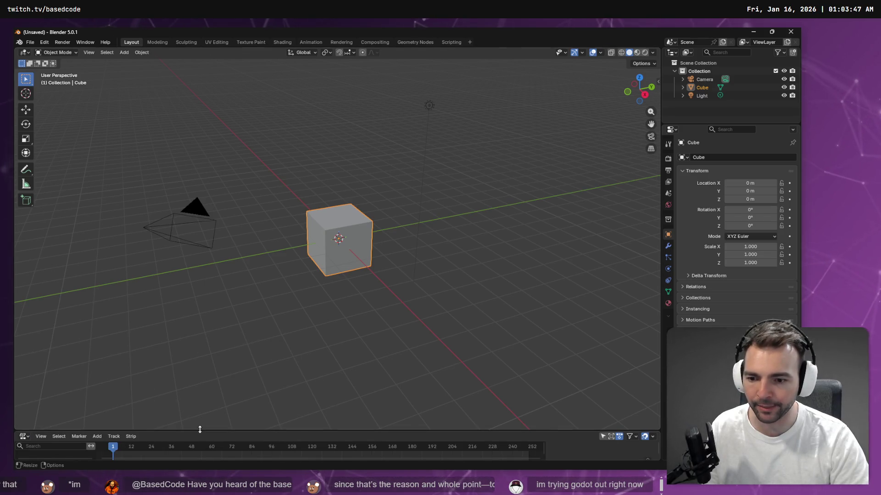
drag(199, 429, 234, 152)
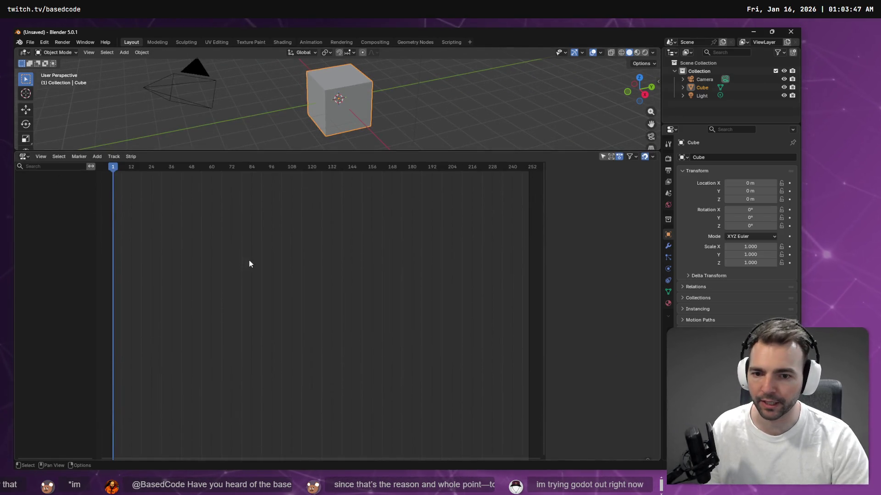
key(alt+Tab)
scroll(92, 358, up, 10)
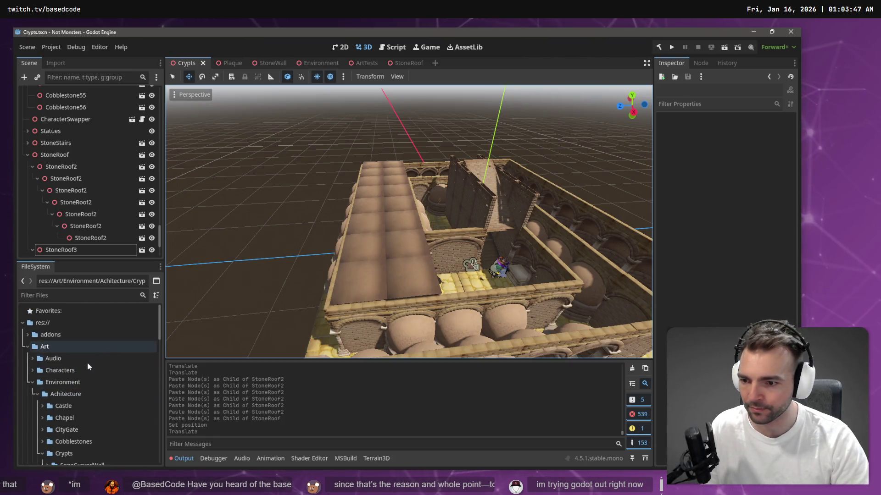
Collapse Crypts, expand Characters > _Animation, and select Animations.fbx in the FileSystem dock
scroll(44, 347, down, 5)
click(42, 354)
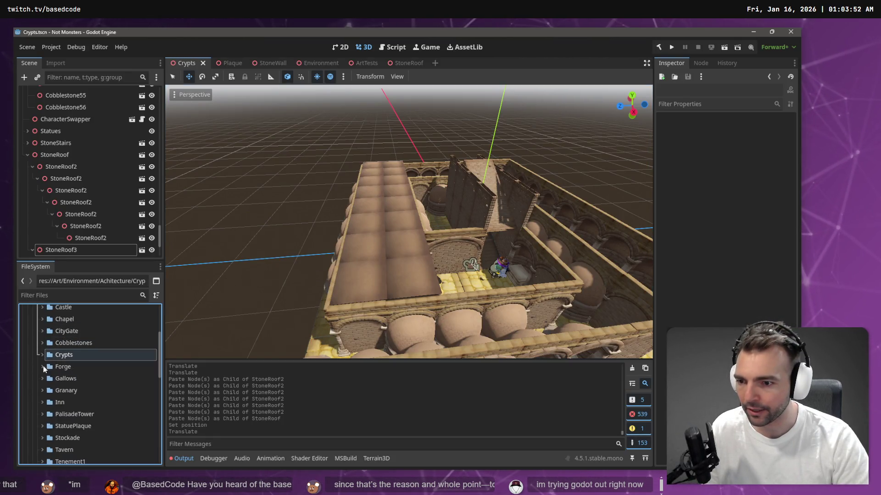
scroll(37, 341, up, 3)
click(33, 331)
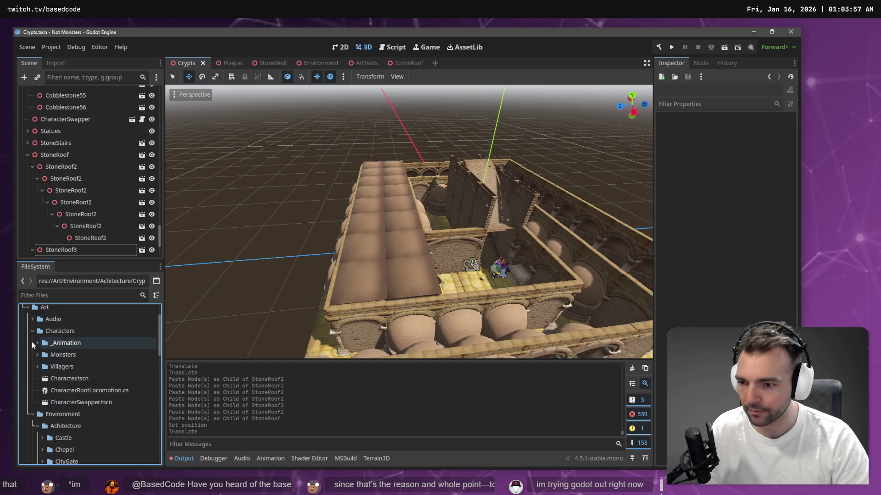
click(38, 342)
click(115, 354)
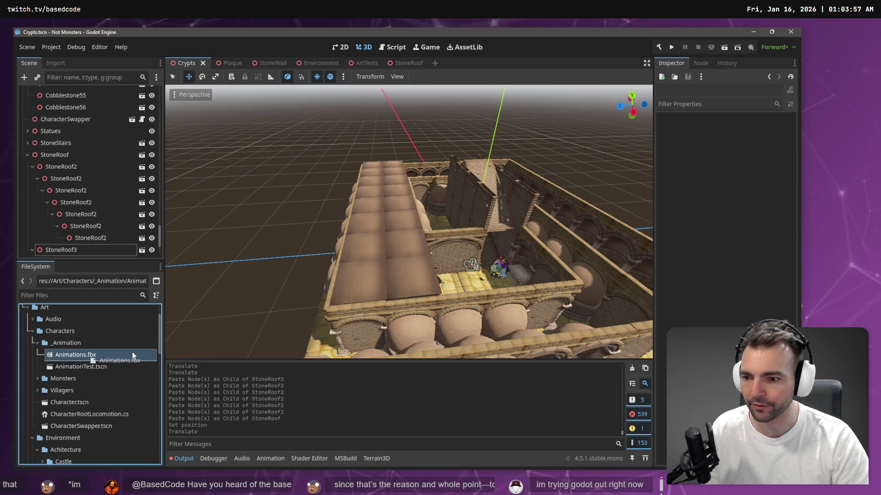
Reveal Animations.fbx in the system file explorer and drag it into Blender
key(alt+Tab)
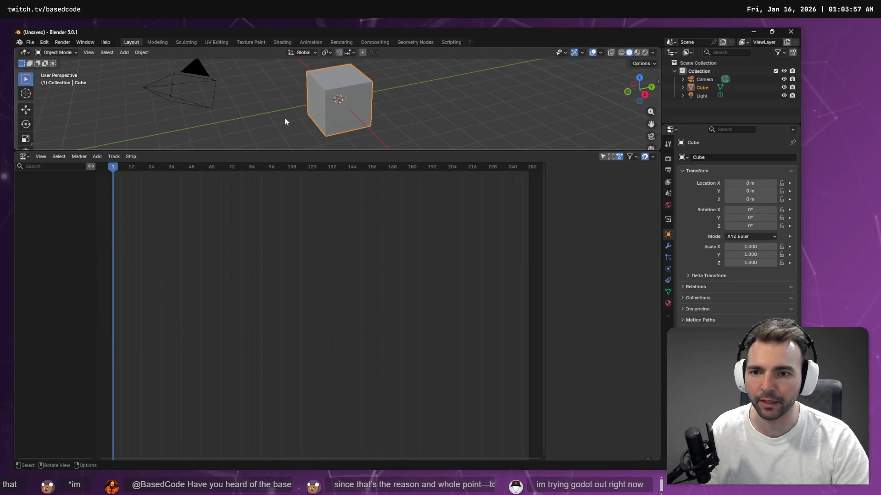
key(alt+Tab)
drag(149, 314, 76, 392)
key(alt+Tab)
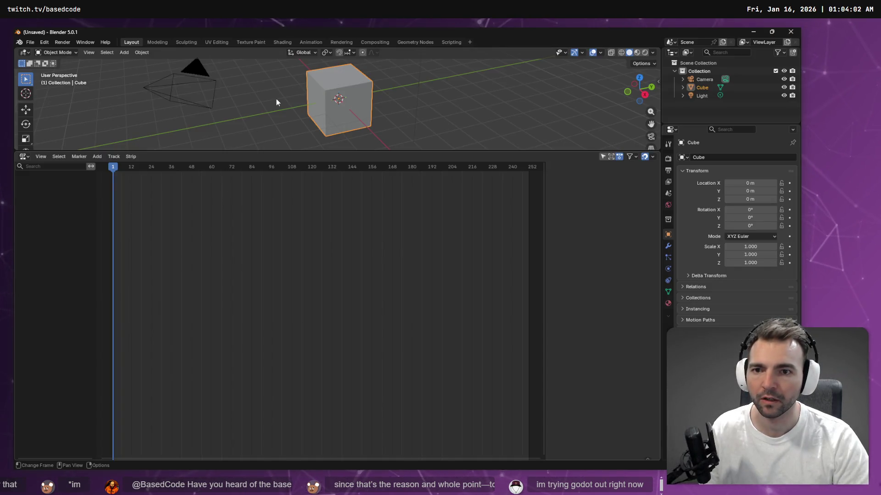
key(alt+Tab)
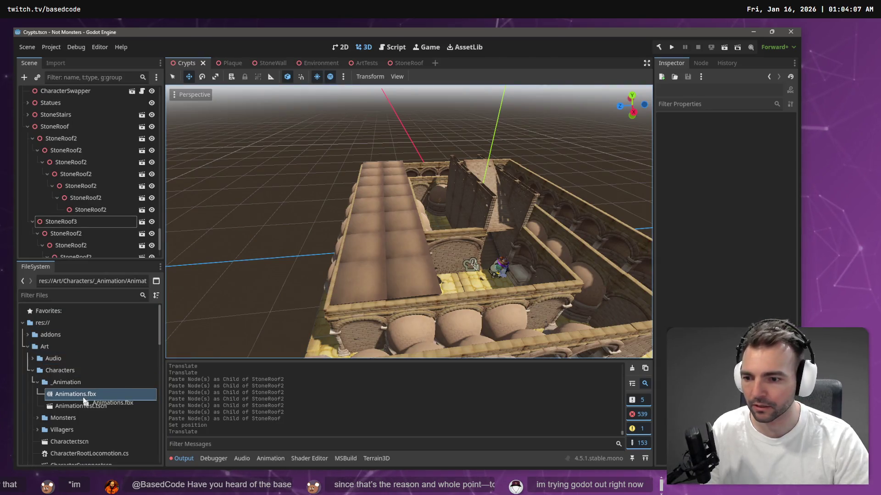
right_click(84, 401)
click(202, 430)
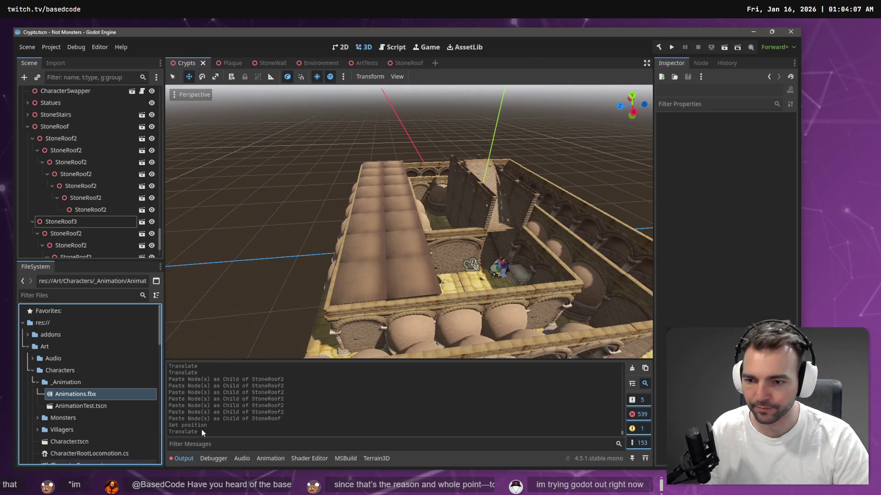
mouse_move(493, 223)
mouse_down()
mouse_move(469, 235)
mouse_move(445, 107)
mouse_up()
Import Animations.fbx into Blender and show the sidebar panel with N
key(alt+Tab)
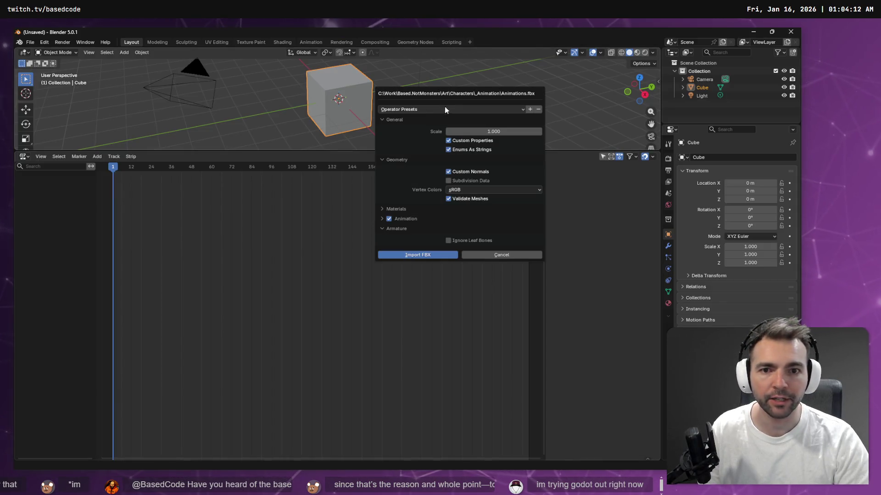
click(417, 255)
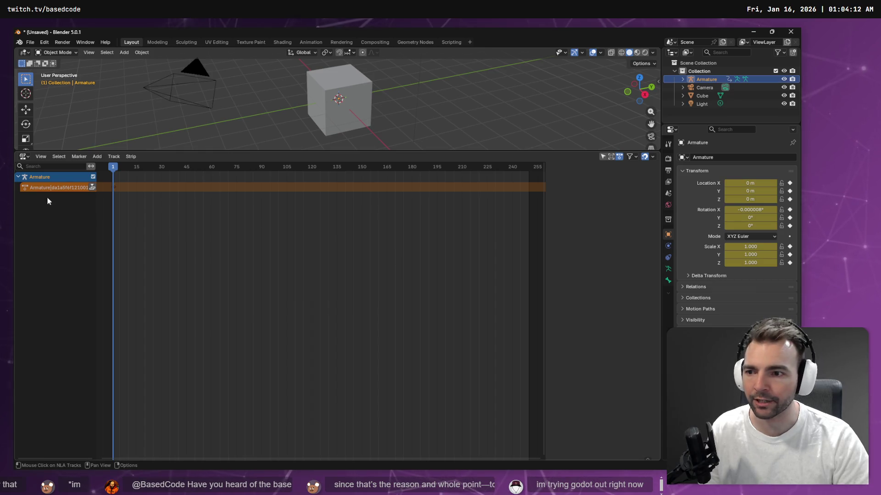
key(n)
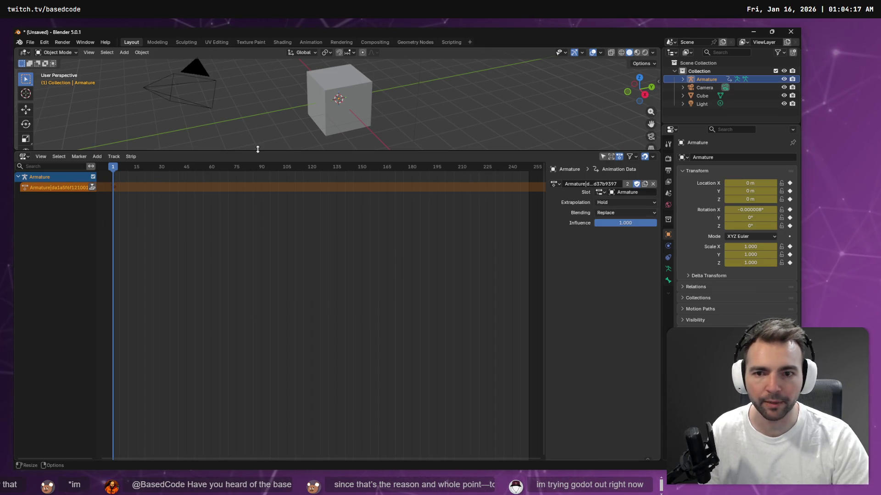
drag(258, 150, 258, 204)
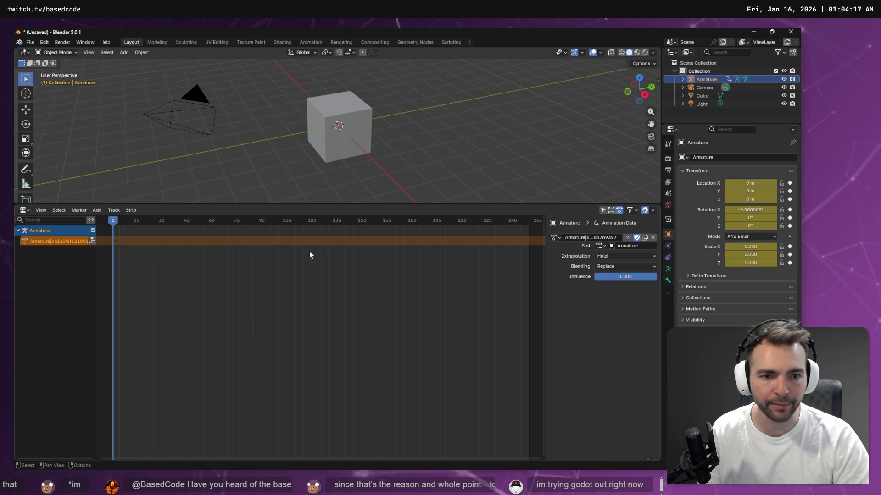
Push the imported armature's action down into an NLA strip, then quit Blender without saving
click(682, 79)
click(691, 88)
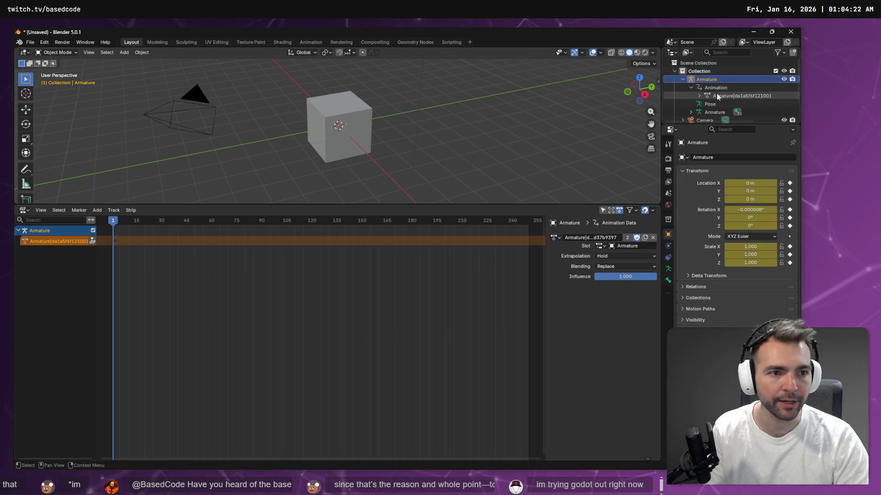
click(719, 95)
click(715, 103)
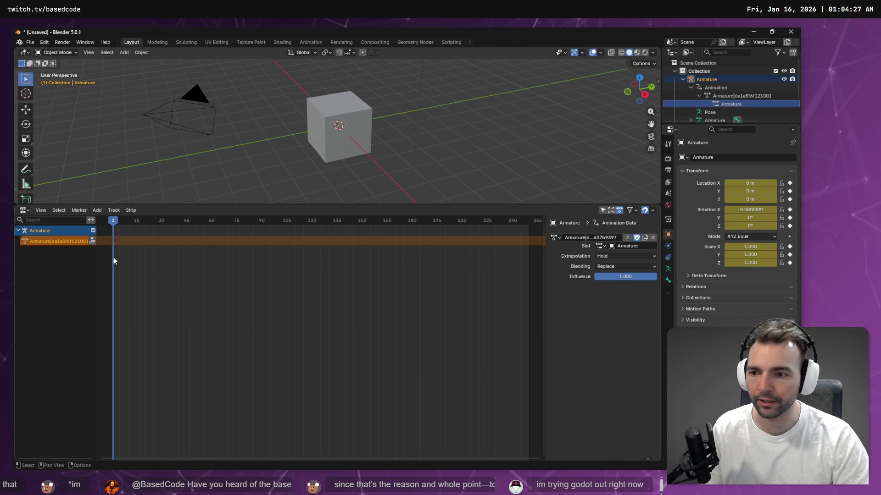
click(92, 241)
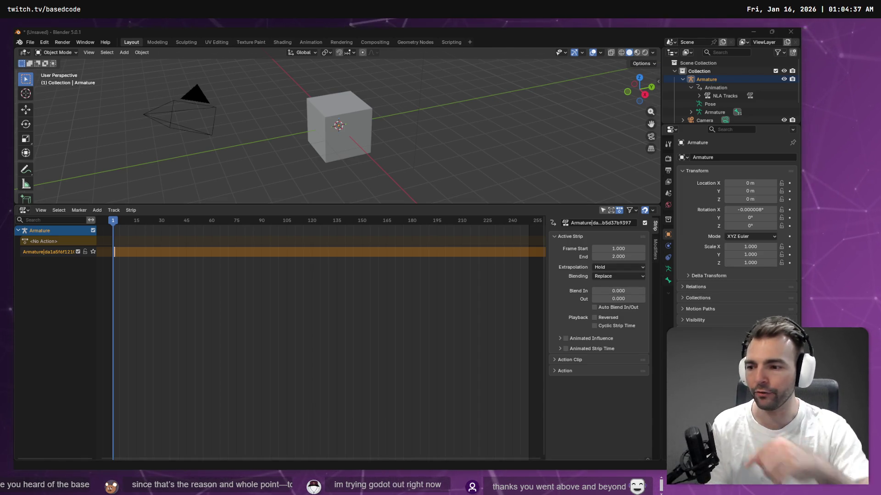
click(790, 31)
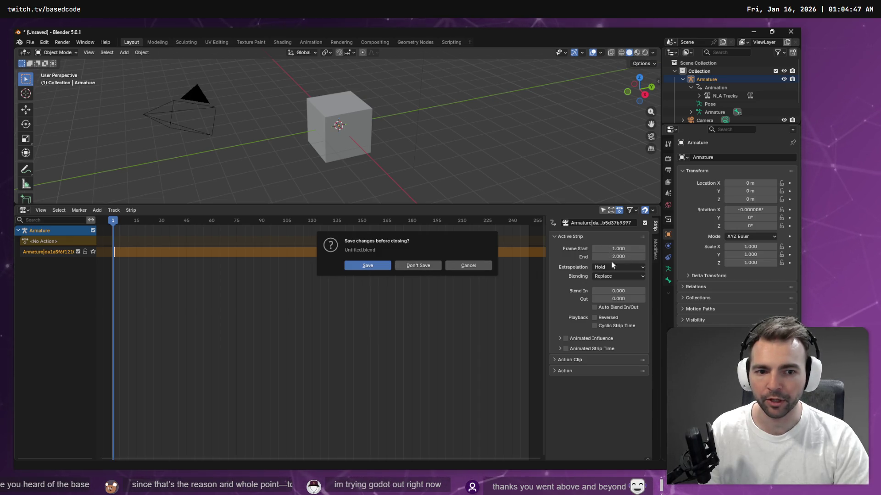
click(431, 267)
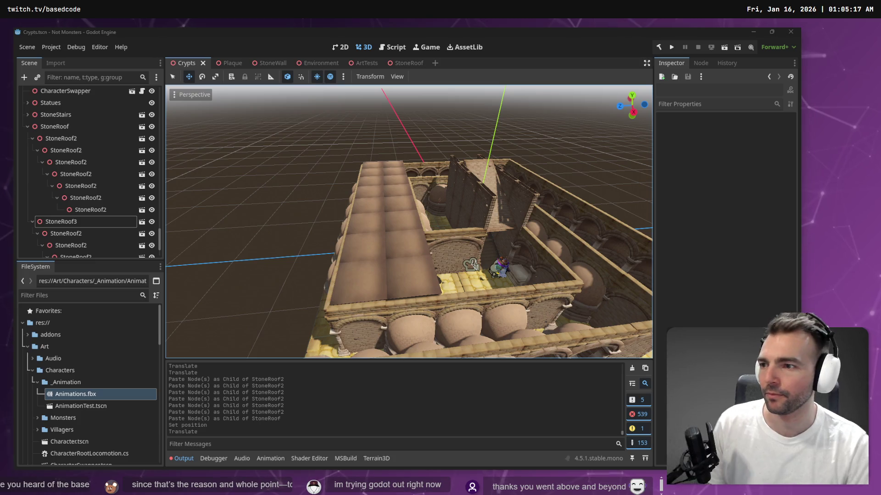
Switch to the browser showing The Base Mesh model library
key(alt+Tab)
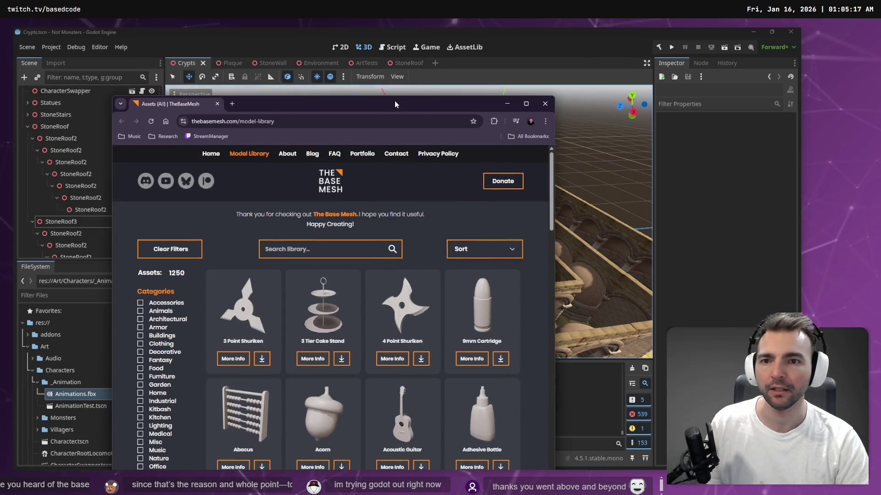
Maximize the browser, filter the library to Animals, Garden and Transportation (95 assets), then leave it
double_click(393, 103)
scroll(413, 193, down, 10)
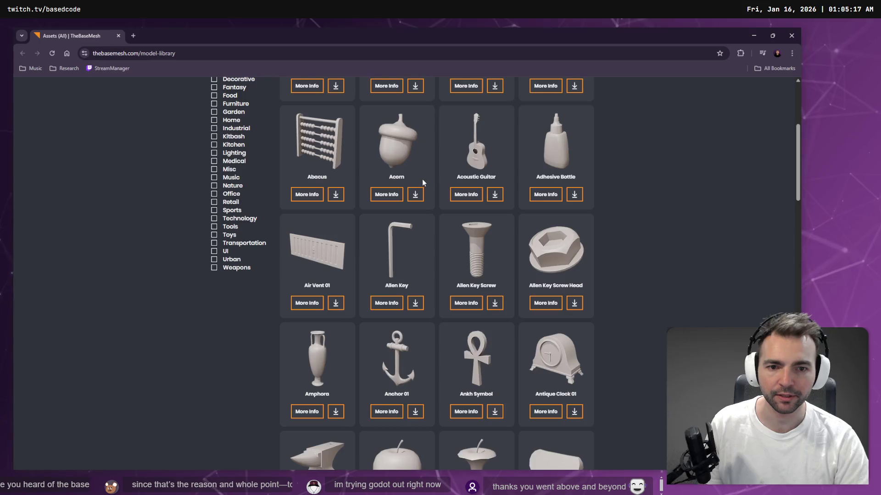
scroll(429, 186, down, 20)
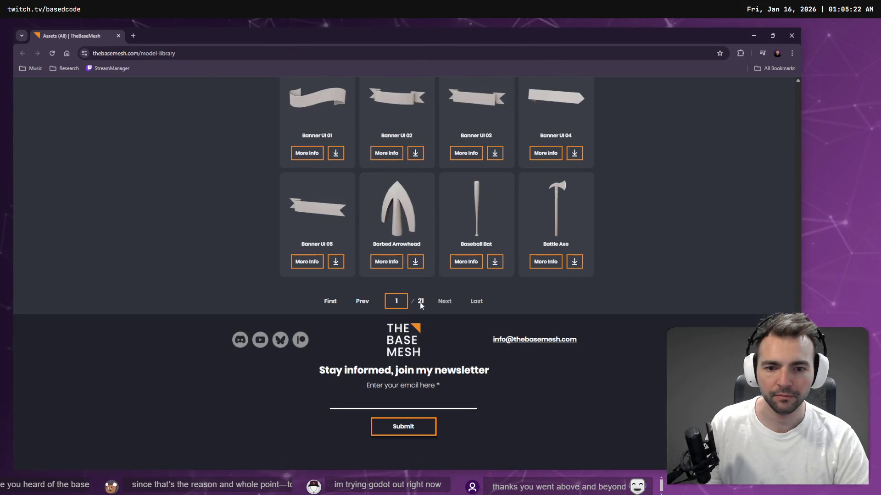
scroll(681, 305, up, 20)
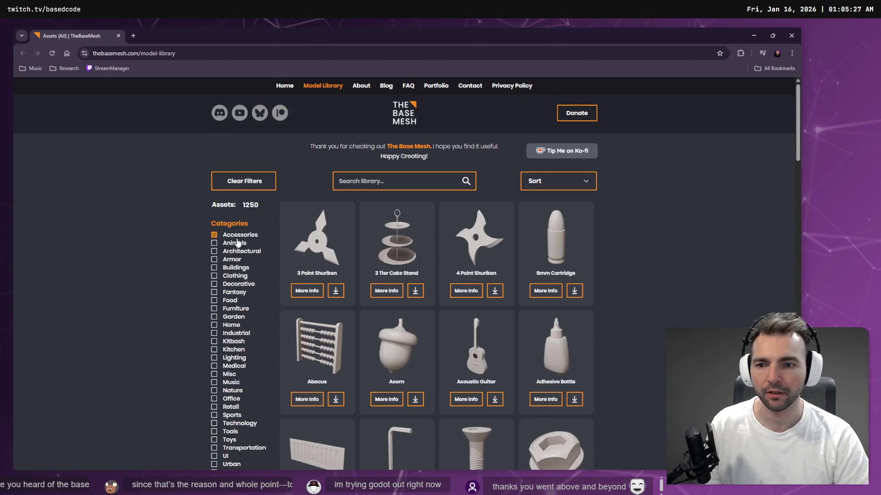
click(215, 243)
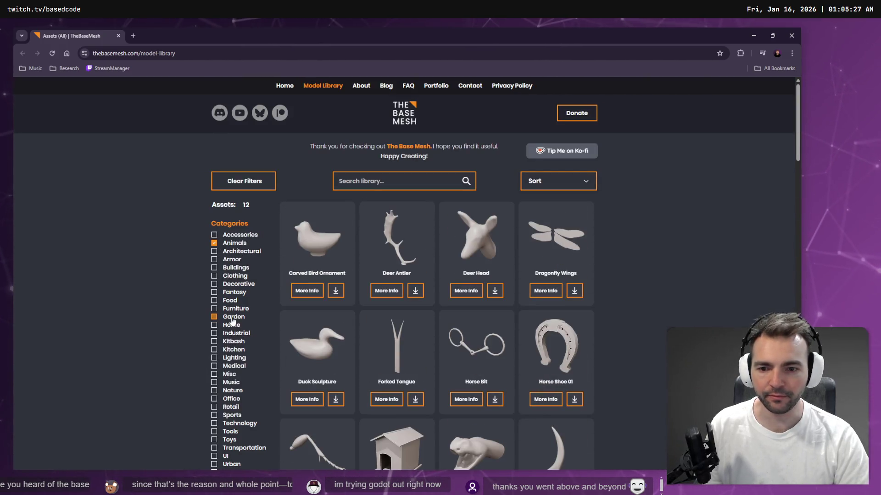
scroll(238, 303, down, 5)
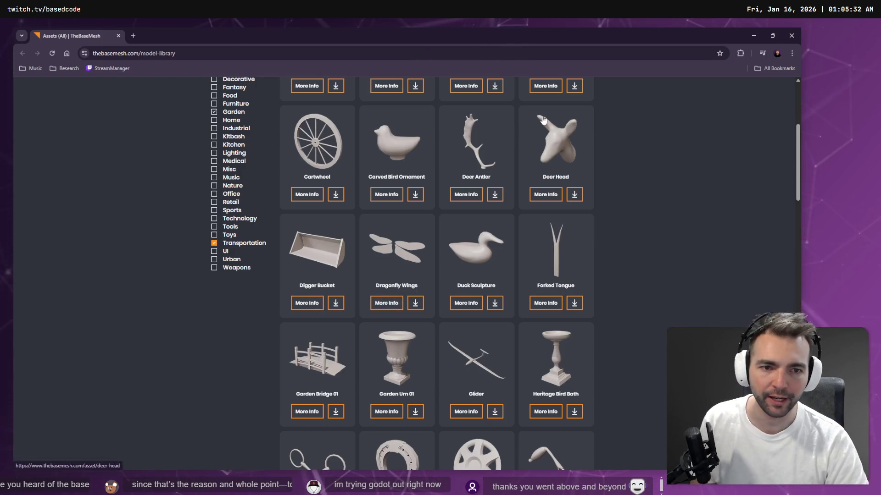
scroll(426, 184, down, 5)
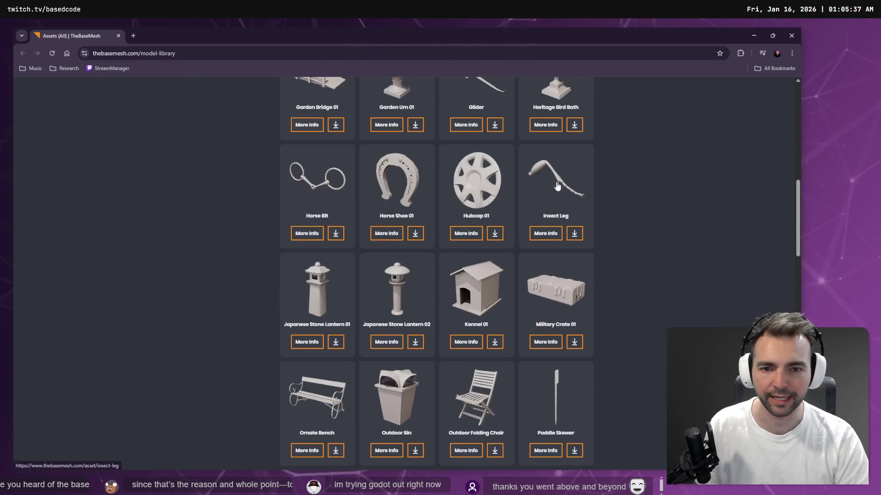
scroll(527, 193, down, 9)
scroll(529, 205, down, 10)
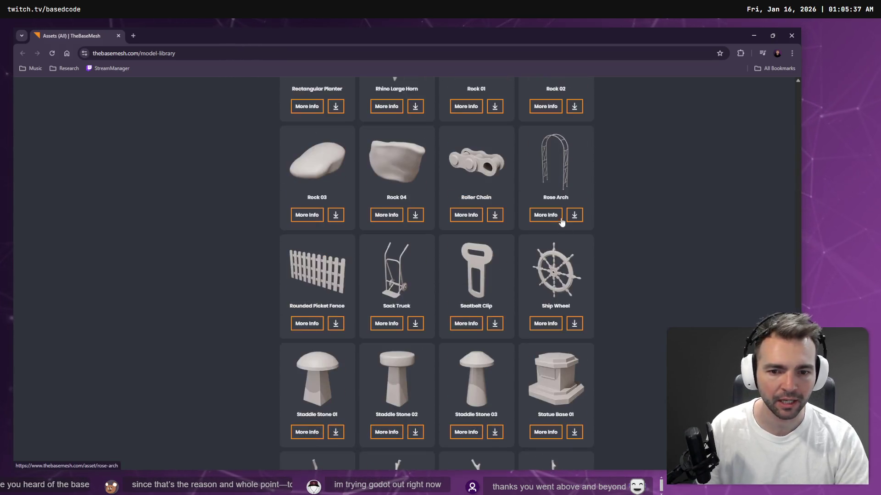
scroll(581, 308, up, 20)
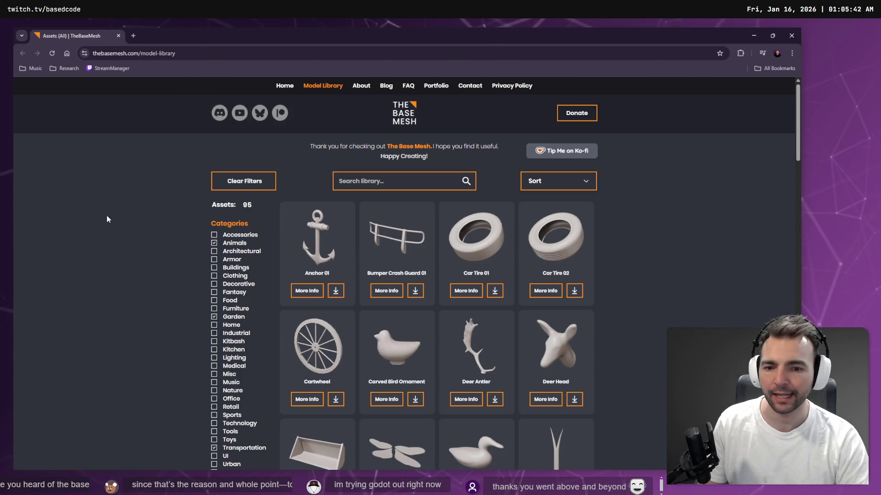
key(alt+Tab)
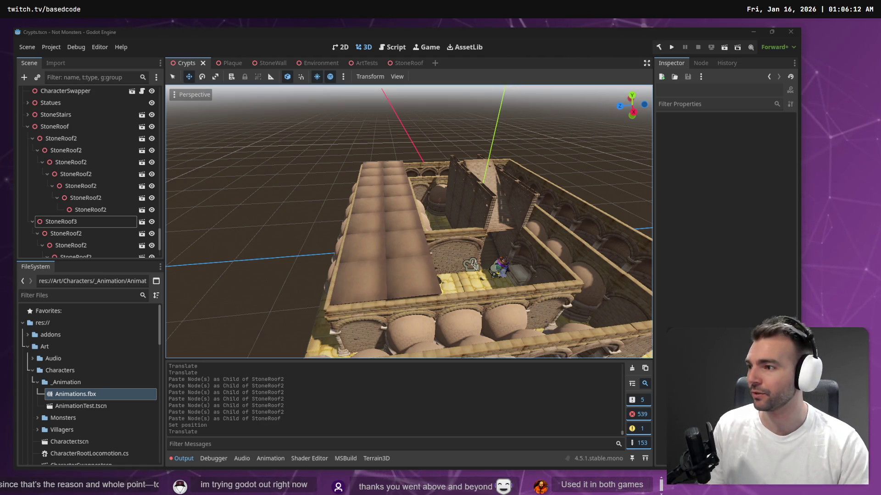
Fly the viewport camera close over the crypt's stone roof
mouse_move(374, 275)
mouse_down()
mouse_move(257, 279)
mouse_move(474, 223)
mouse_up()
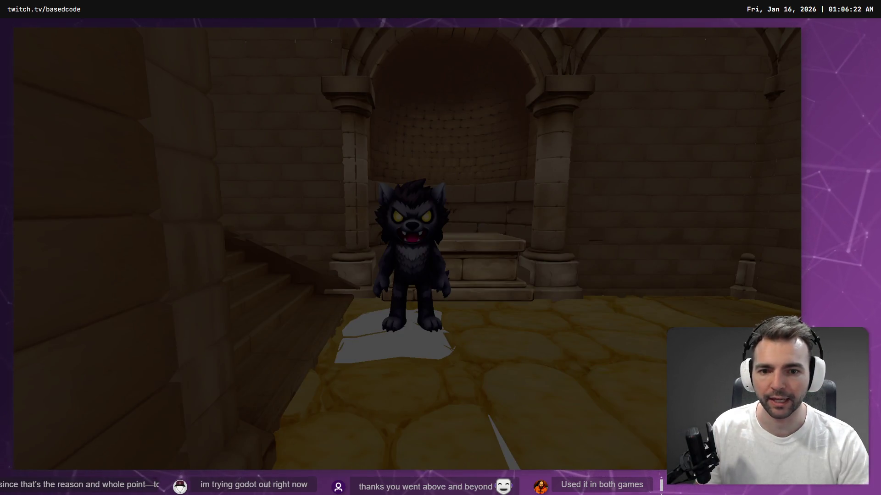
Run the werewolf forward through the crypt corridors, then stop the game with F8
key(w)
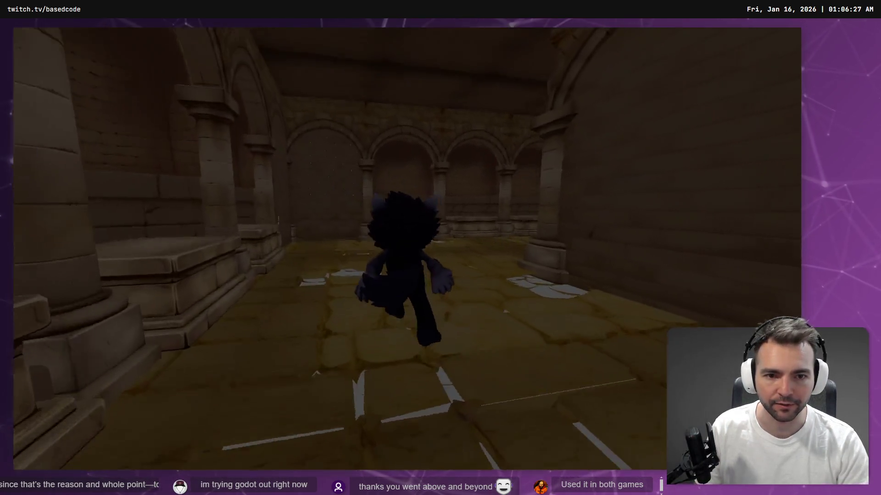
key(w)
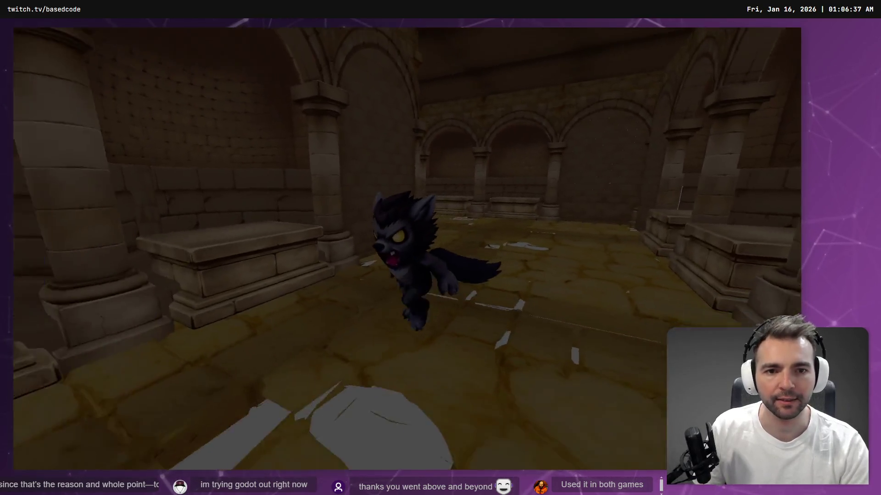
key(F8)
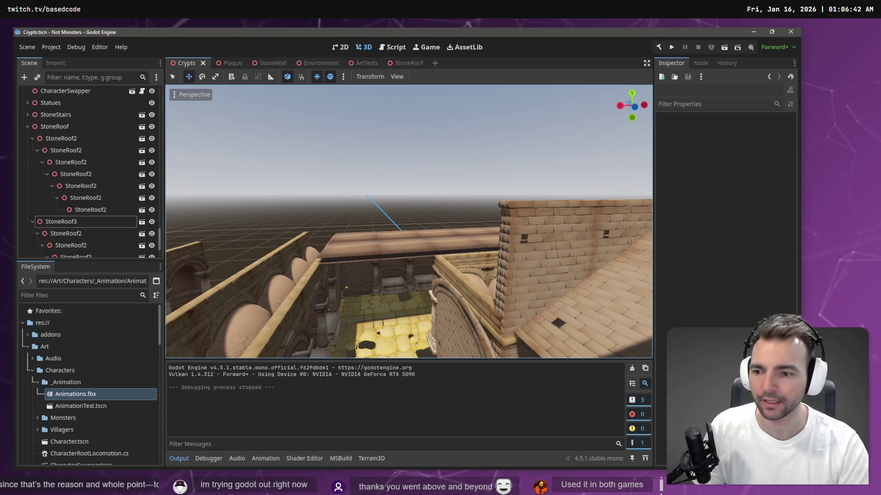
Expand Art/Environment/Achitecture/Crypts and open its StoneRoof folder in the FileSystem dock
scroll(88, 321, down, 5)
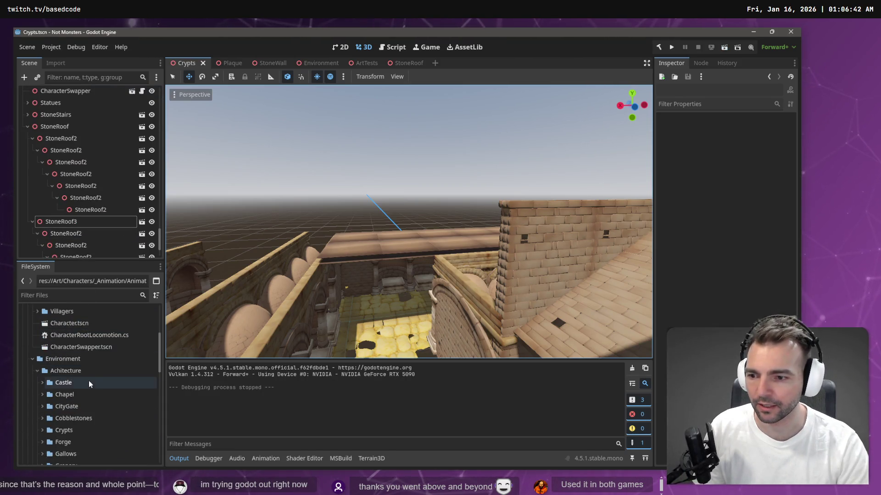
scroll(76, 408, down, 6)
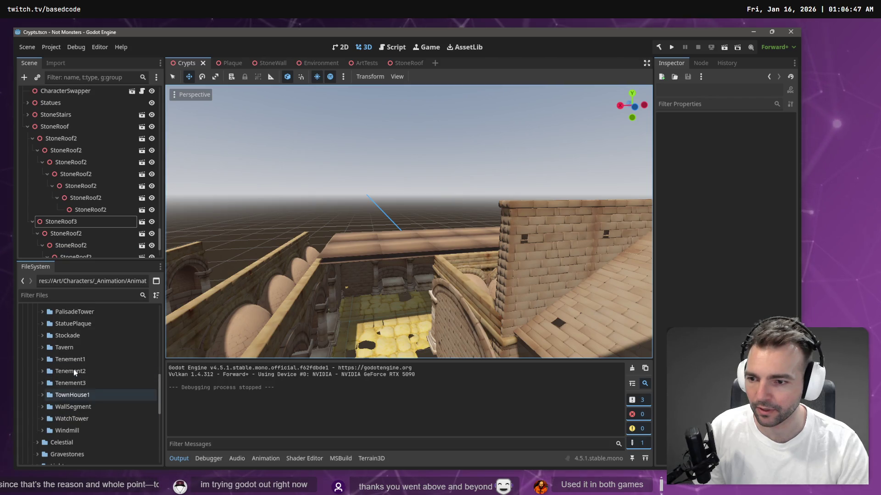
scroll(62, 414, down, 4)
scroll(62, 417, down, 3)
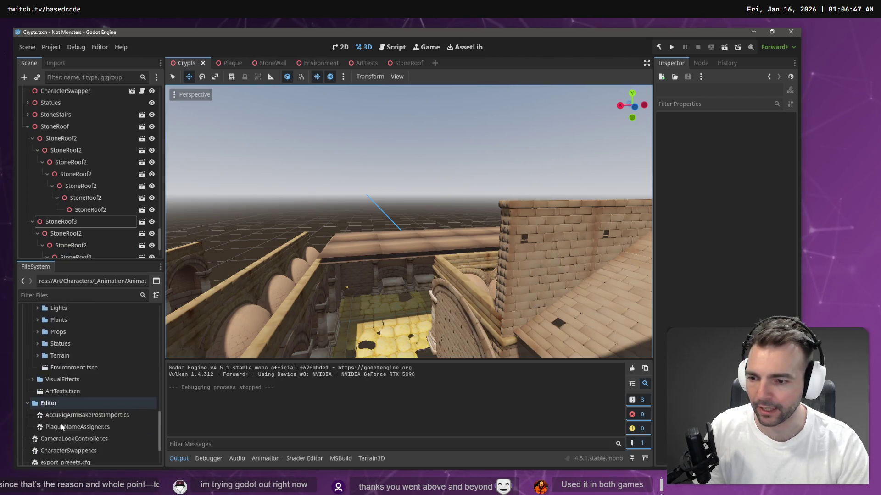
scroll(61, 422, up, 4)
scroll(64, 382, up, 6)
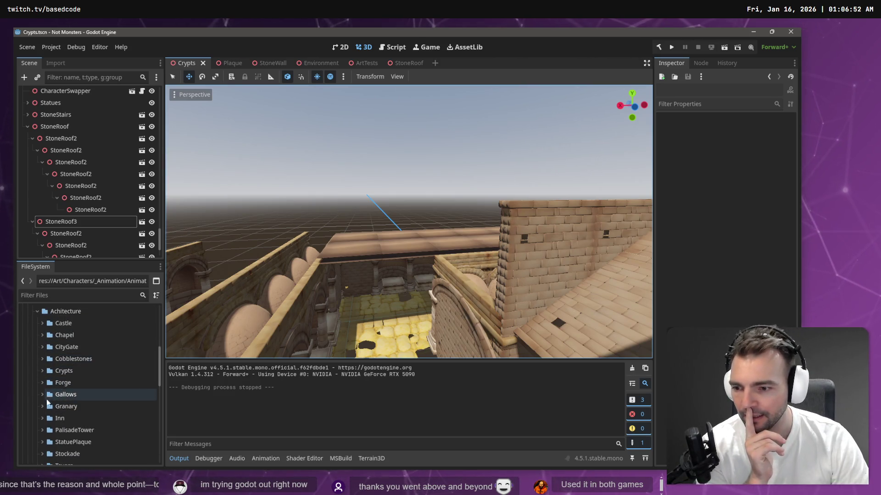
click(43, 372)
scroll(52, 388, down, 1)
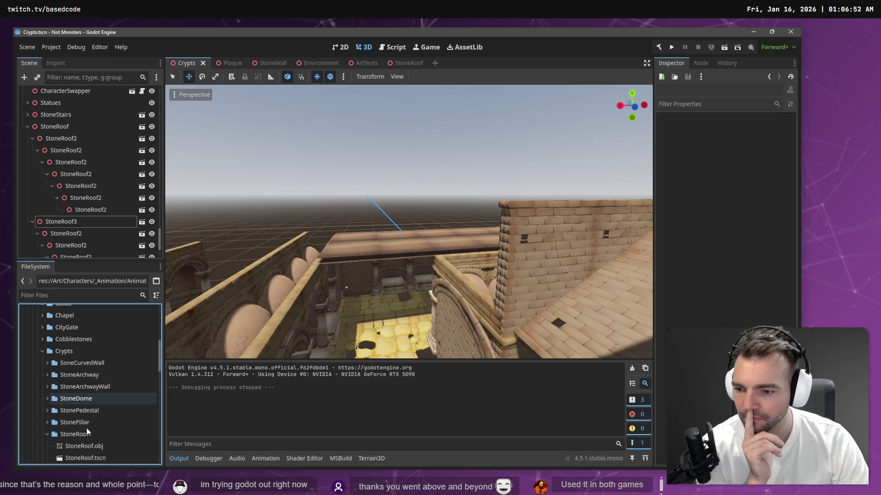
scroll(92, 436, down, 1)
click(92, 409)
scroll(92, 409, down, 2)
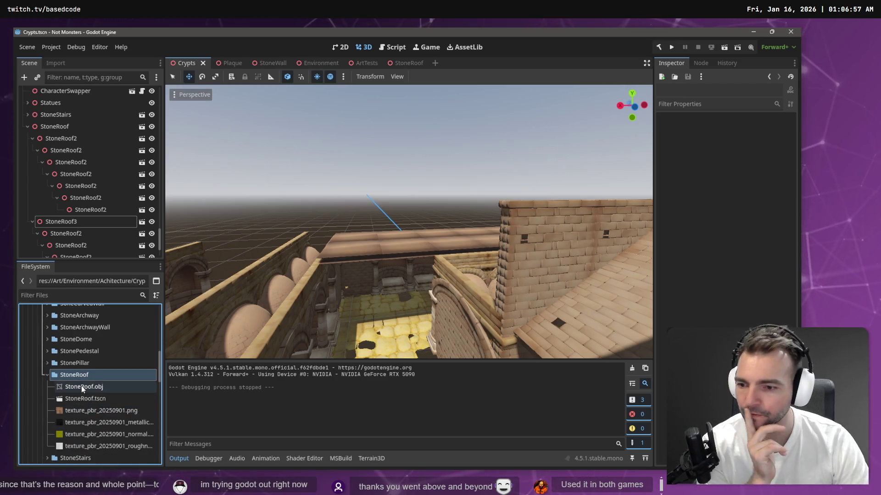
Open StoneRoof.tscn, delete StoneRoof.obj and its four PBR textures, and add StoneWall.obj to the scene
double_click(98, 398)
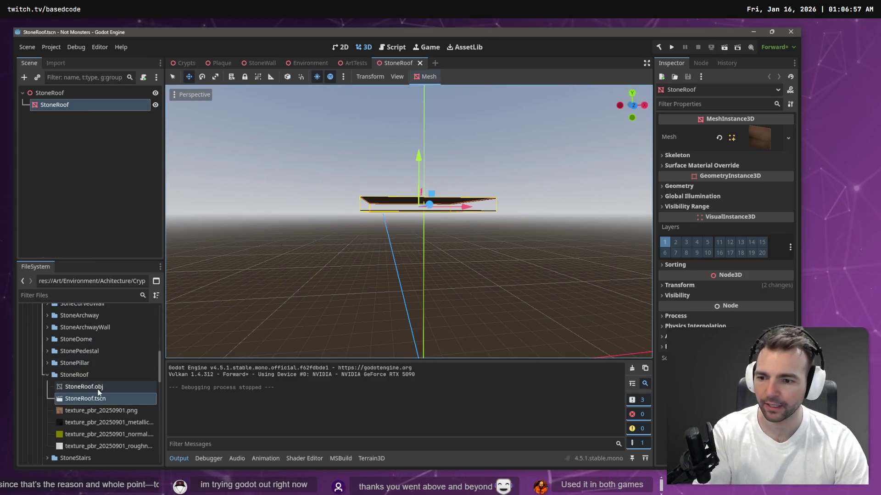
click(98, 389)
ctrl+click(92, 410)
ctrl+click(92, 434)
ctrl+click(92, 422)
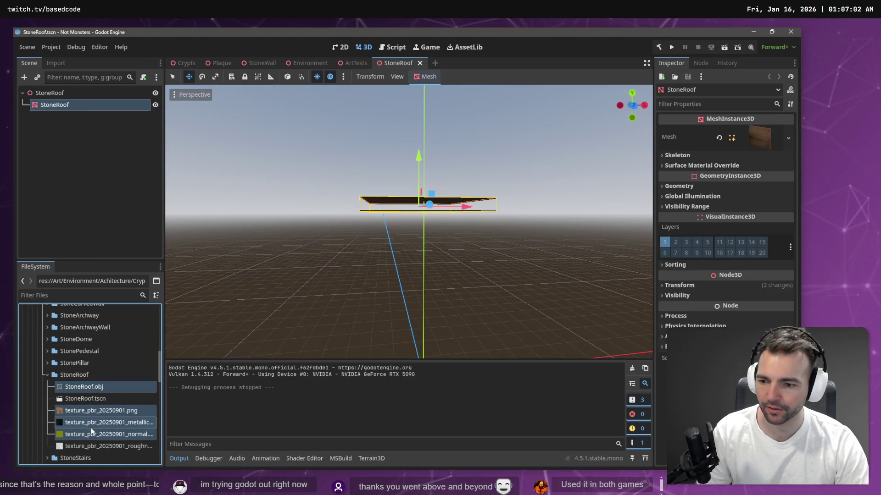
ctrl+click(89, 447)
key(Delete)
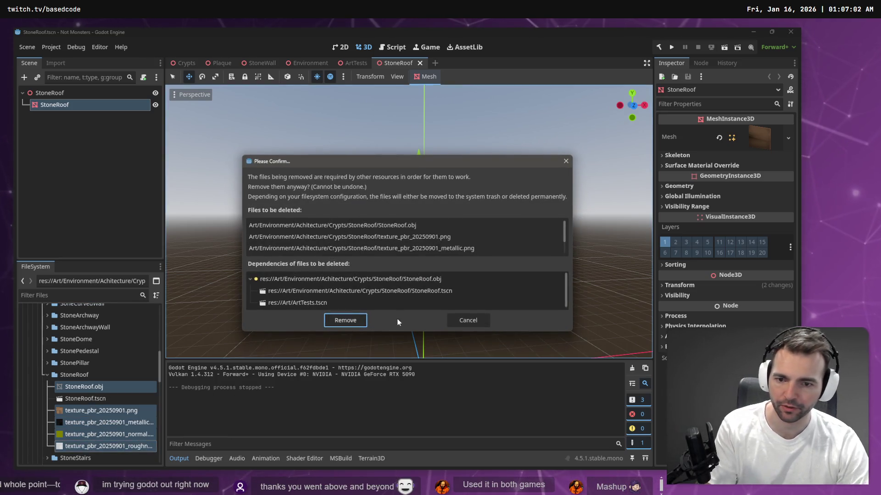
click(352, 320)
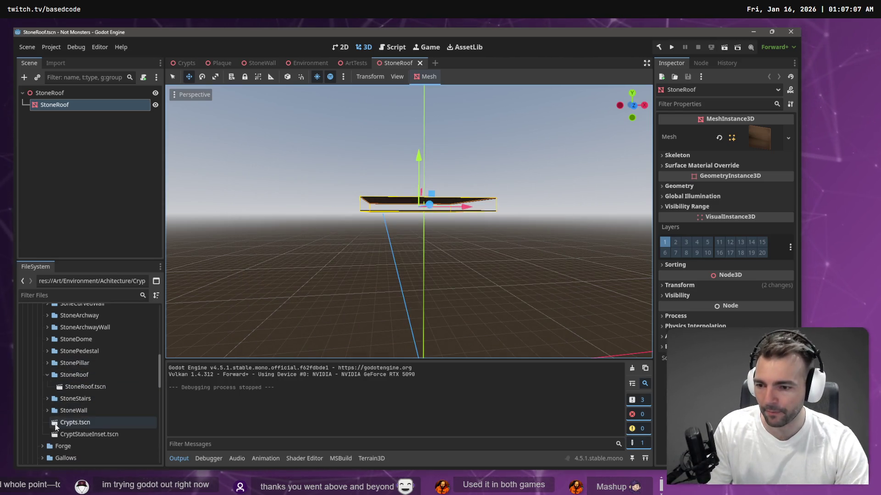
click(47, 410)
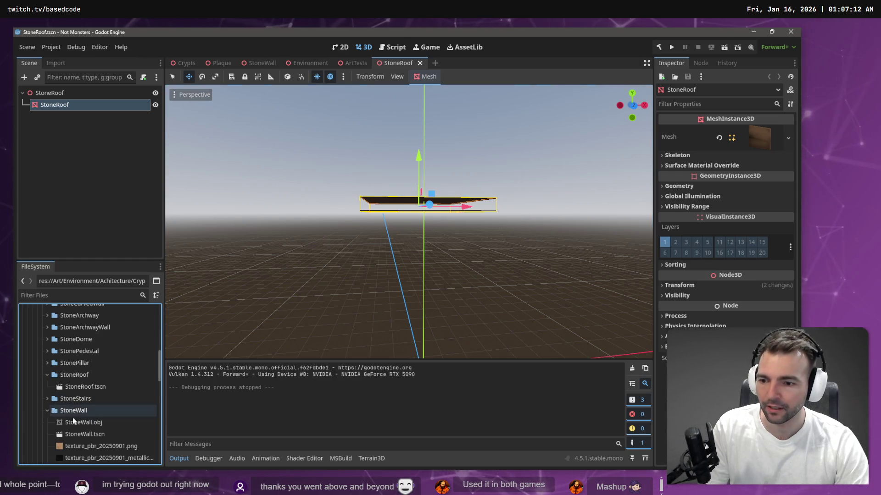
mouse_move(96, 424)
mouse_down()
mouse_move(339, 325)
mouse_move(411, 310)
mouse_up()
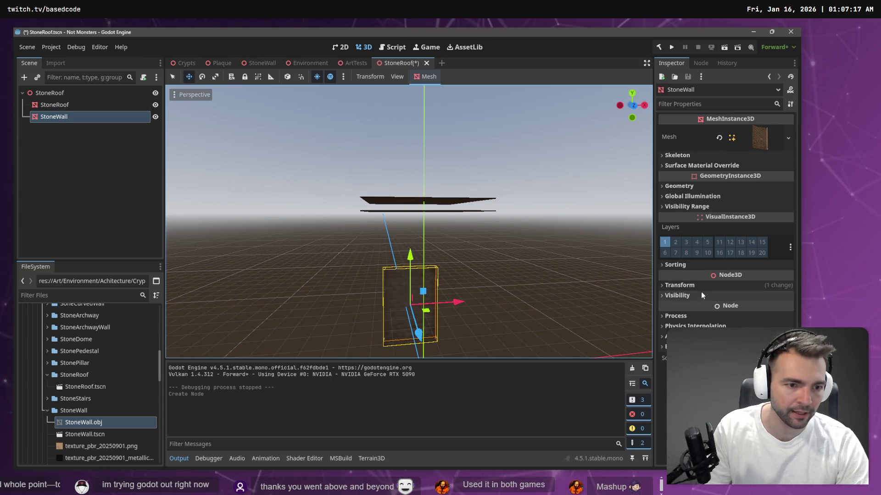
Lay the StoneWall mesh flat and raise it to about y 6.2 over the roof
click(676, 285)
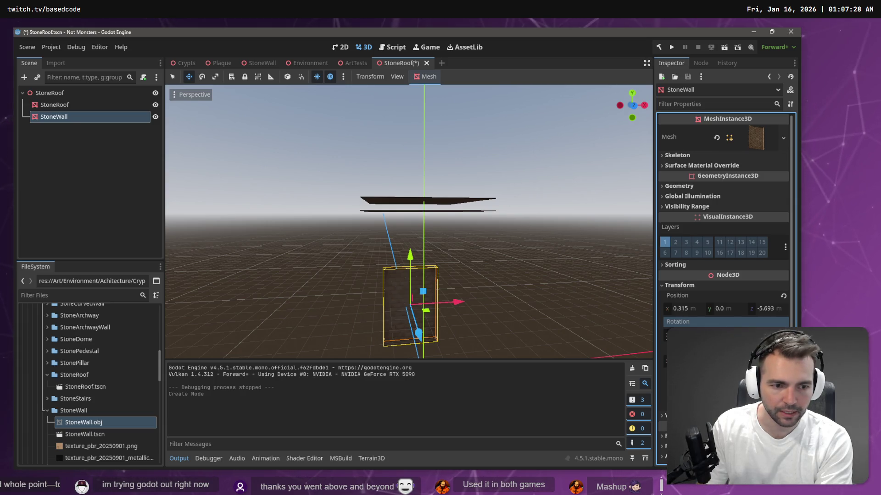
key(Return)
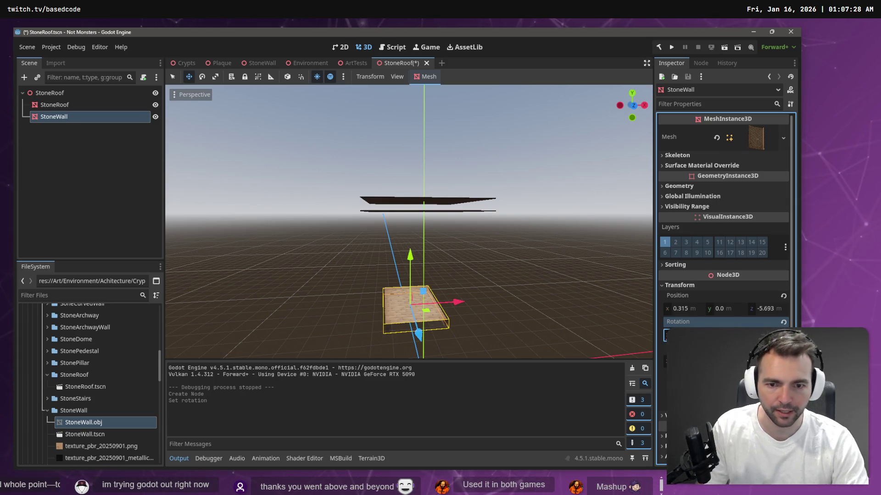
drag(407, 268, 421, 157)
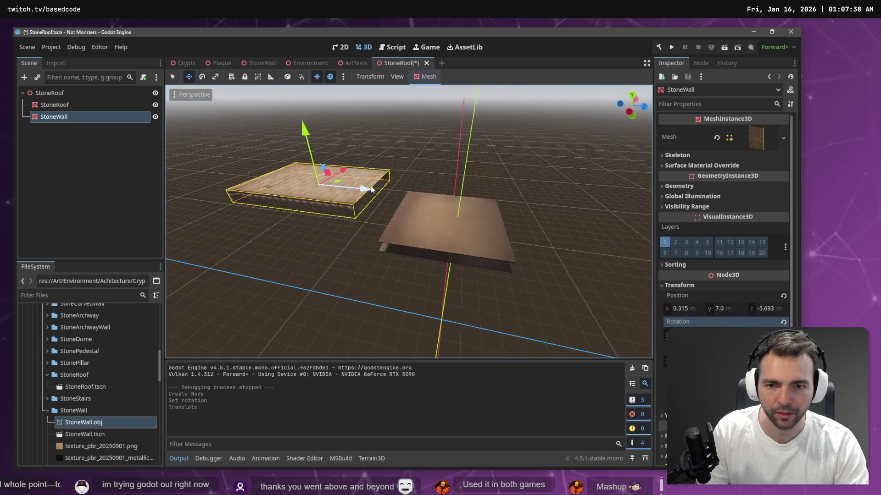
drag(370, 186, 503, 232)
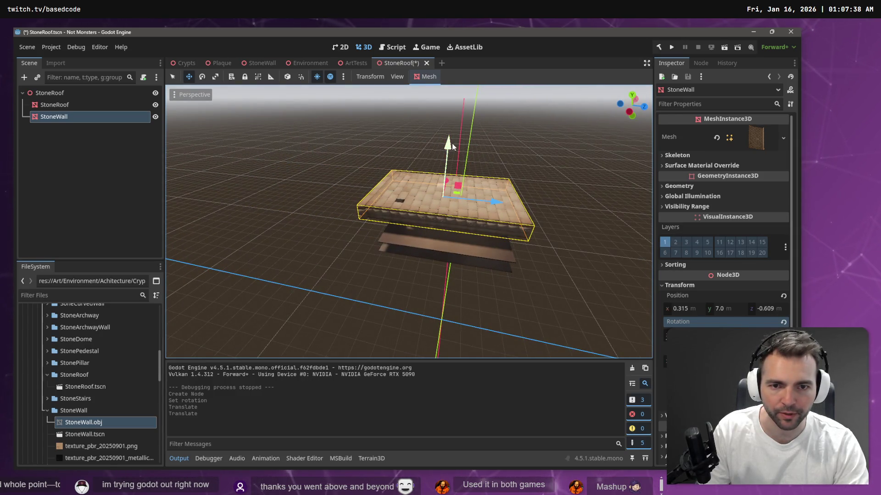
drag(451, 156, 454, 169)
Scale the slab's depth and width to fit, nudge it along X, then select the old StoneRoof node
key(r)
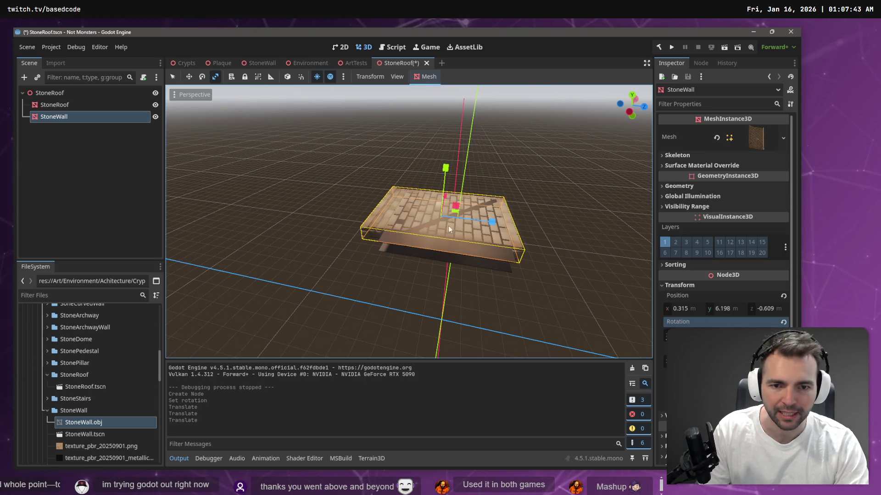
drag(459, 206, 478, 205)
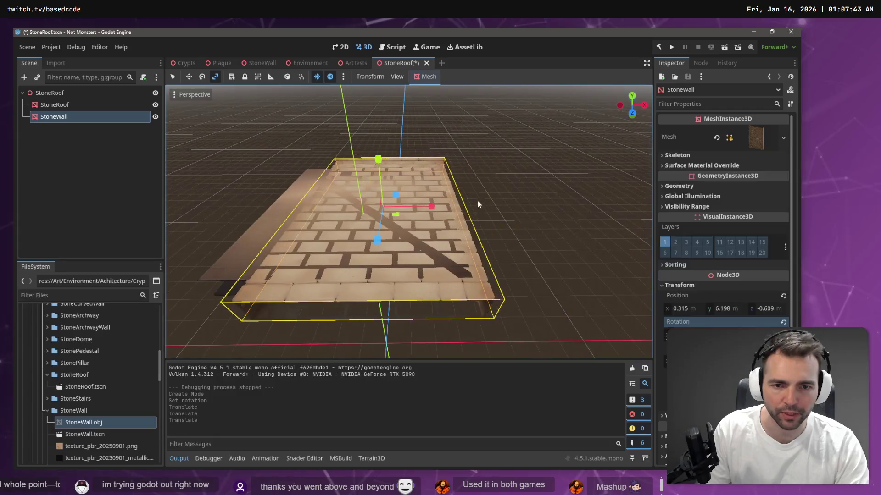
drag(382, 241, 377, 239)
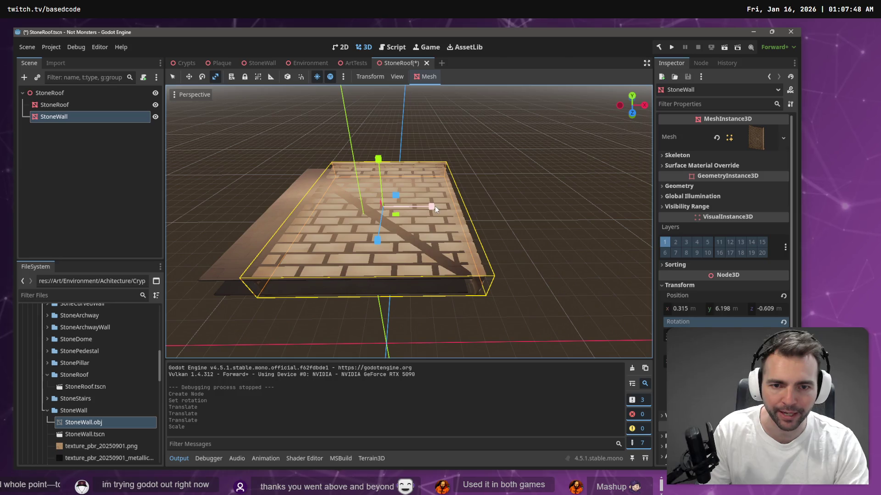
drag(434, 205, 409, 208)
key(w)
scroll(409, 208, up, 3)
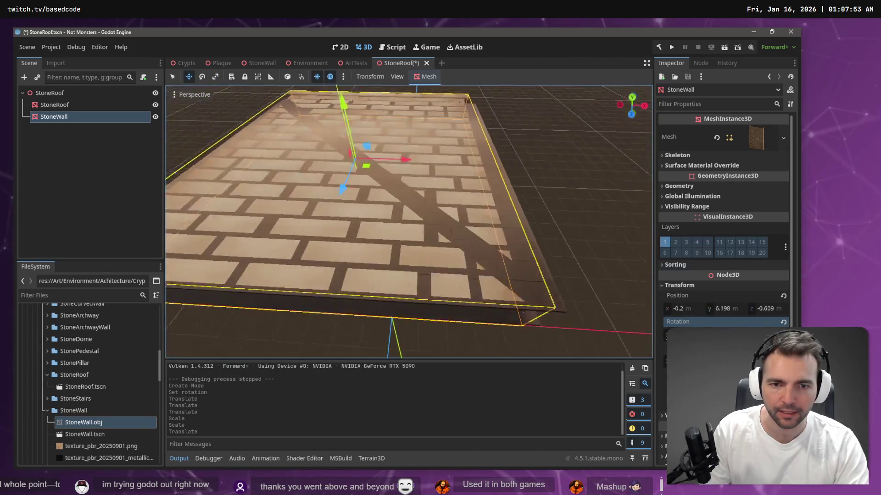
scroll(410, 192, down, 3)
mouse_move(415, 187)
mouse_down()
mouse_move(430, 186)
mouse_move(422, 184)
mouse_up()
key(w)
key(r)
key(w)
click(78, 104)
Delete the original StoneRoof node and save the StoneRoof scene
key(Delete)
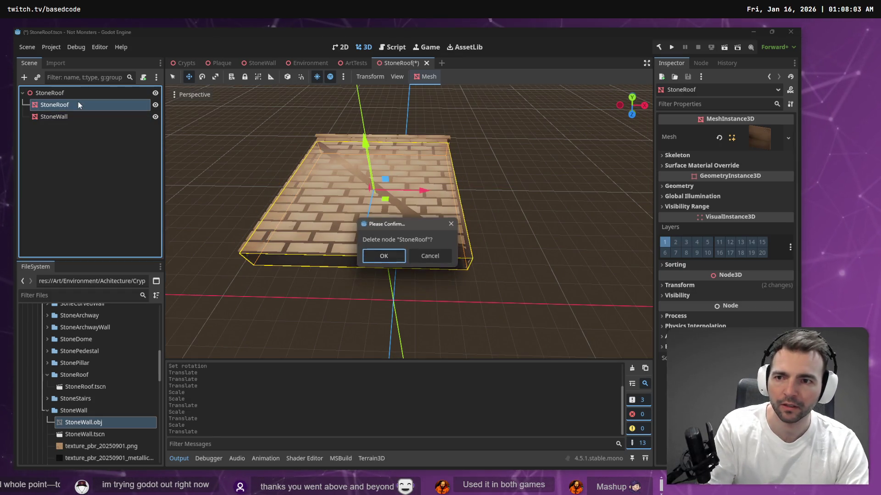
key(Return)
scroll(332, 176, up, 5)
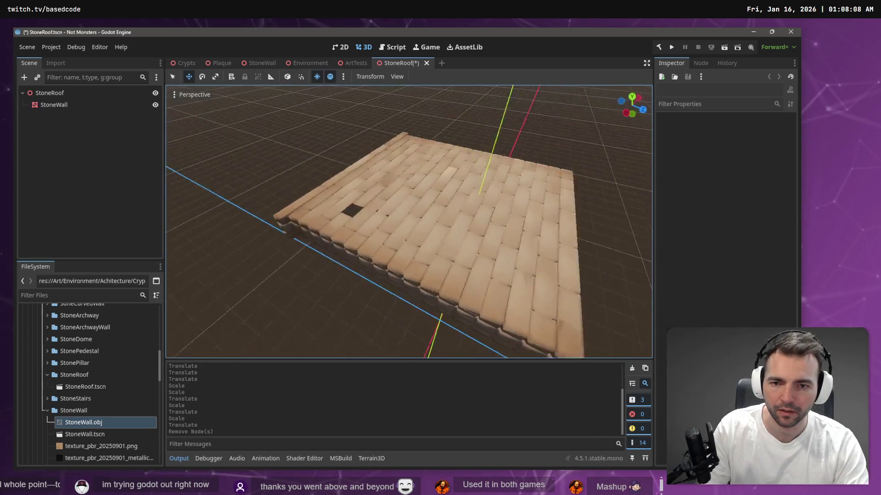
key(ctrl+s)
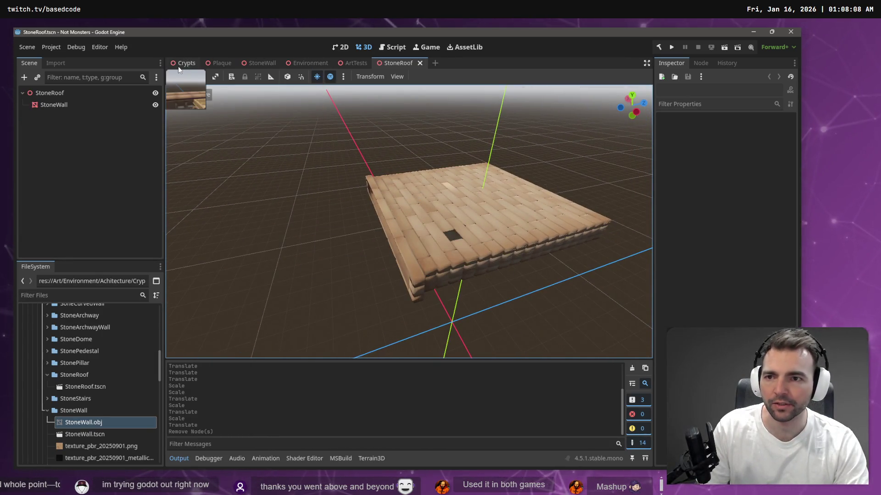
Test-run the Crypts scene, walking the character along the pillared corridor, then stop the game
click(178, 66)
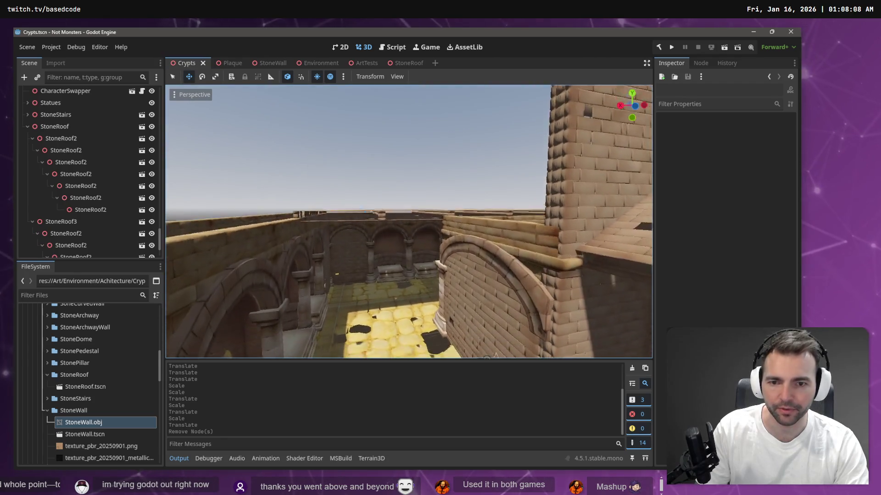
key(F5)
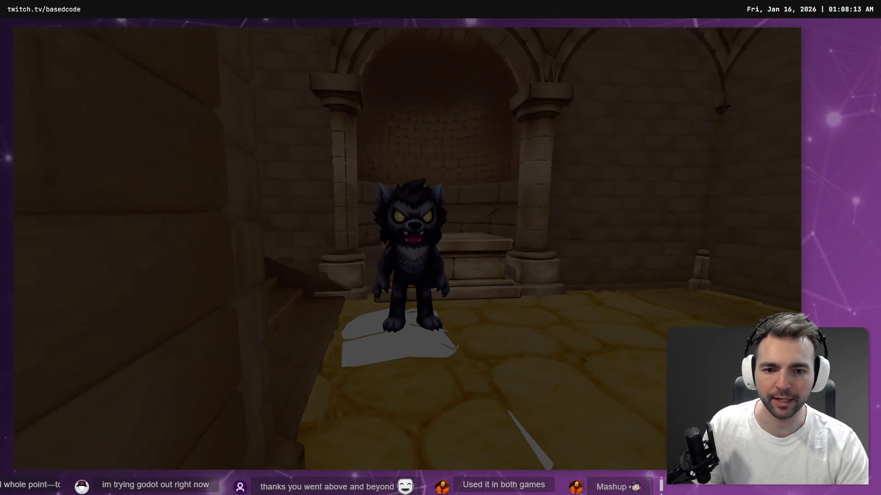
key(w)
key(a)
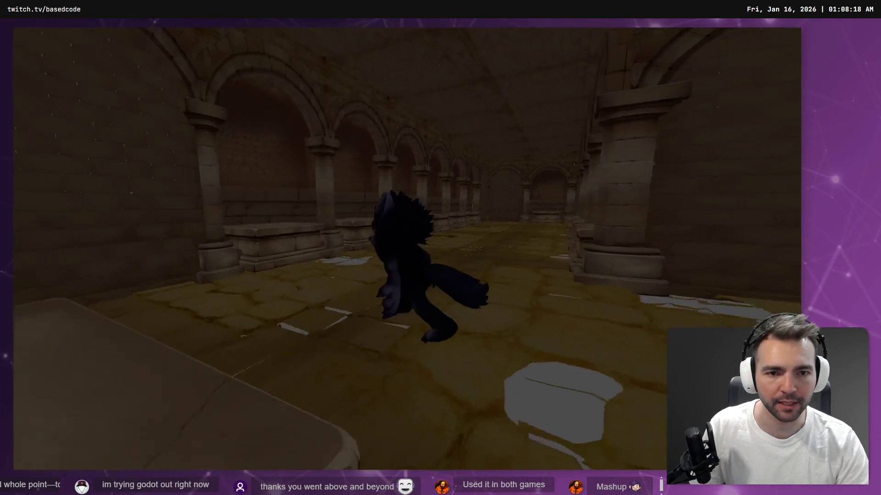
key(w)
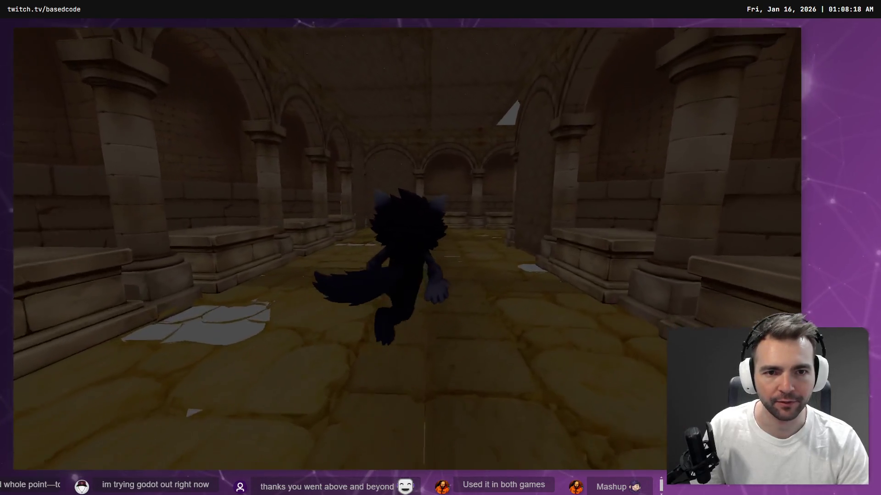
key(s)
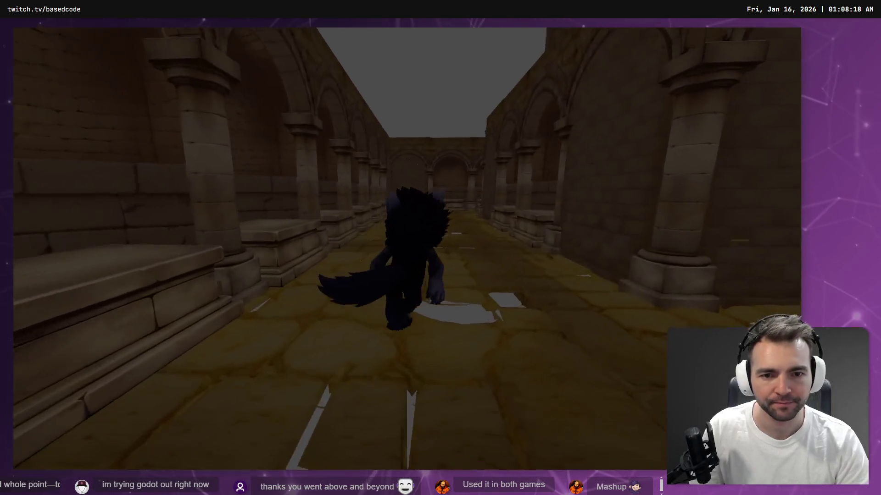
key(w)
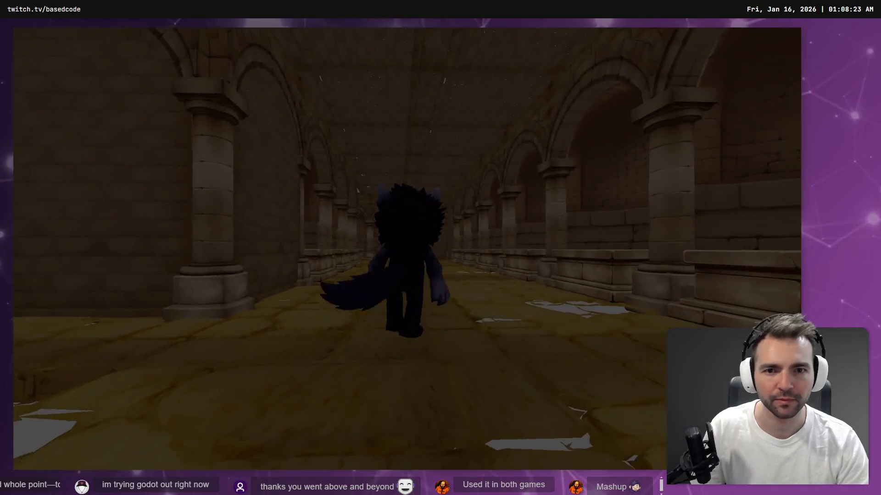
key(w)
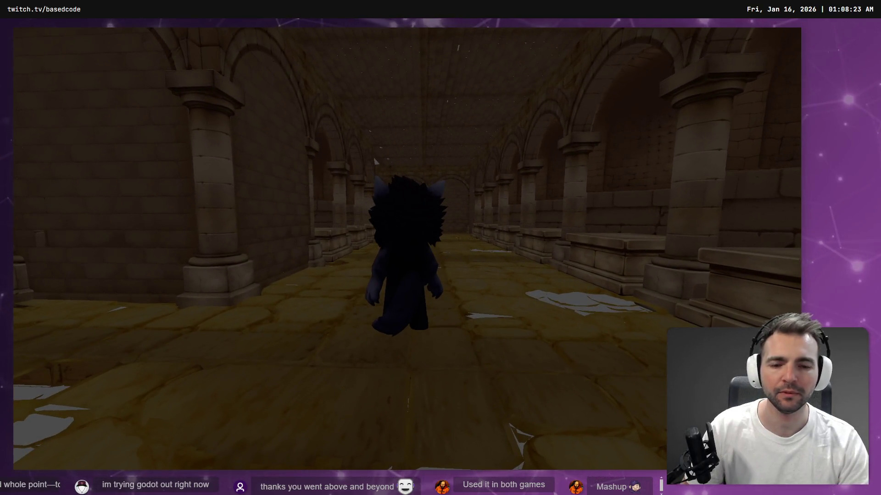
key(F8)
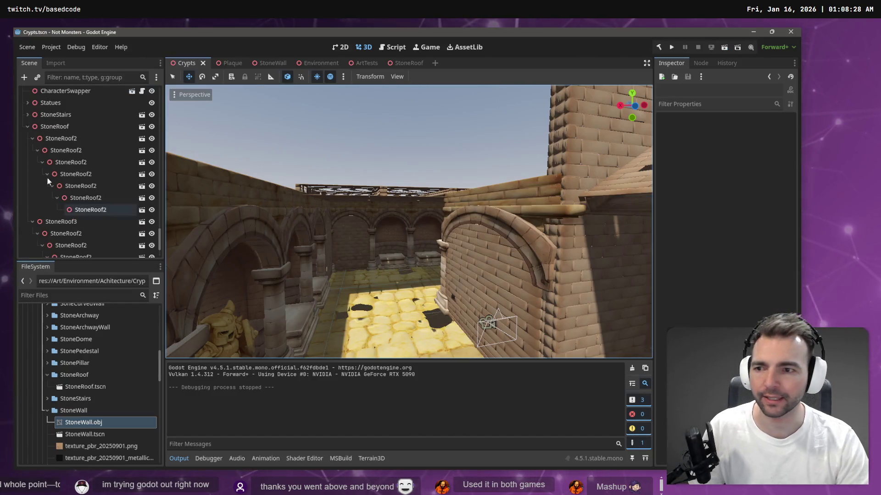
In the StoneRoof scene, delete the StoneWall node and expand the Cobblestones folder
click(414, 64)
click(62, 109)
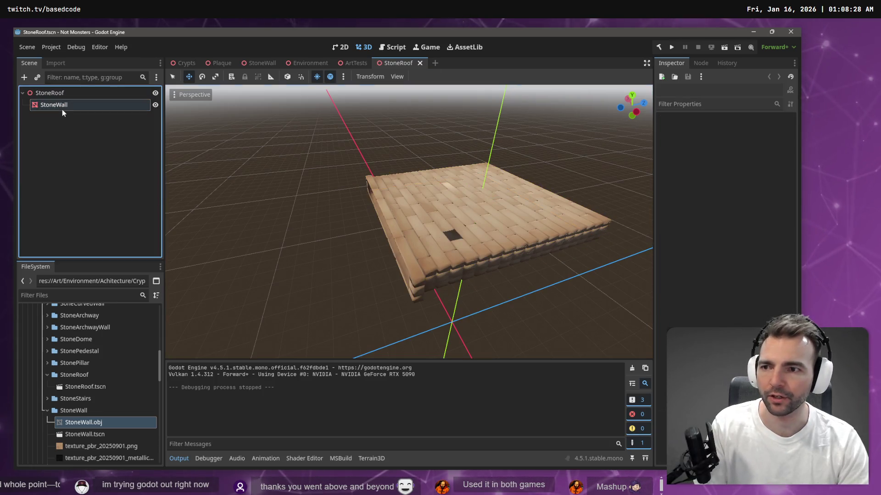
click(62, 109)
key(Delete)
key(Return)
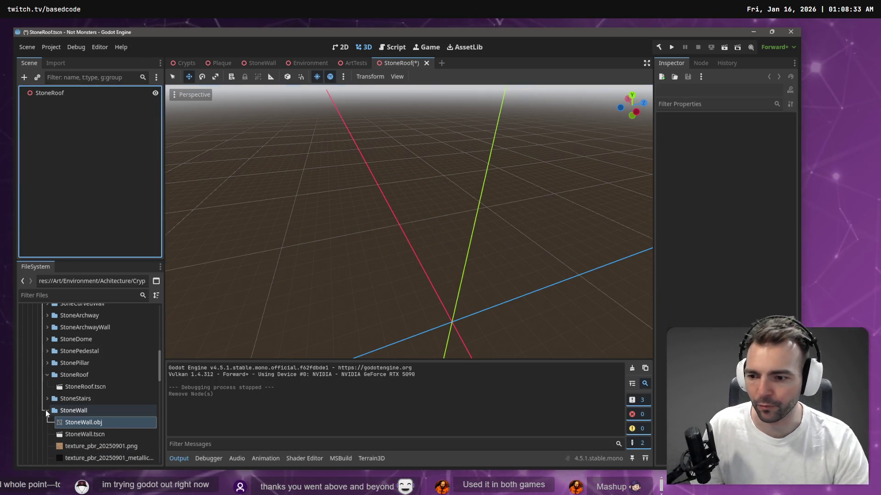
click(46, 410)
click(47, 373)
scroll(81, 386, up, 4)
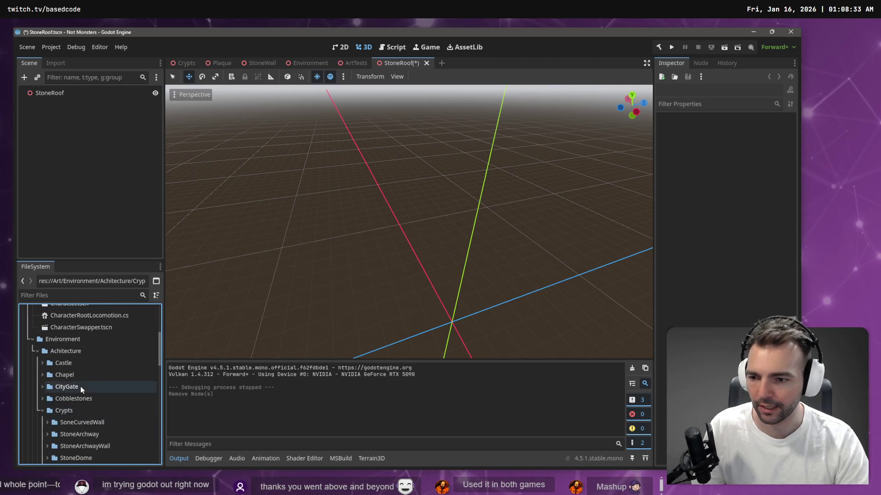
click(44, 399)
scroll(112, 406, down, 5)
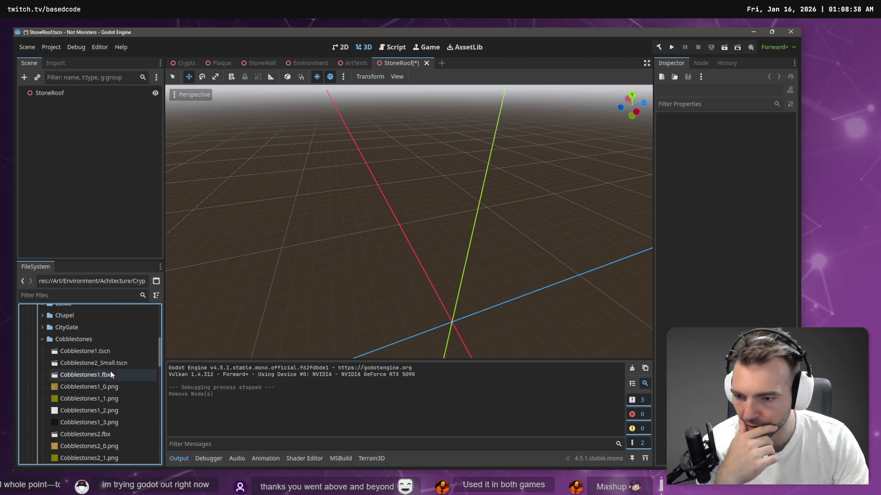
Add a Cobblestone1 instance to StoneRoof and raise its Y position to about 6.2
drag(101, 353, 464, 276)
key(ctrl+z)
key(ctrl+z)
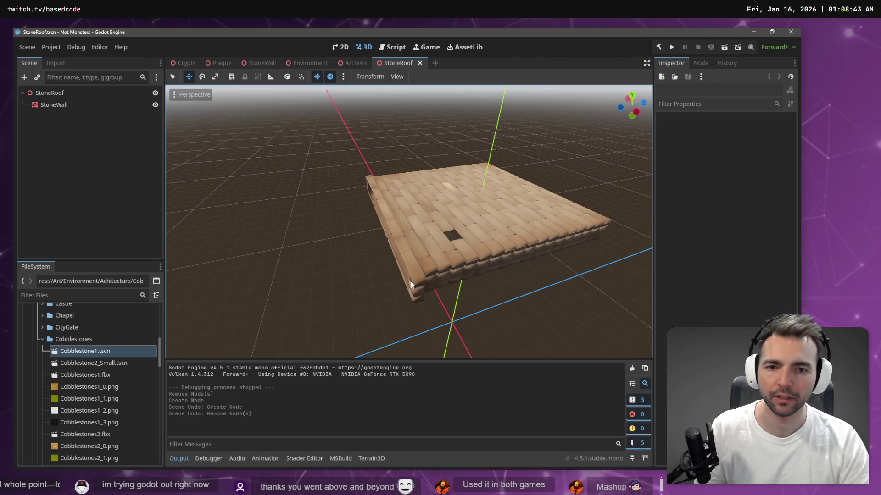
mouse_move(86, 353)
mouse_down()
mouse_move(354, 325)
mouse_move(428, 292)
mouse_up()
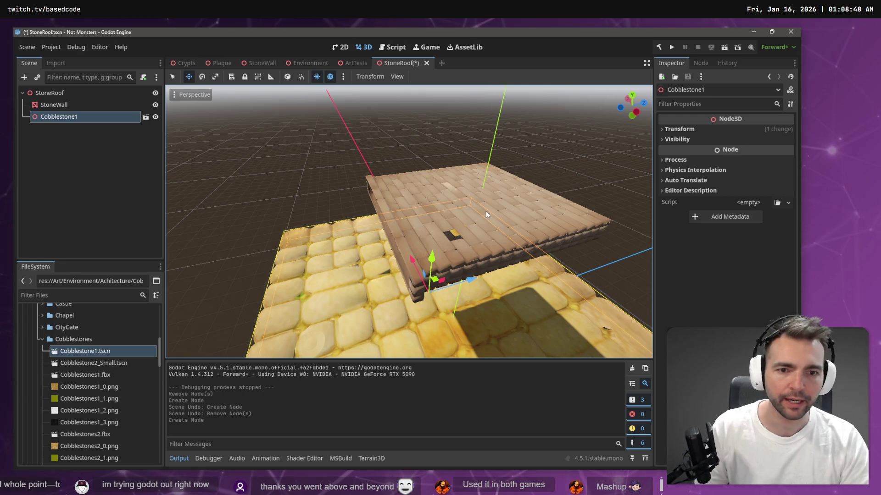
mouse_move(485, 211)
mouse_down()
mouse_move(472, 210)
mouse_move(490, 208)
mouse_up()
drag(456, 231, 447, 217)
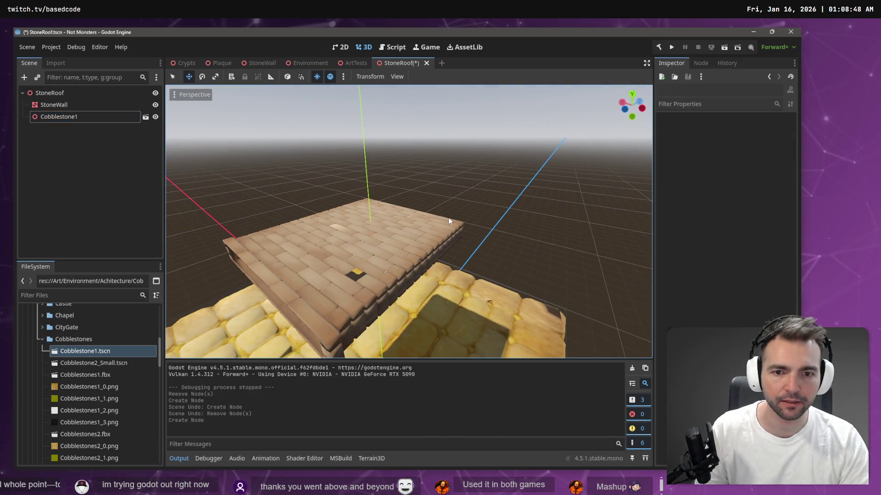
click(448, 218)
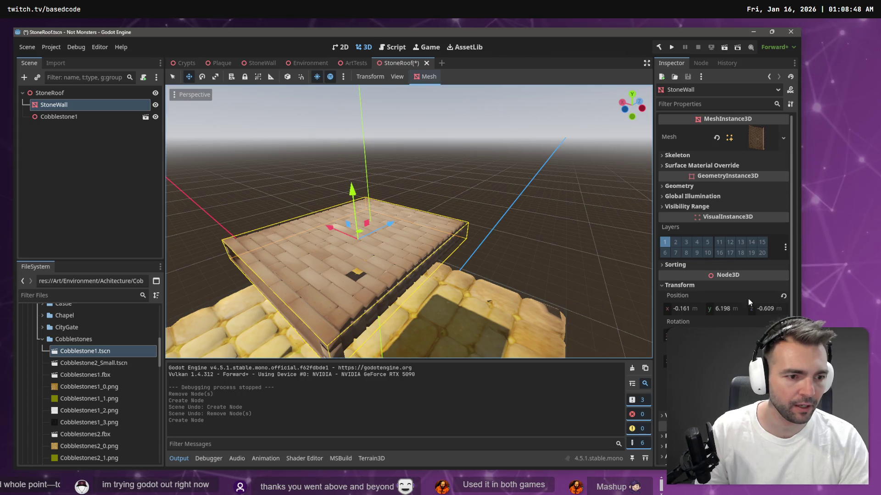
click(527, 304)
click(695, 129)
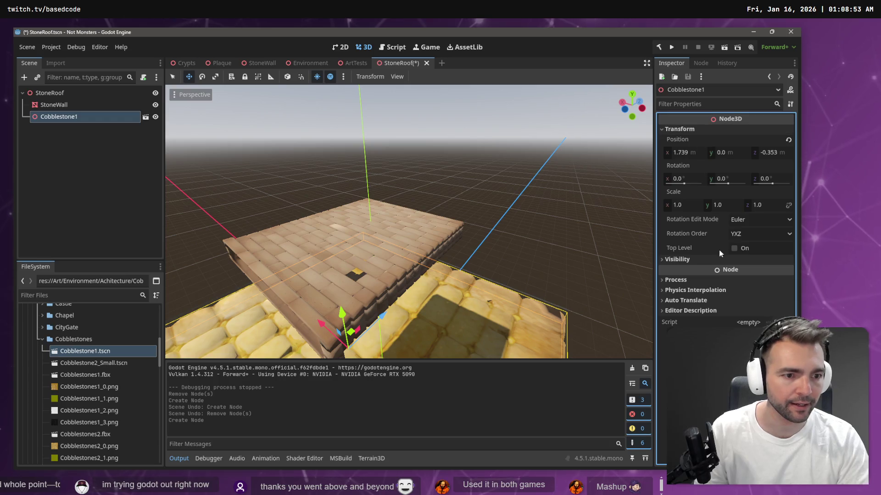
click(723, 153)
text(6.198)
key(Return)
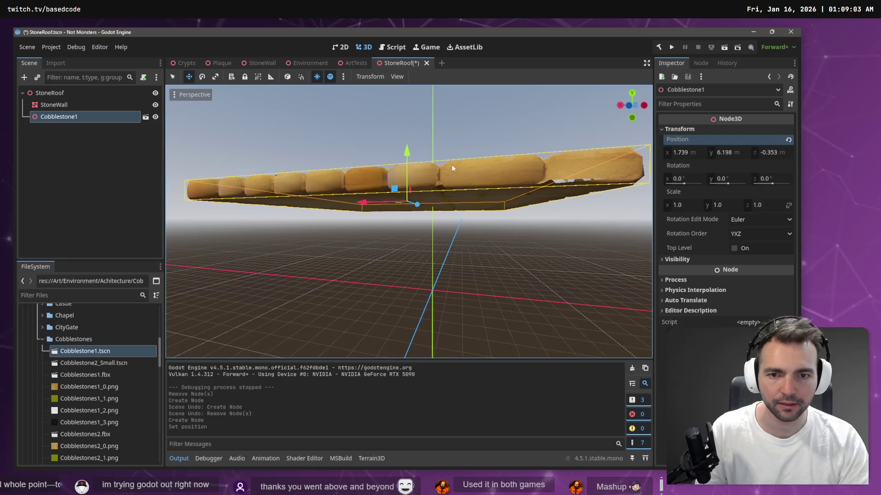
mouse_move(409, 149)
mouse_down()
mouse_move(409, 130)
mouse_move(415, 150)
mouse_up()
Delete StoneWall from StoneRoof, then briefly open and close the Cobblestone1 scene
click(70, 106)
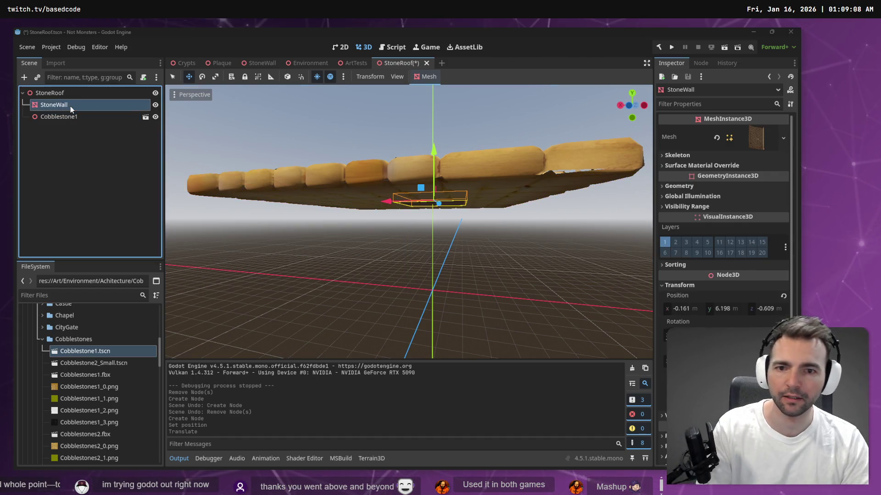
key(Delete)
key(Return)
click(69, 105)
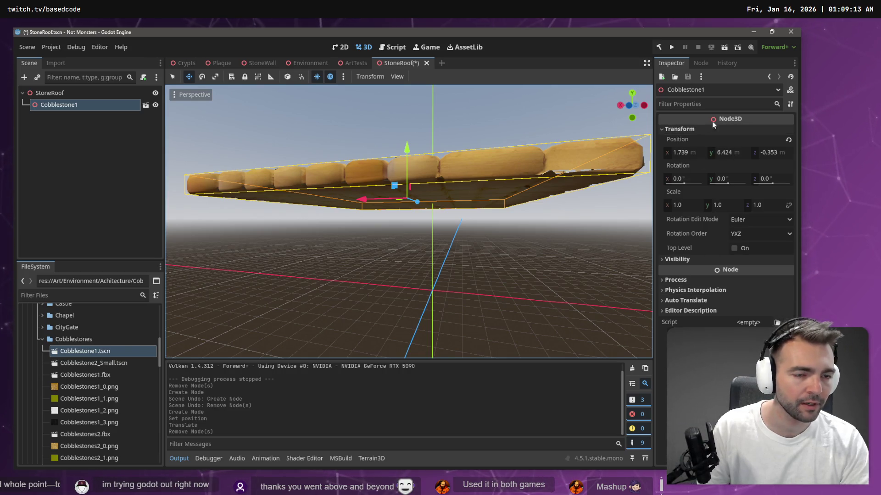
click(145, 106)
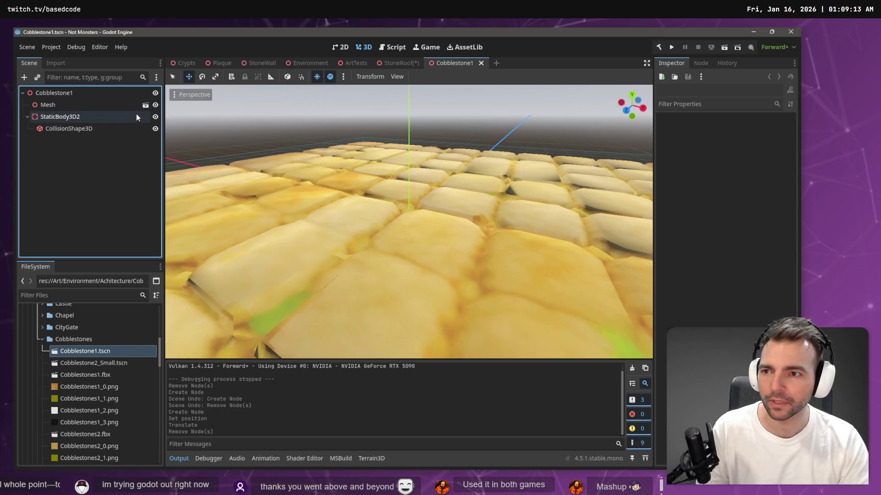
click(399, 63)
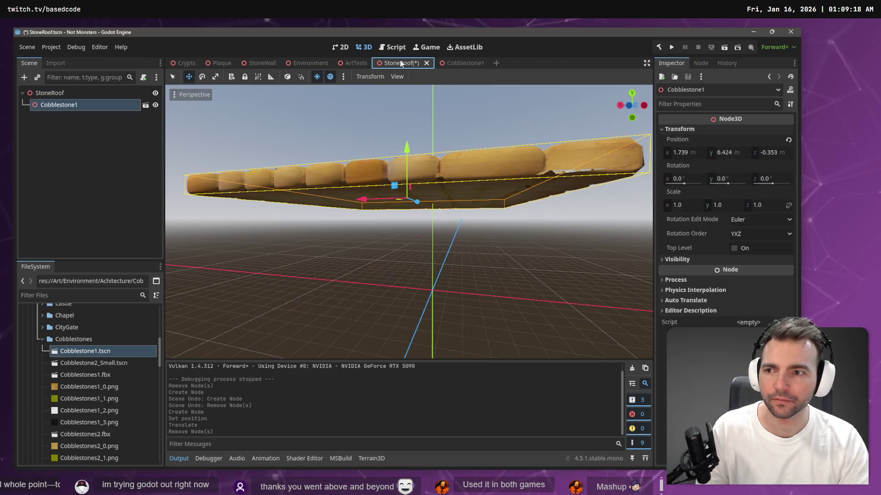
right_click(71, 106)
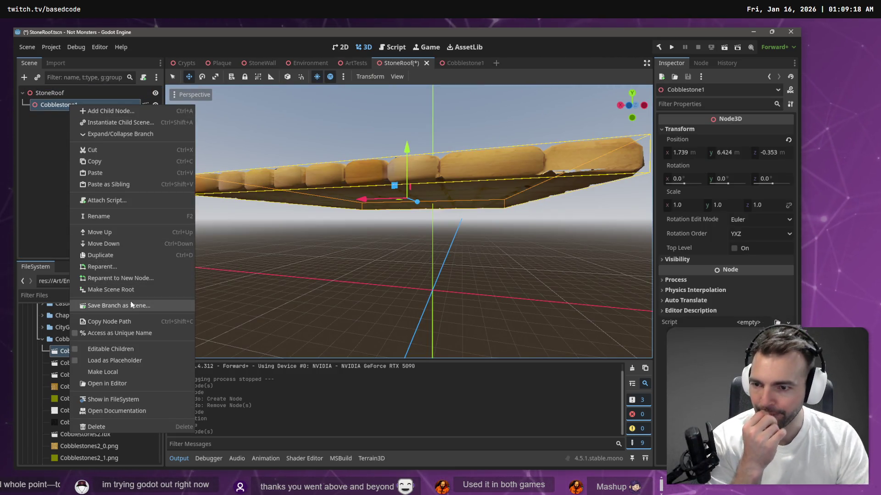
click(124, 379)
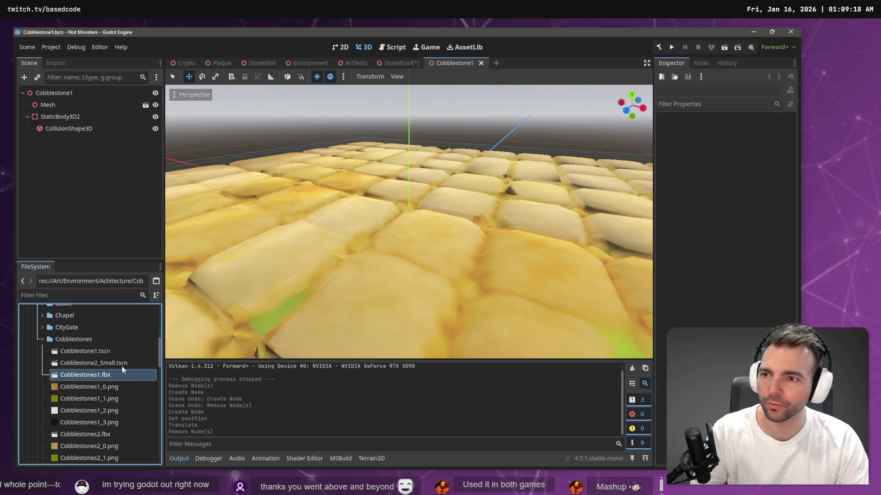
click(79, 214)
key(ctrl+z)
middle_click(442, 67)
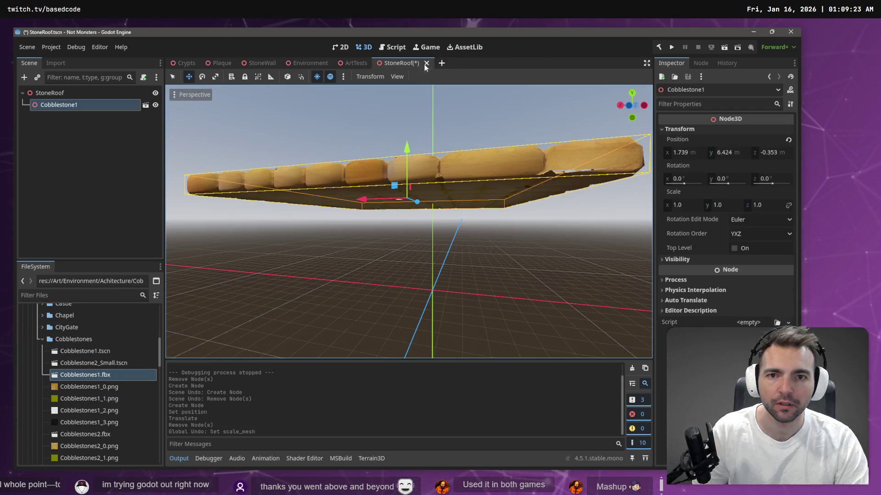
Make the Cobblestone1 instance local
right_click(74, 104)
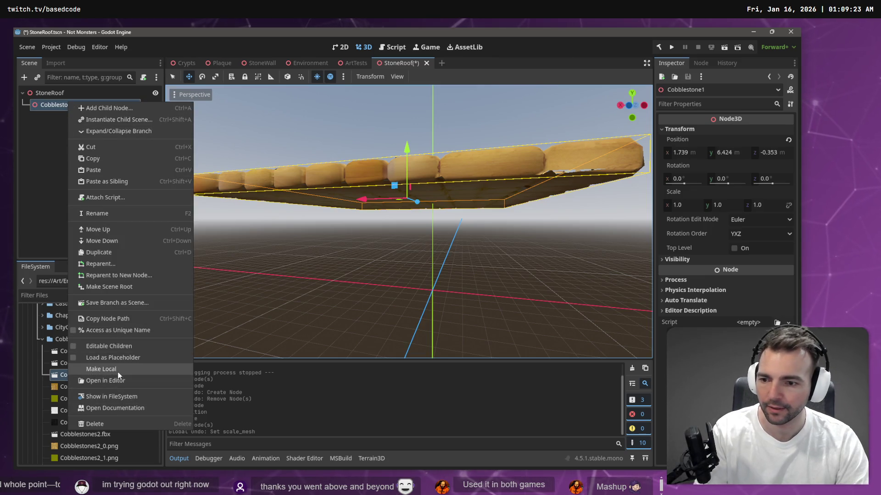
click(123, 369)
click(78, 131)
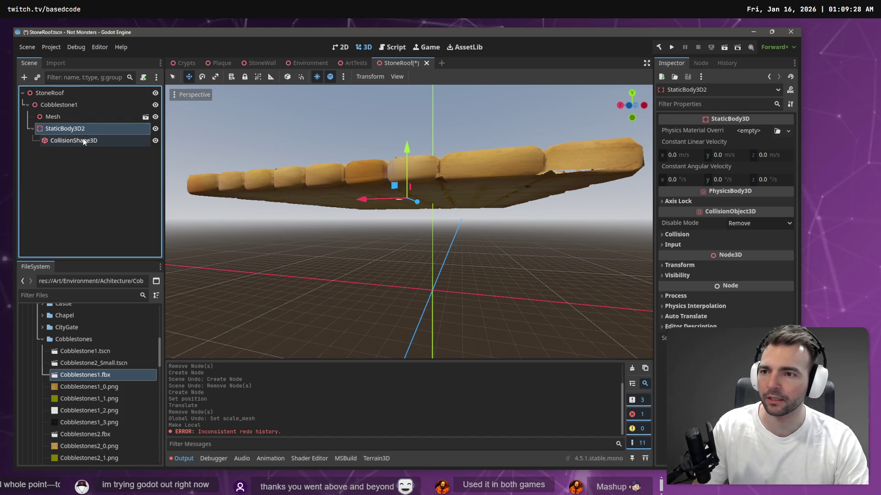
click(73, 117)
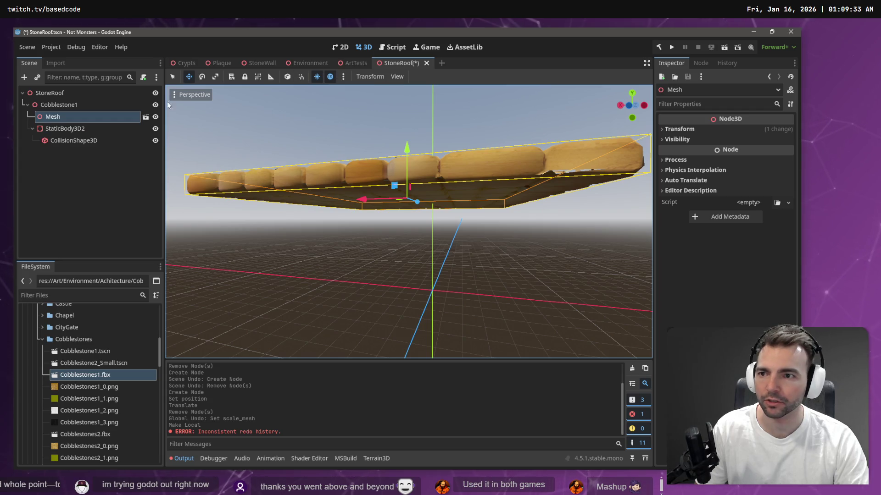
drag(63, 117, 59, 93)
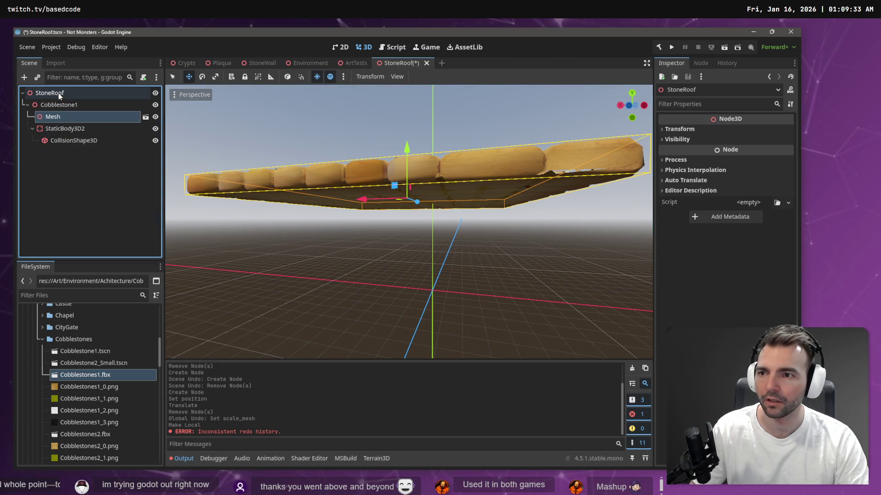
Make the Mesh node local and move its material mesh directly under StoneRoof
click(680, 129)
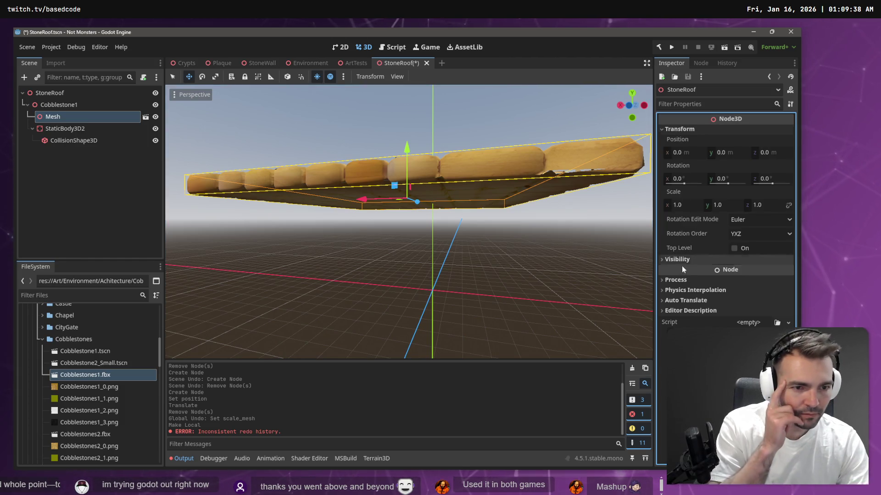
click(81, 119)
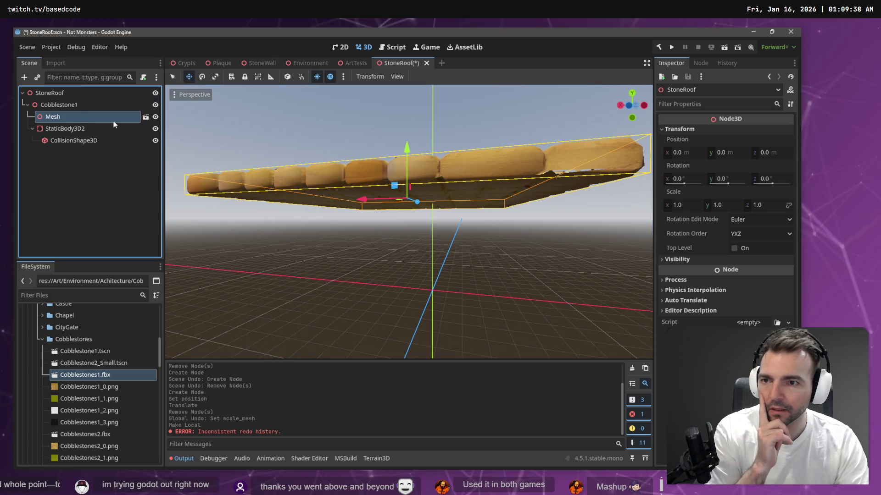
right_click(110, 118)
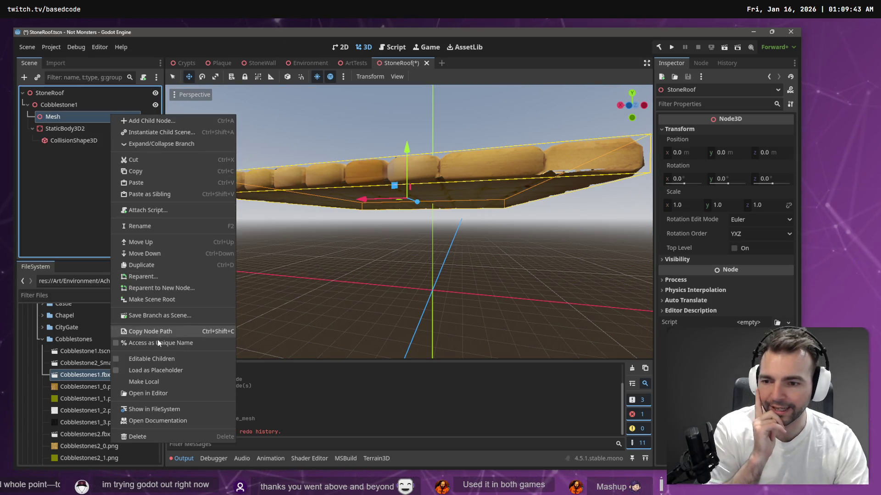
click(161, 383)
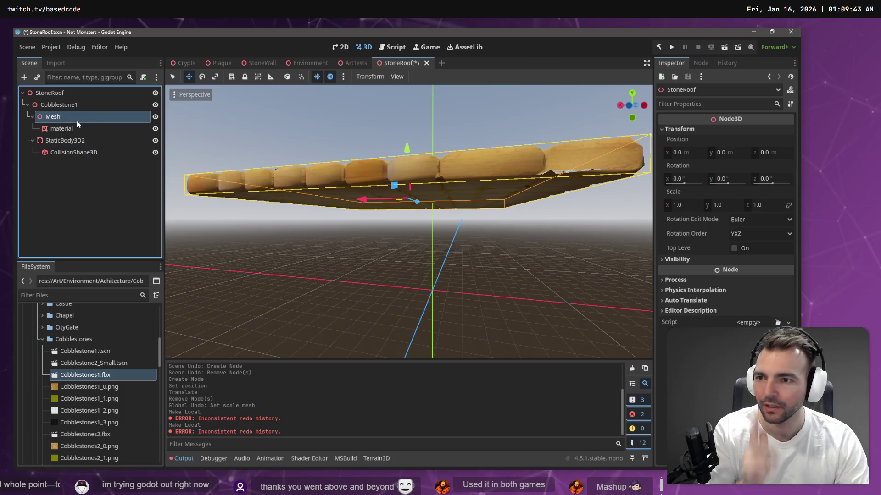
drag(62, 129, 61, 94)
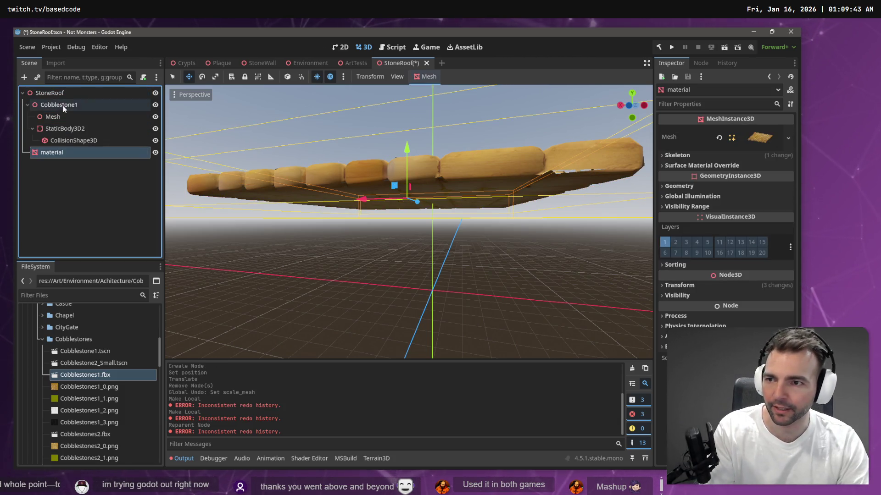
Give Surface Material Override slot 0 a new standard material and expand its Albedo settings
click(674, 166)
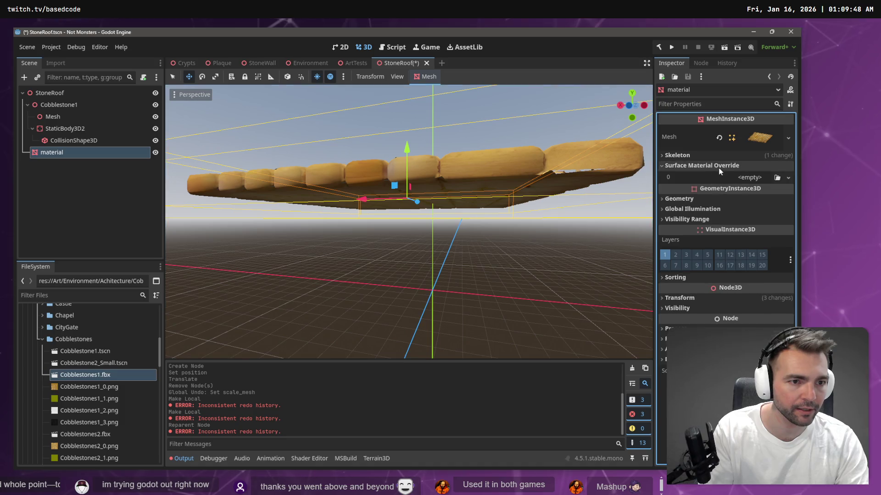
click(789, 178)
click(770, 202)
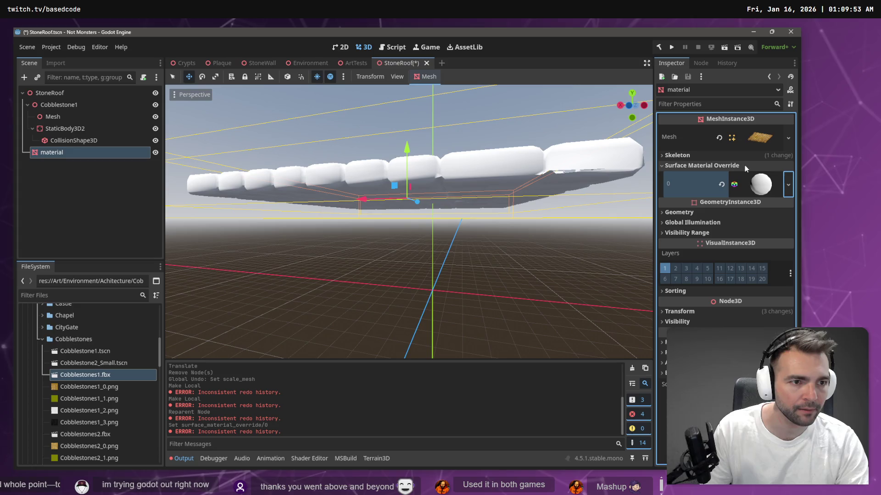
click(789, 185)
click(681, 213)
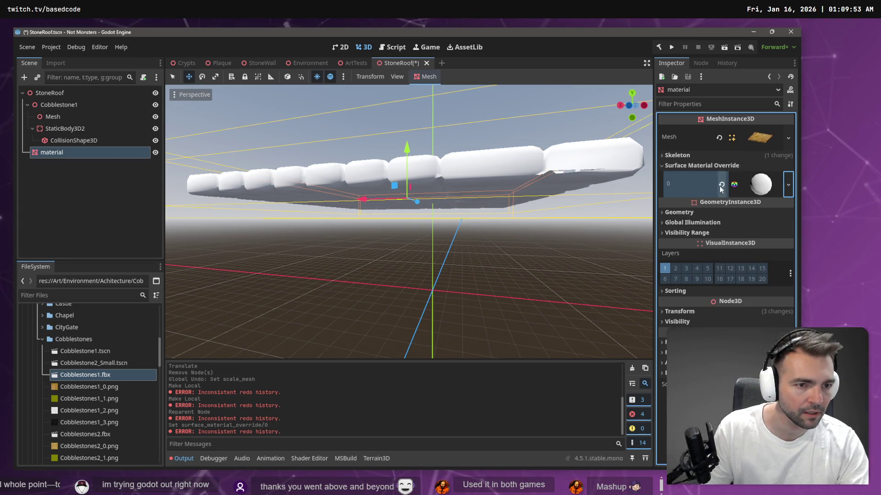
click(748, 180)
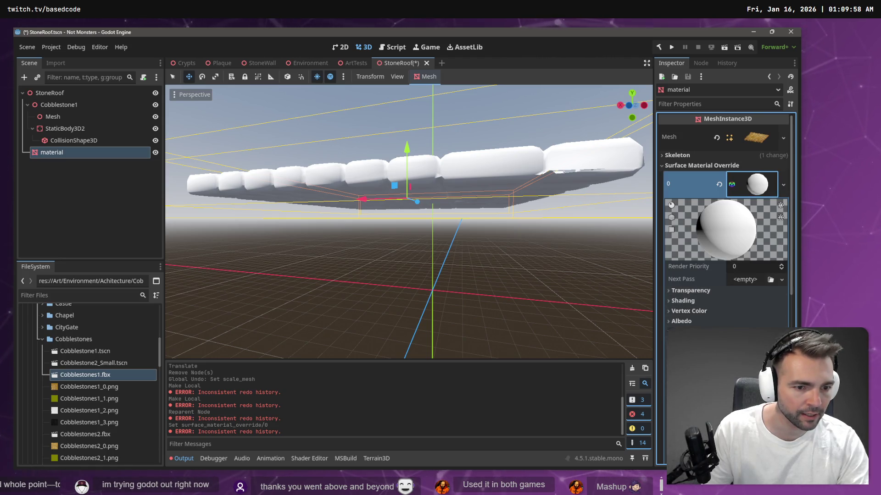
scroll(725, 206, down, 2)
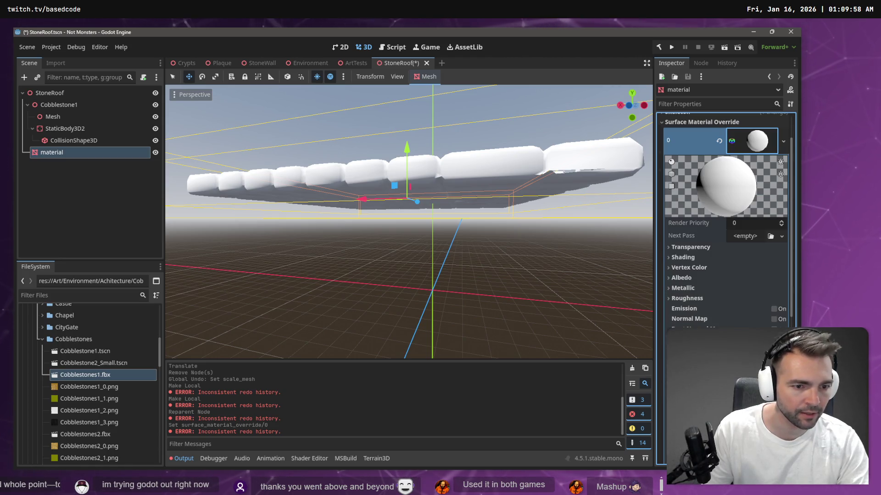
click(678, 277)
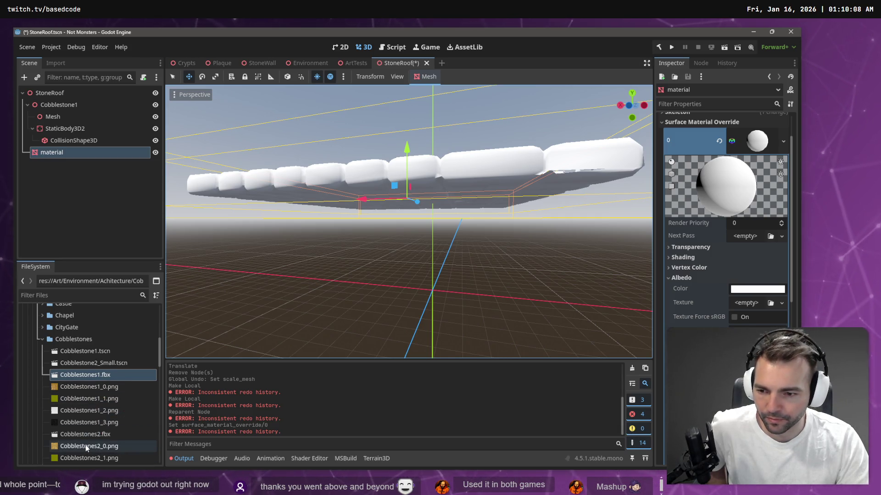
Assign Cobblestones1_0.png as the roof material's albedo texture
mouse_move(85, 448)
drag(85, 444, 749, 305)
drag(479, 231, 480, 184)
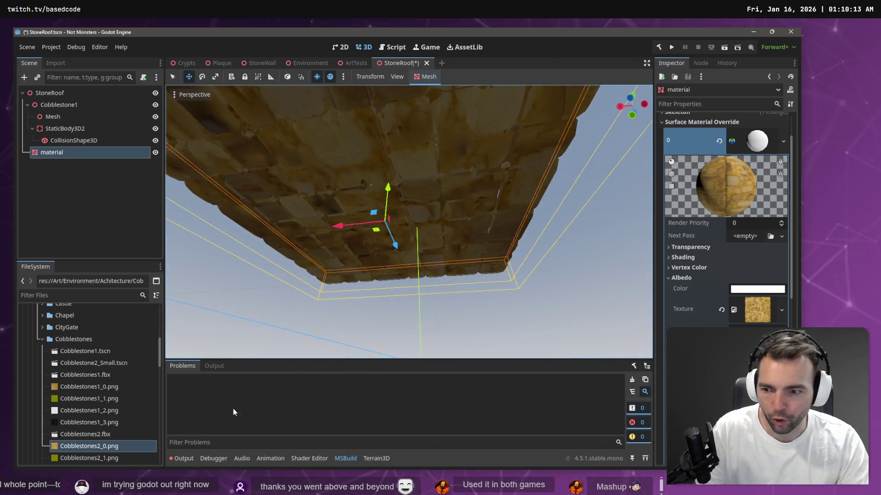
mouse_move(100, 388)
drag(100, 388, 757, 348)
drag(754, 310, 755, 310)
drag(480, 184, 480, 224)
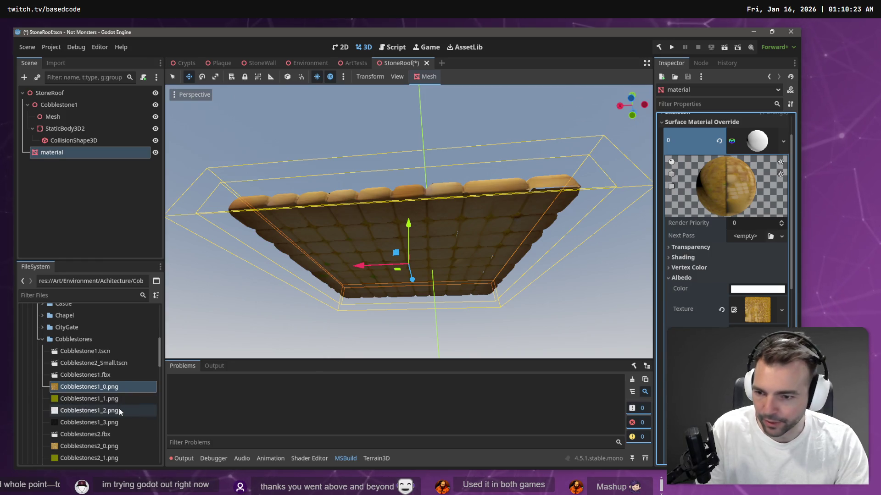
Assign Cobblestones1_2.png as the material's roughness texture
mouse_move(89, 402)
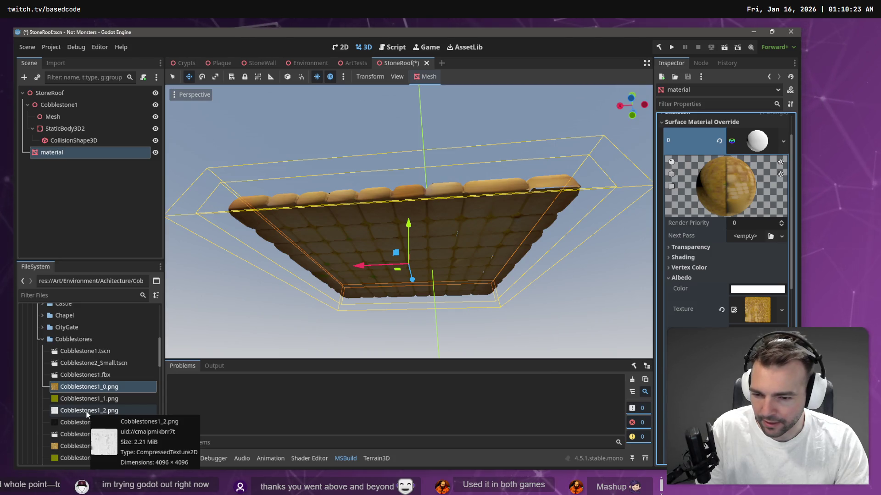
click(87, 413)
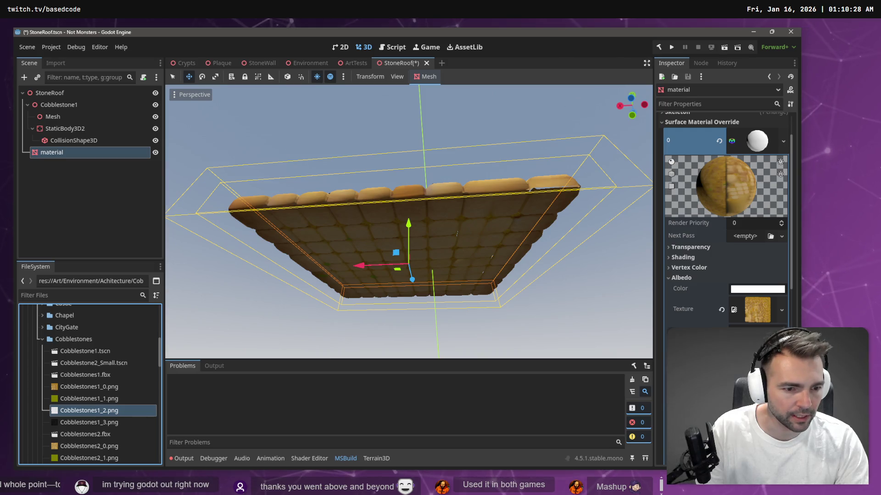
mouse_move(87, 410)
mouse_down()
mouse_move(757, 348)
mouse_move(757, 310)
mouse_up()
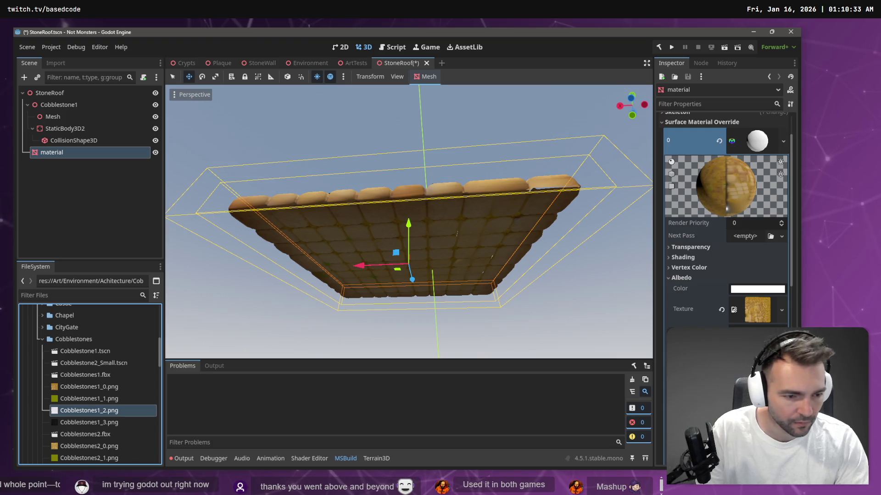
scroll(725, 253, down, 2)
scroll(725, 229, down, 2)
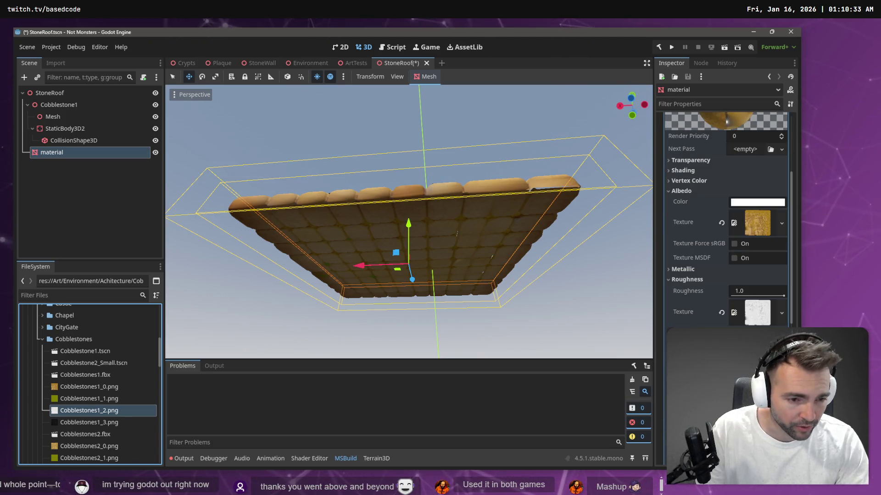
Try a grey albedo colour for the roof material, then close the picker
click(767, 202)
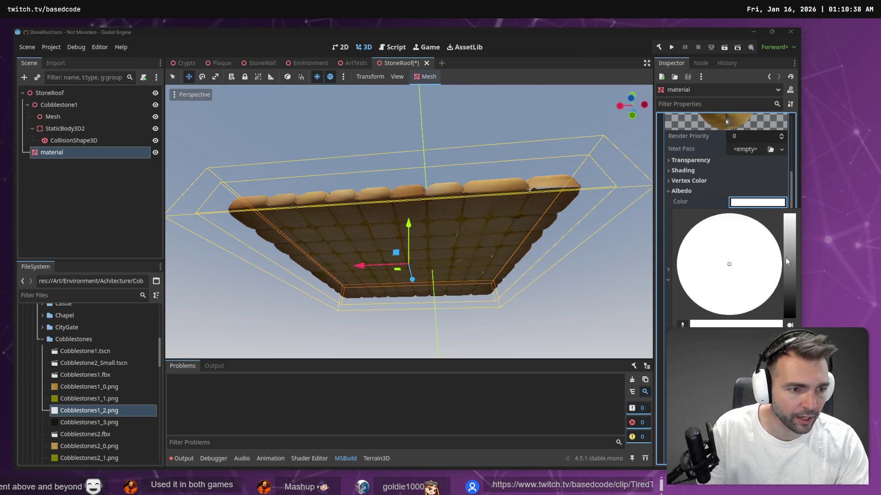
drag(794, 257, 794, 260)
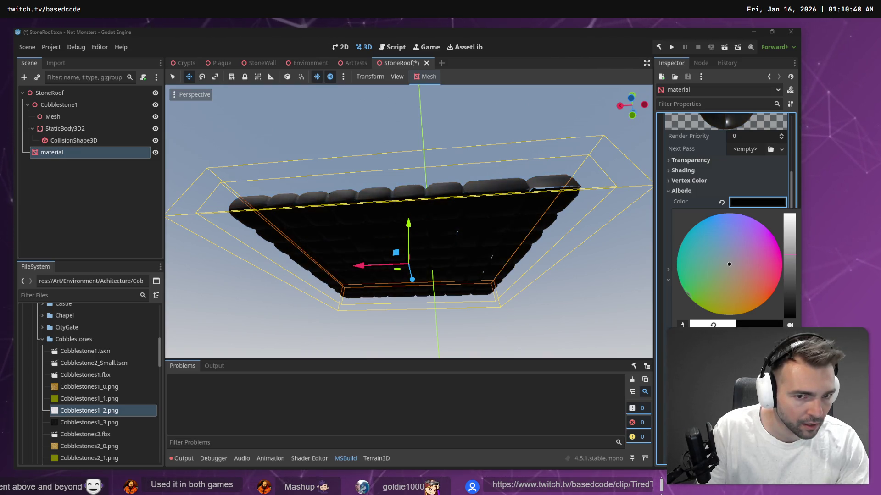
click(734, 324)
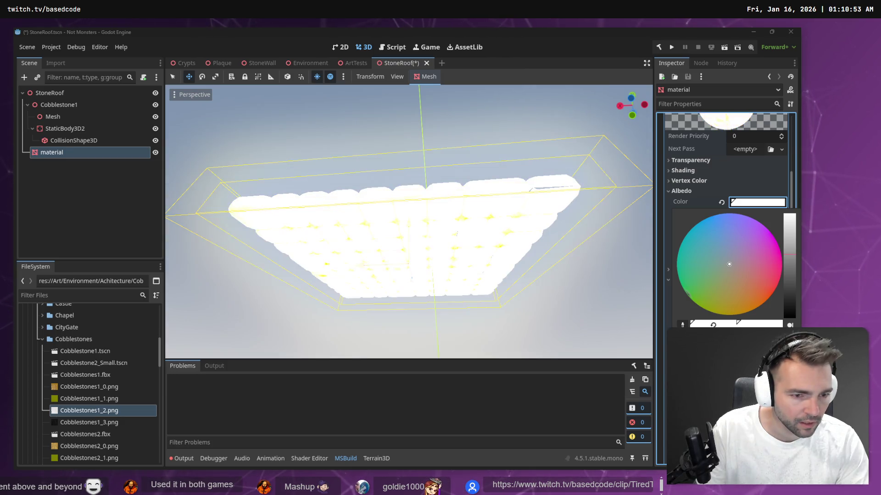
key(ctrl+z)
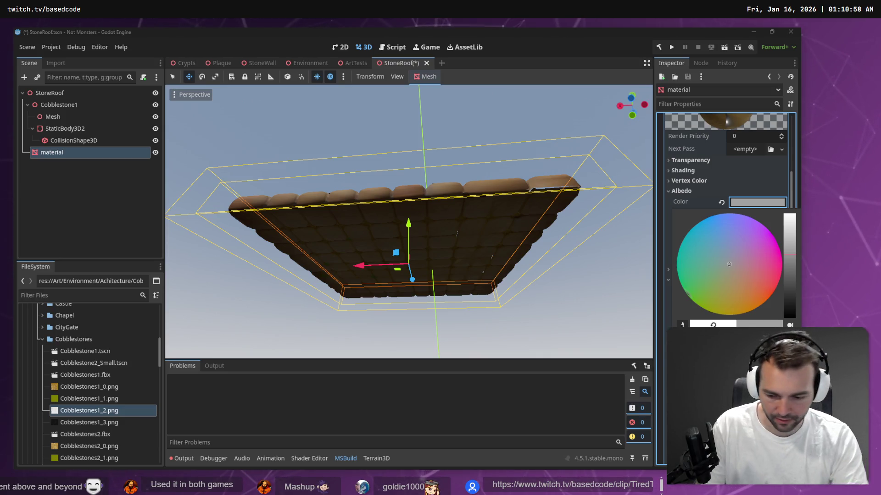
key(Escape)
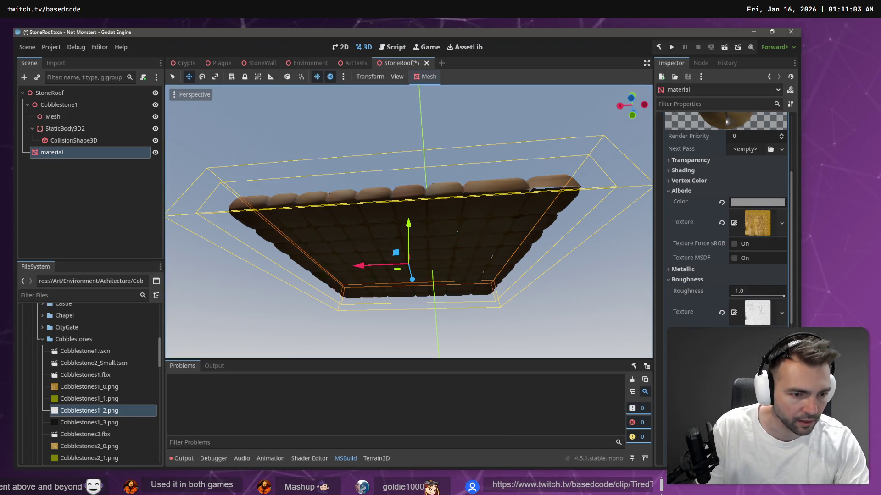
Tint the roof material's albedo colour a light blue-grey
click(778, 204)
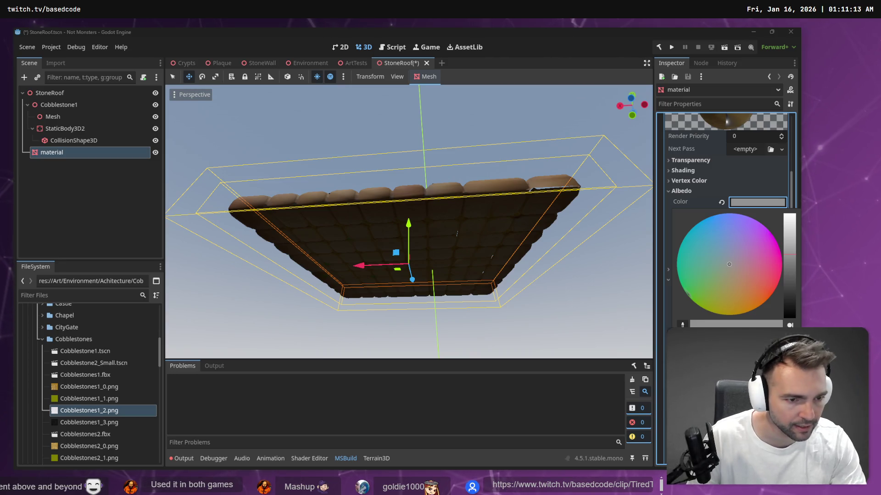
click(789, 247)
drag(790, 246, 789, 213)
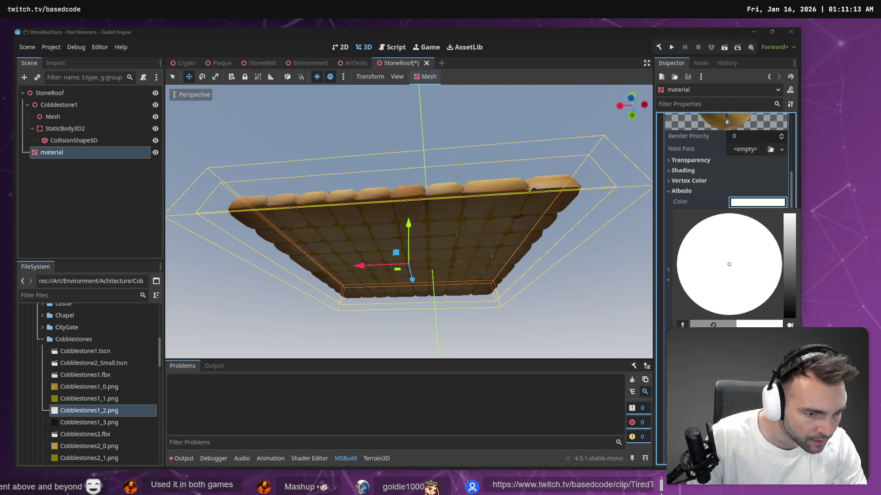
mouse_move(789, 213)
mouse_down()
mouse_move(789, 245)
mouse_move(790, 234)
mouse_up()
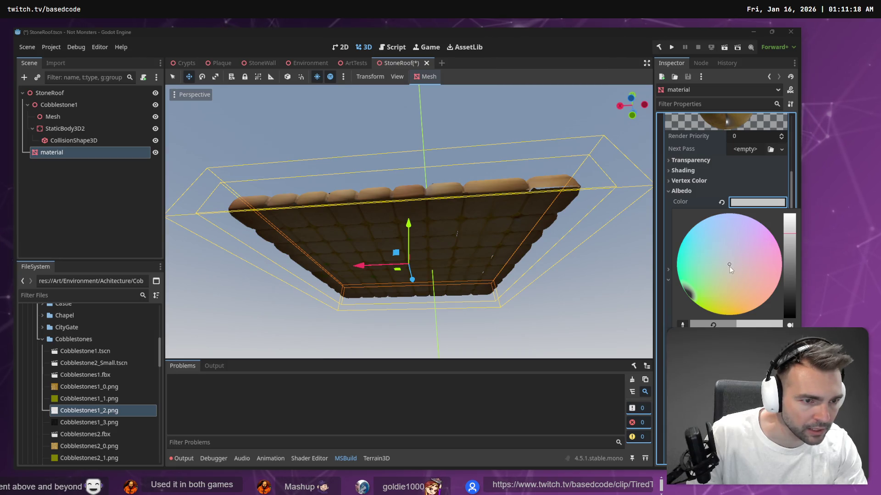
mouse_move(729, 264)
mouse_down()
mouse_move(731, 238)
mouse_move(712, 248)
mouse_move(734, 238)
mouse_up()
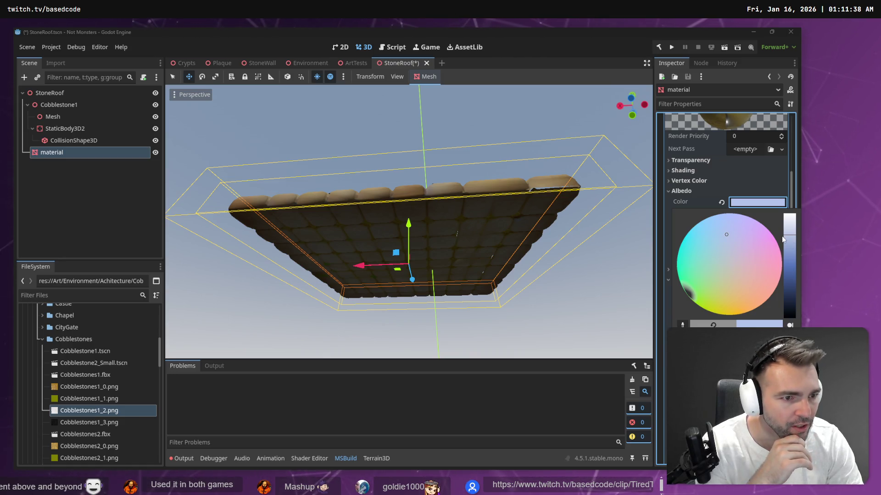
mouse_move(782, 240)
mouse_down()
mouse_move(789, 221)
mouse_move(795, 257)
mouse_up()
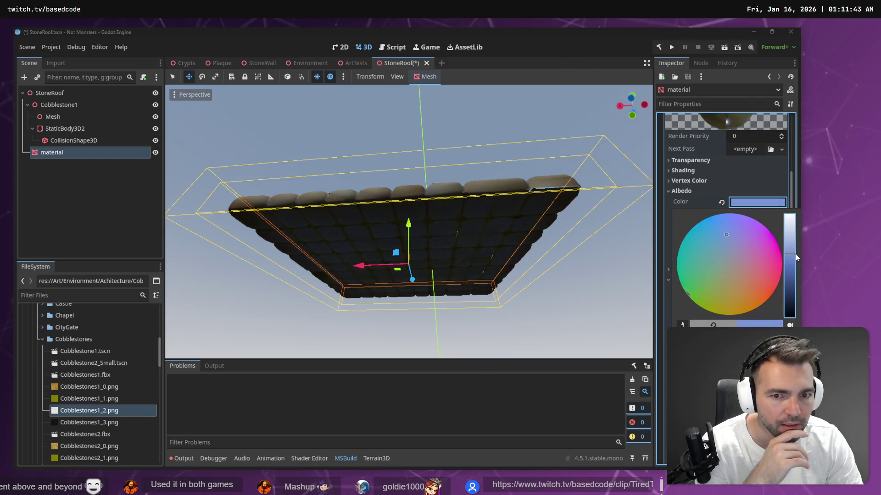
click(498, 211)
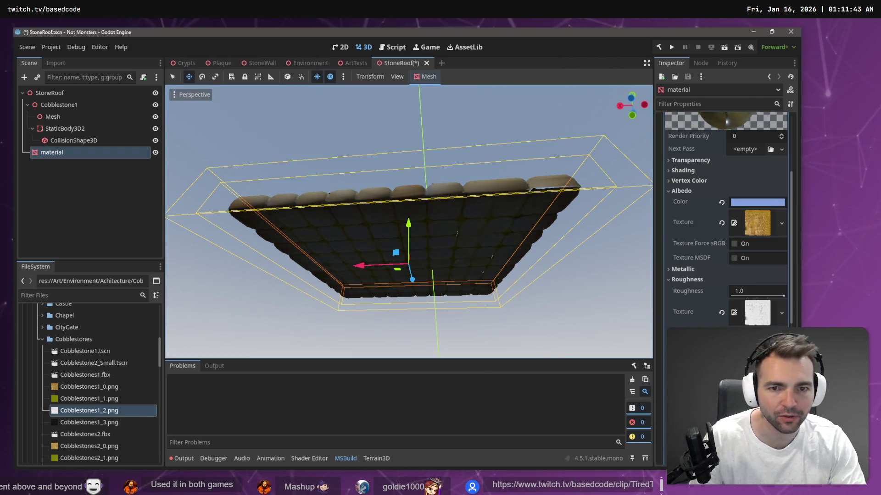
drag(498, 211, 498, 284)
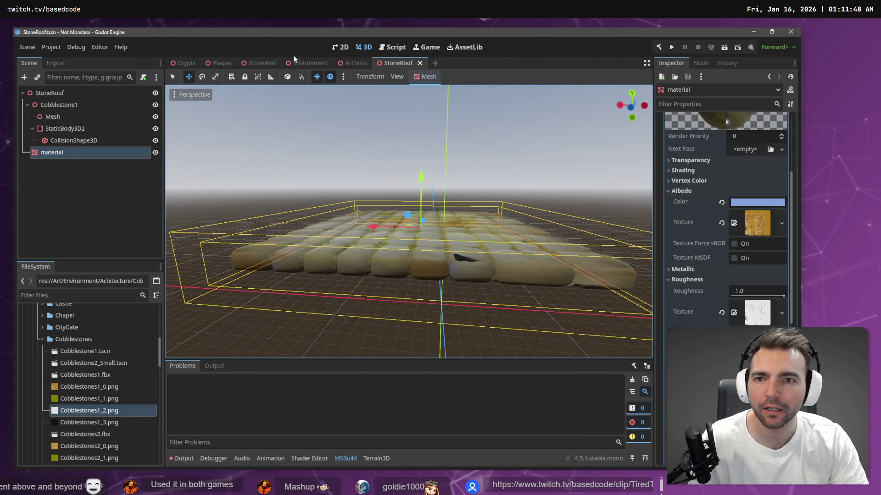
In the Crypts scene, select the StoneRoof3 roof section and slide it along Z
click(183, 64)
drag(371, 159, 371, 142)
drag(394, 275, 379, 157)
mouse_move(405, 112)
mouse_down()
mouse_move(405, 208)
mouse_move(376, 135)
mouse_up()
click(394, 252)
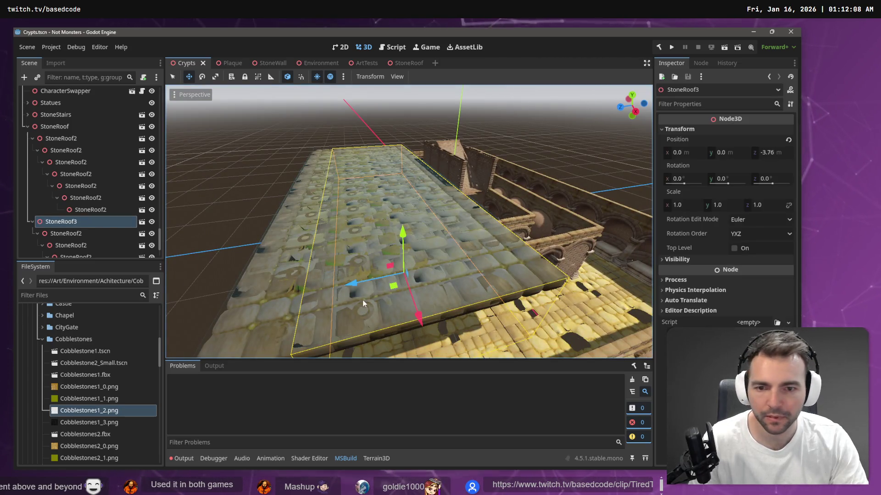
mouse_move(354, 285)
mouse_down()
mouse_move(529, 255)
mouse_move(519, 262)
mouse_up()
scroll(523, 256, down, 6)
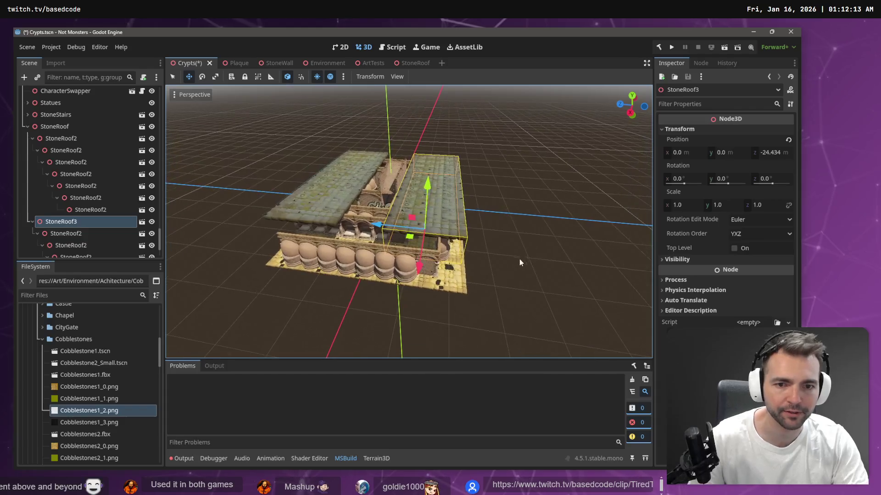
Undo that move and reposition StoneRoof3 at Z −15.326, then return to StoneRoof
click(48, 126)
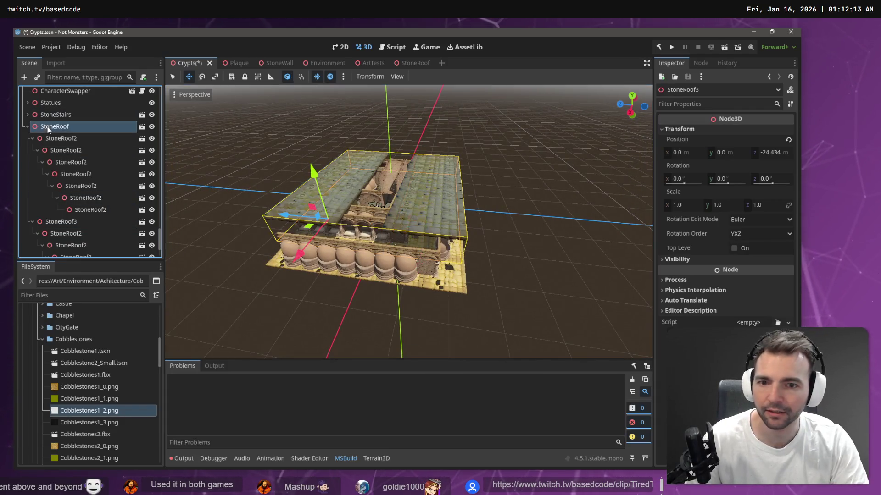
key(ctrl+z)
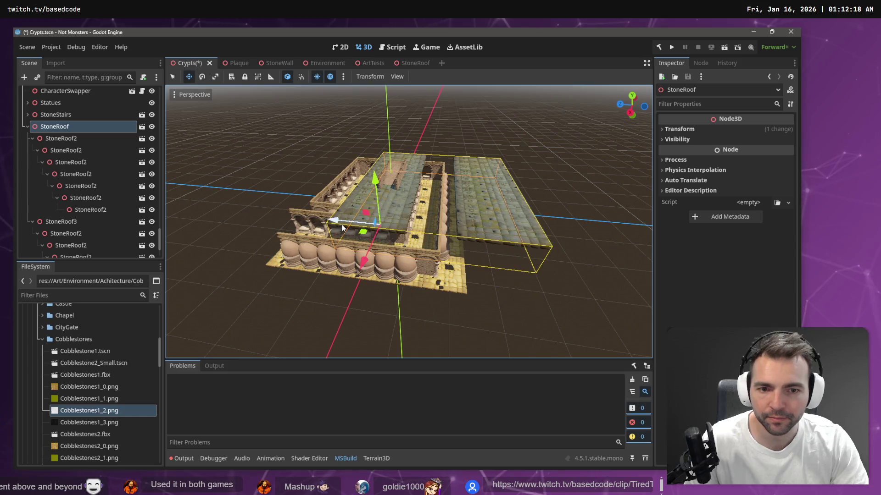
click(296, 219)
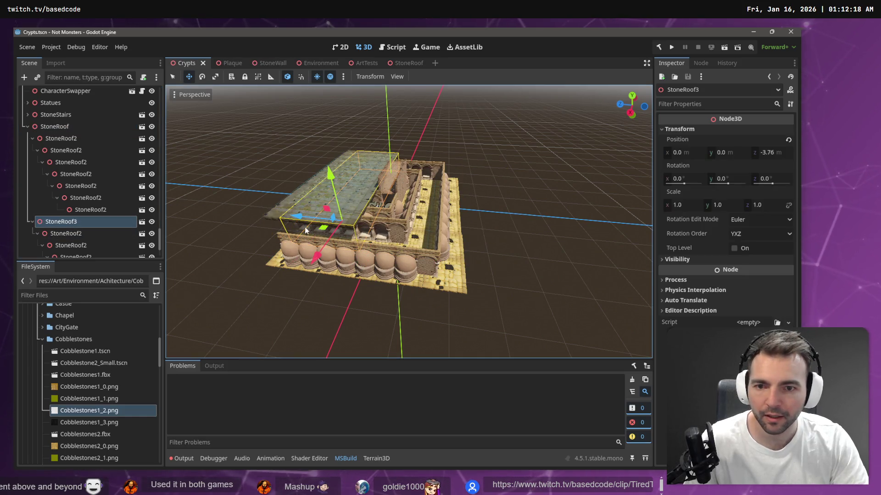
drag(298, 219, 338, 230)
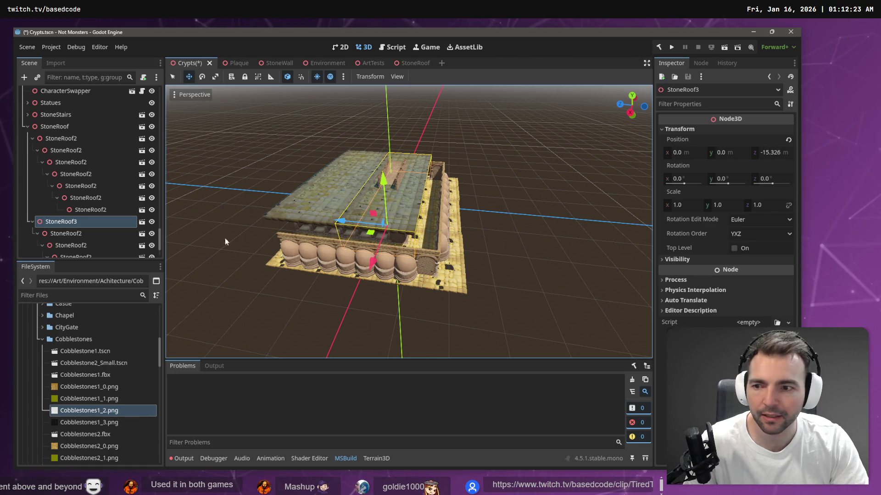
click(417, 63)
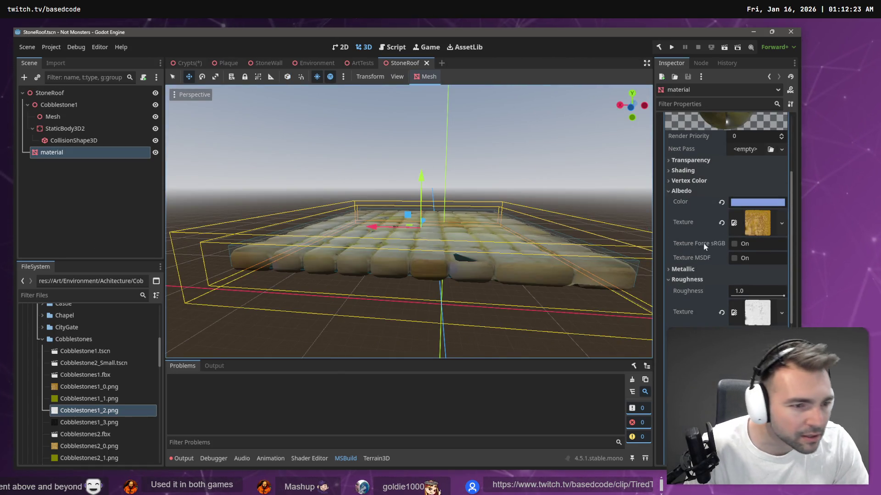
Darken the roof material's albedo tint to dark grey, save StoneRoof, and view Crypts
click(755, 203)
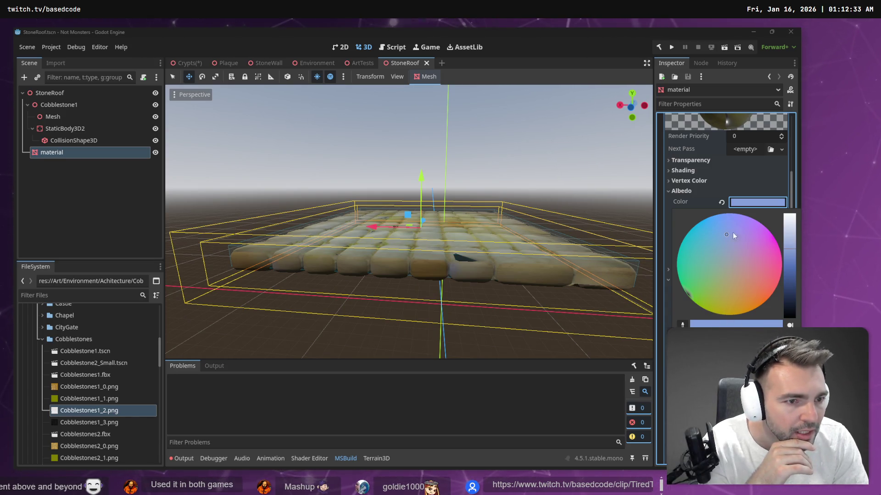
click(721, 203)
click(721, 203)
click(757, 203)
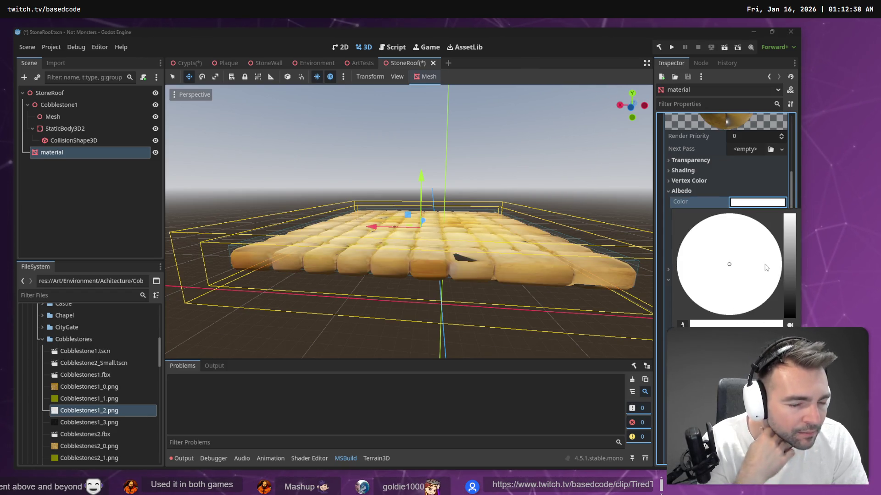
drag(788, 235, 789, 283)
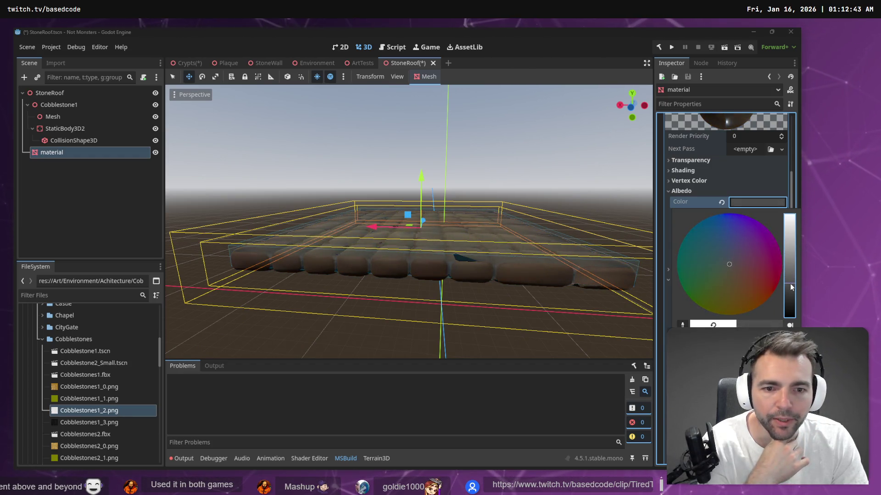
click(549, 141)
key(ctrl+s)
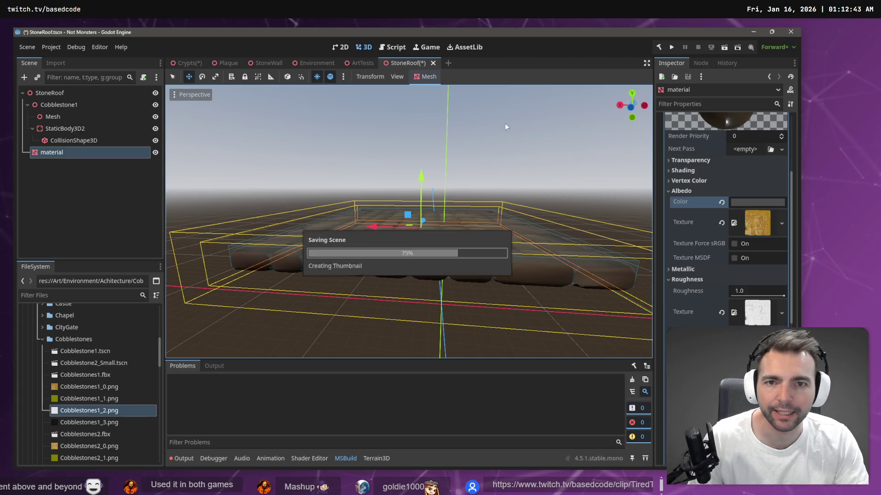
click(186, 63)
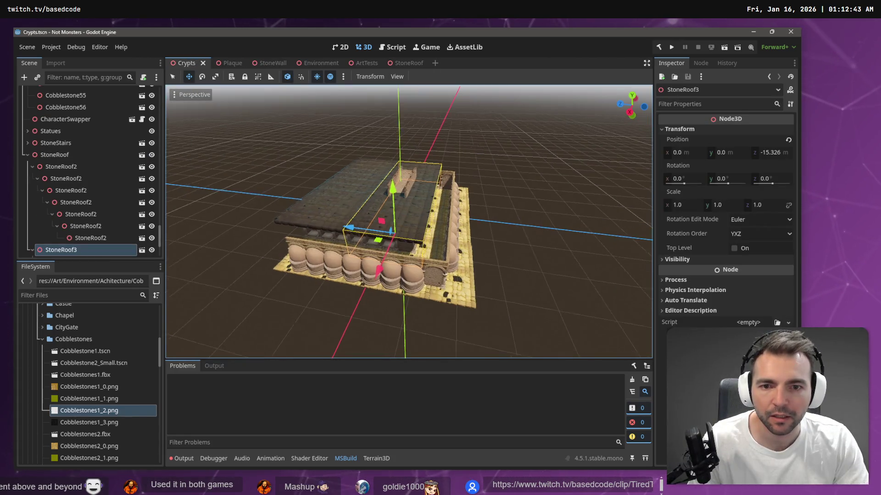
Brighten the cobblestone albedo tint and check the result in the Crypts scene
scroll(408, 221, up, 10)
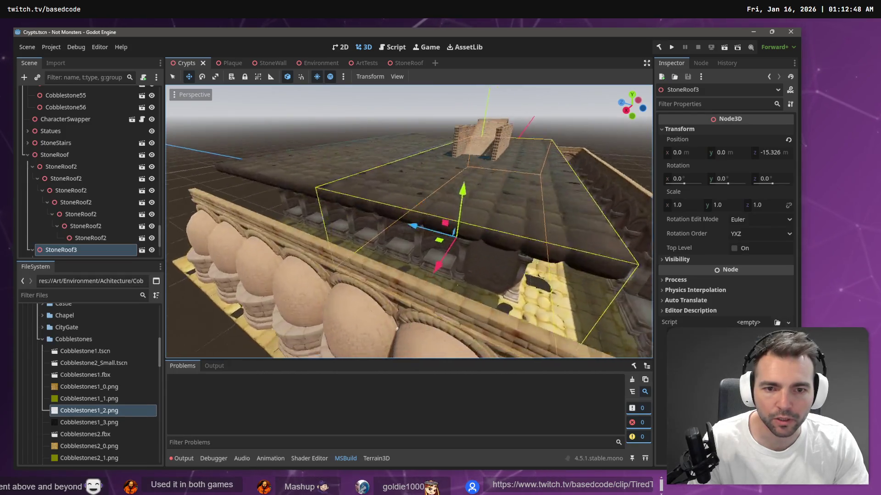
key(w)
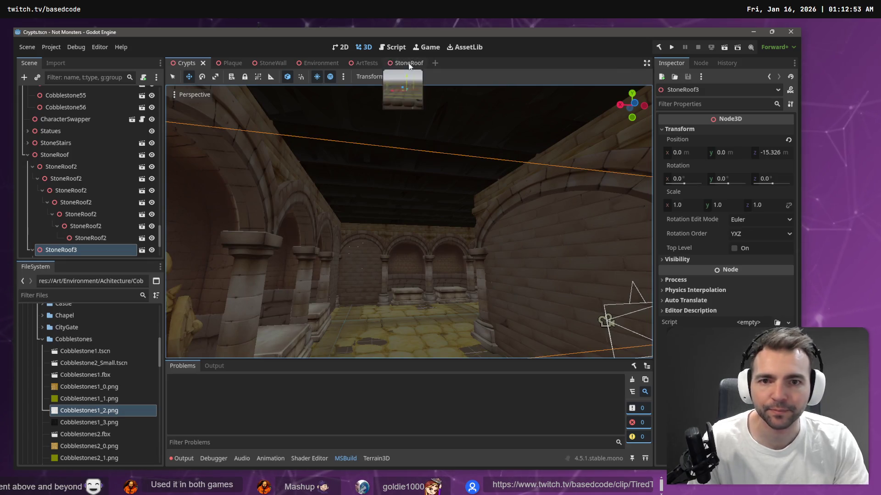
click(406, 63)
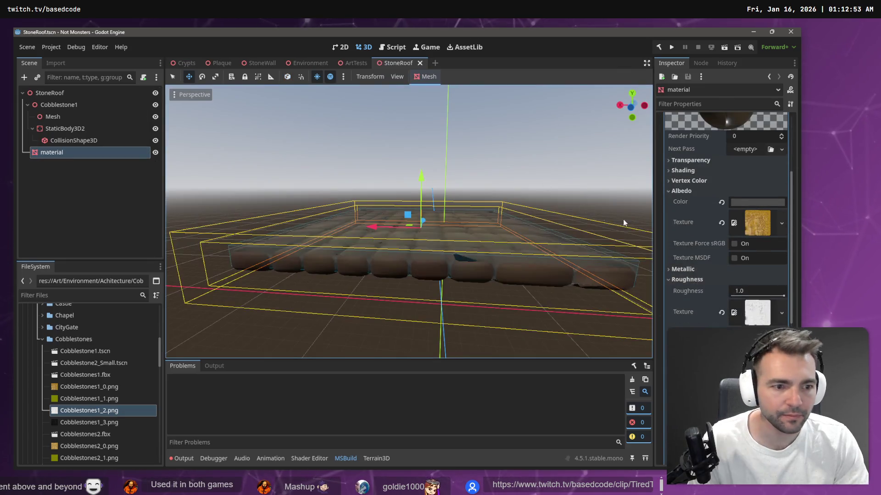
click(758, 203)
click(792, 267)
drag(794, 267, 793, 259)
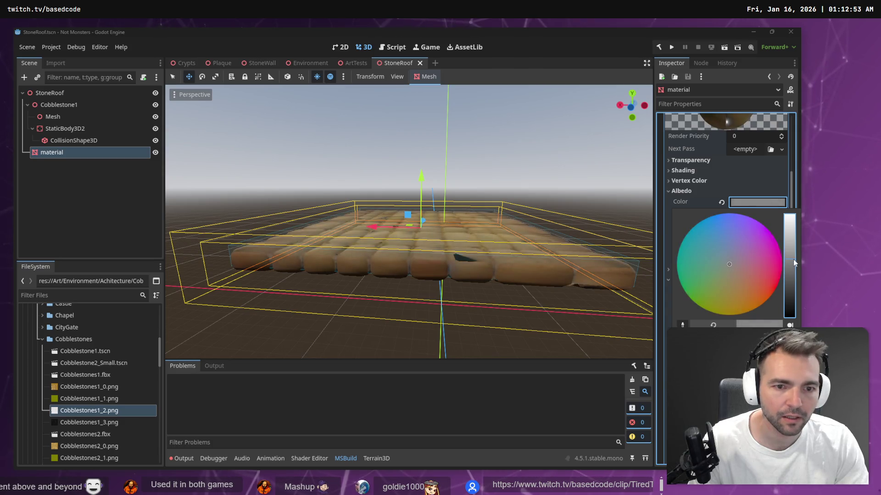
click(185, 66)
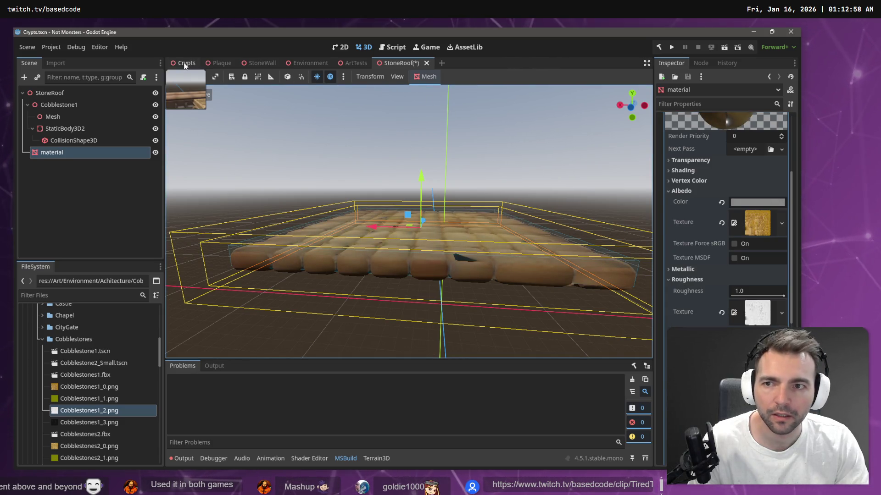
click(185, 66)
Lighten the tint further to light grey, save StoneRoof, and return to Crypts
mouse_move(450, 179)
mouse_down()
mouse_move(440, 193)
mouse_move(450, 179)
mouse_up()
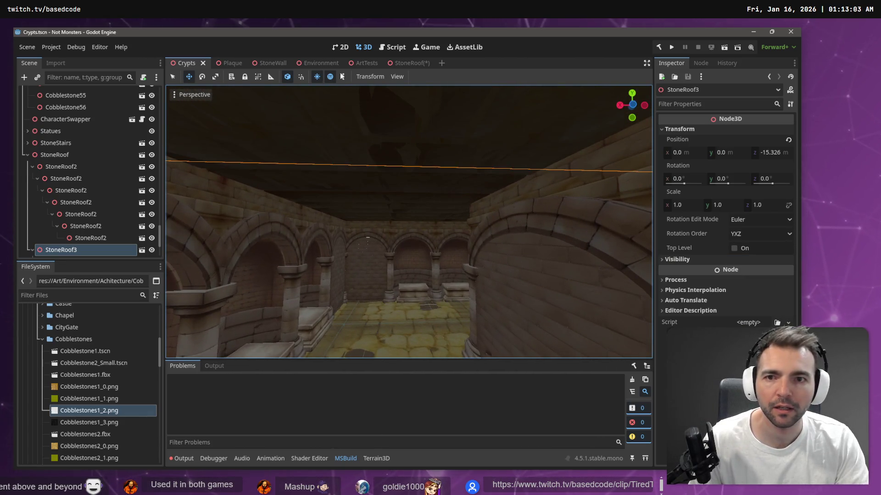
click(409, 63)
click(762, 203)
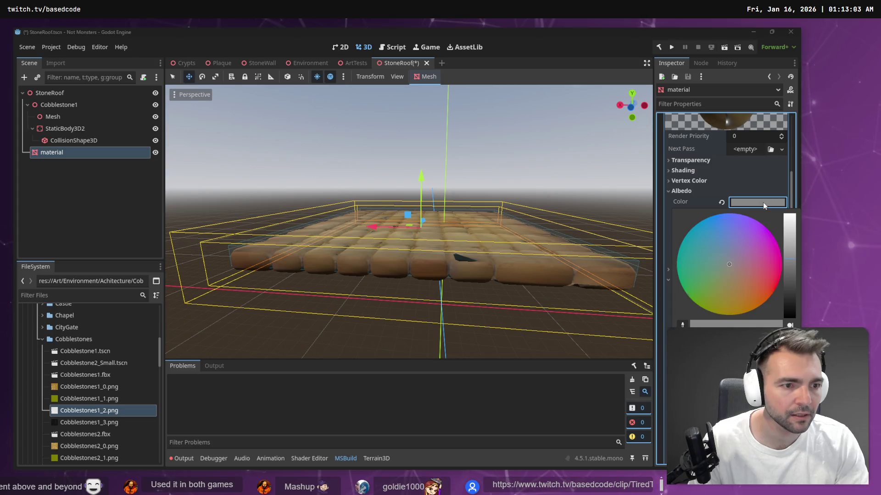
drag(790, 259, 789, 246)
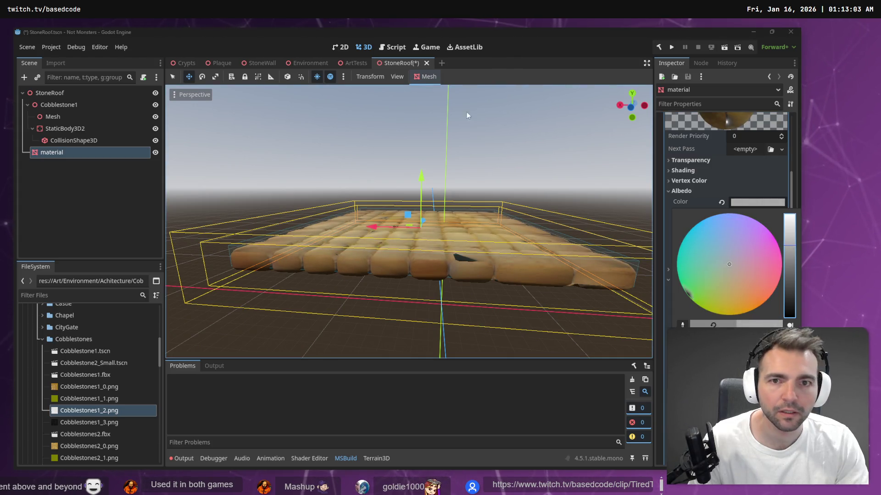
key(ctrl+s)
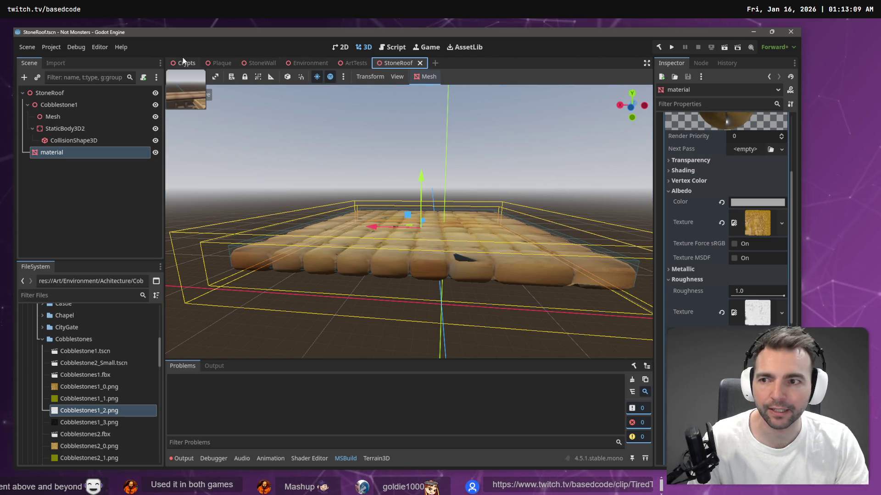
click(183, 62)
Try sliding StoneRoof2 along Z, then cancel so it stays in place
key(w)
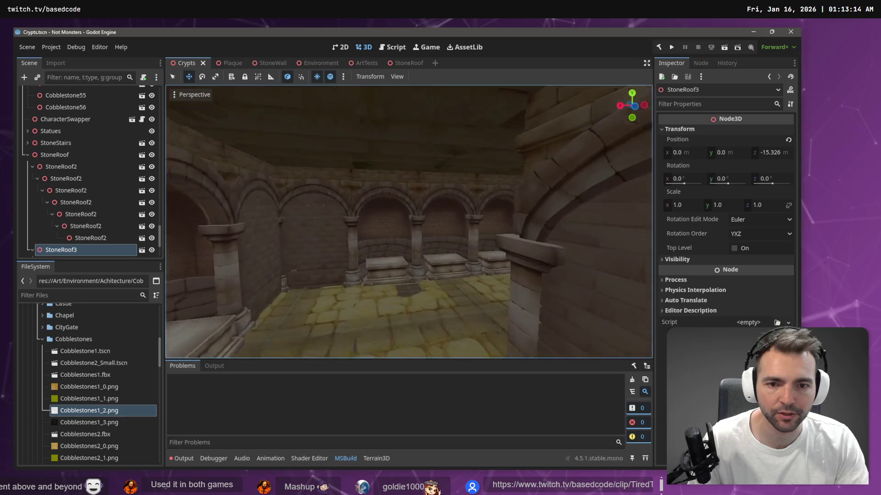
key(s)
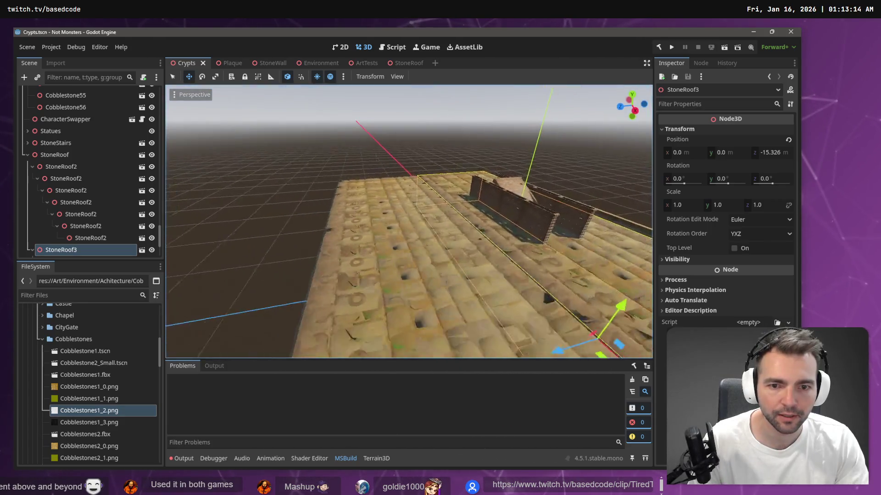
click(386, 232)
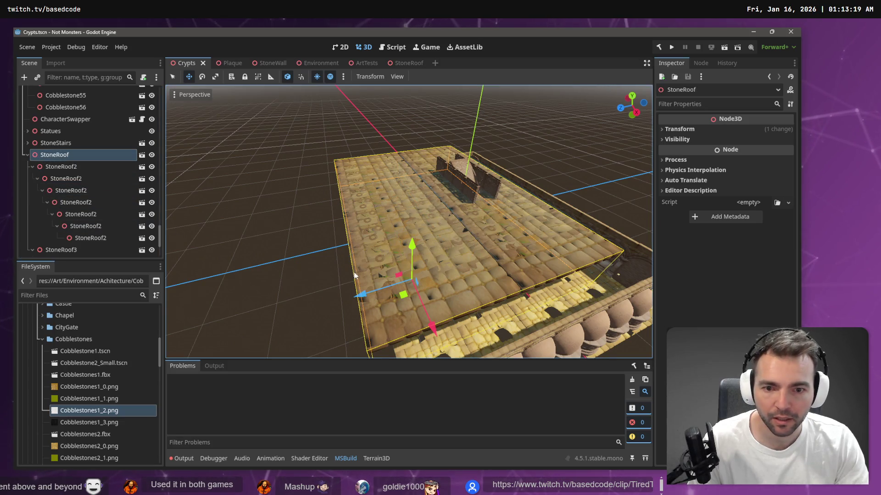
click(33, 167)
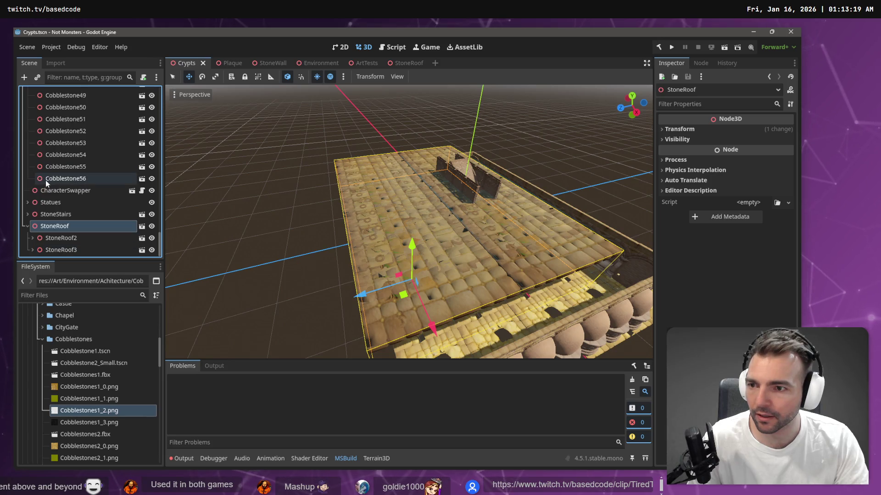
click(54, 238)
mouse_move(364, 275)
mouse_down()
mouse_move(244, 304)
mouse_move(317, 263)
mouse_up()
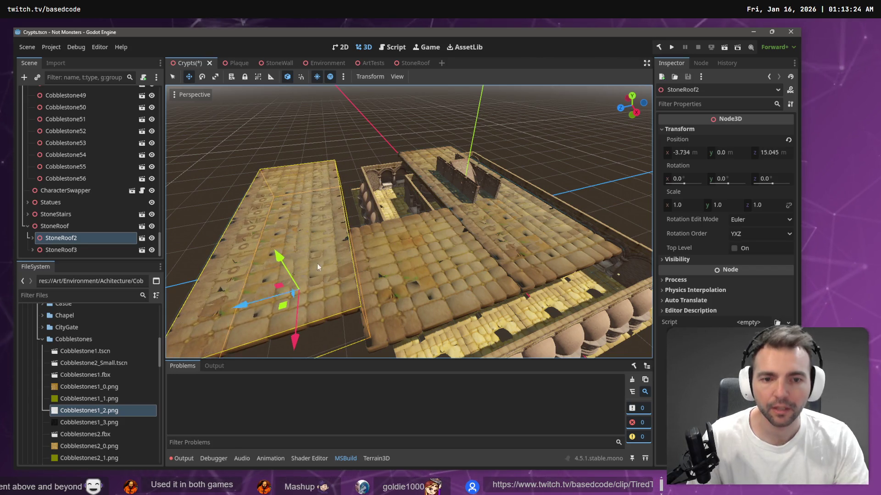
right_click(317, 264)
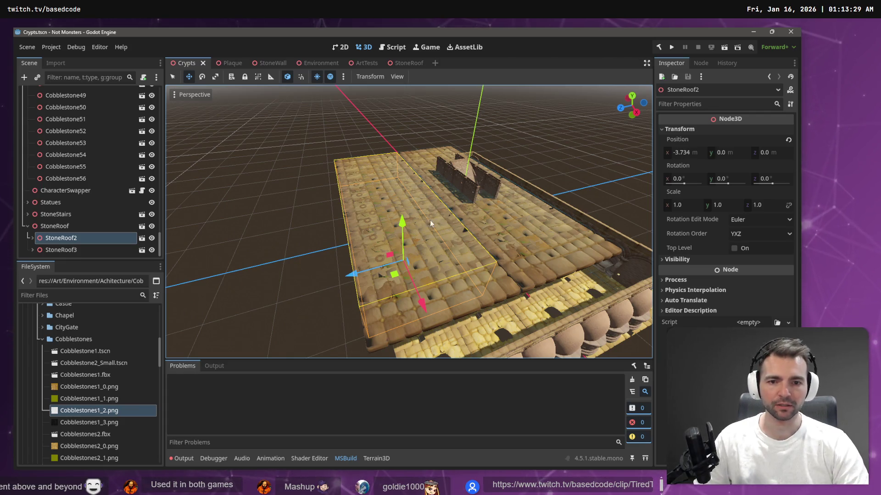
Collapse the Walls and Ground branches so all top-level Crypts nodes are visible
click(57, 227)
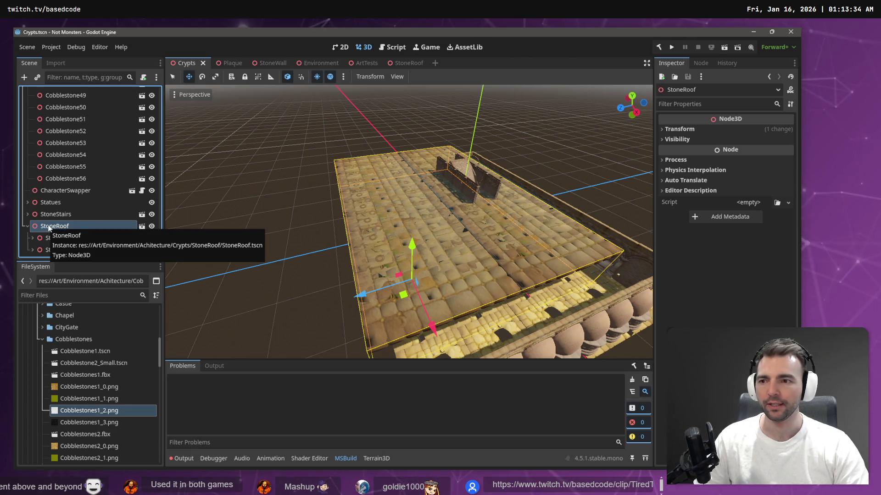
scroll(74, 156, up, 8)
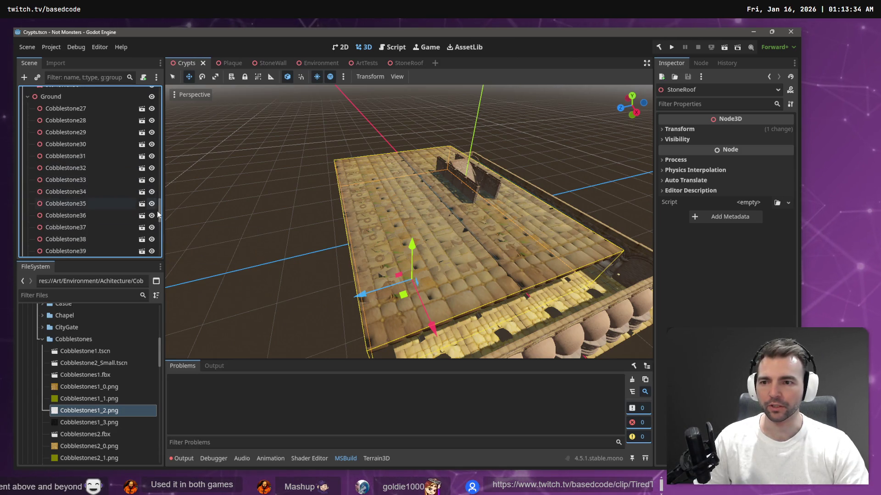
drag(160, 198, 159, 92)
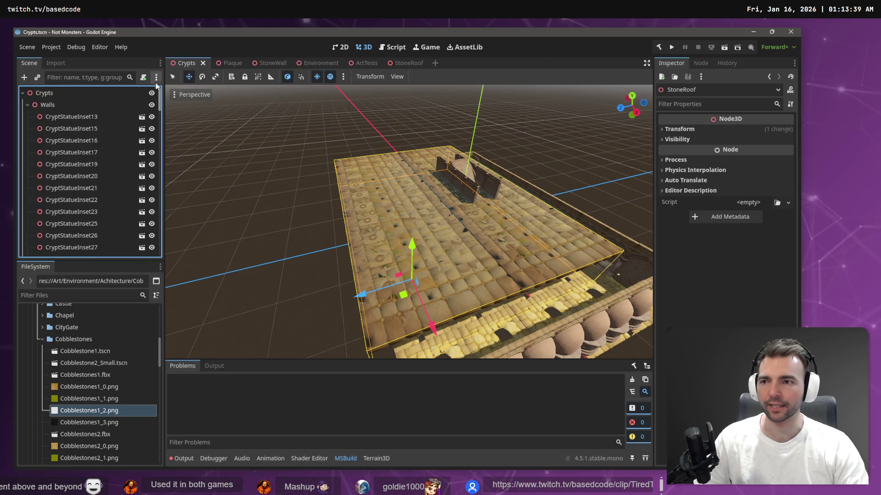
click(29, 107)
click(27, 117)
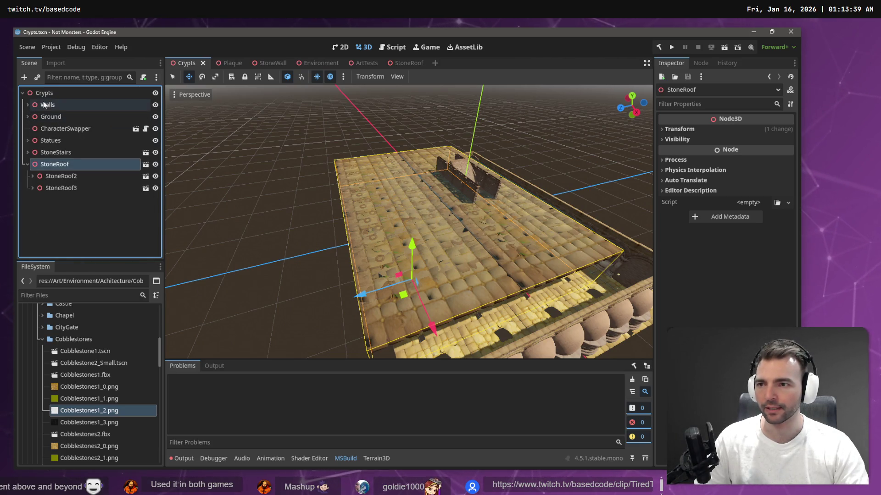
right_click(45, 94)
Add an empty Node3D child to Crypts and frame the view on the StoneRoof tile
click(73, 101)
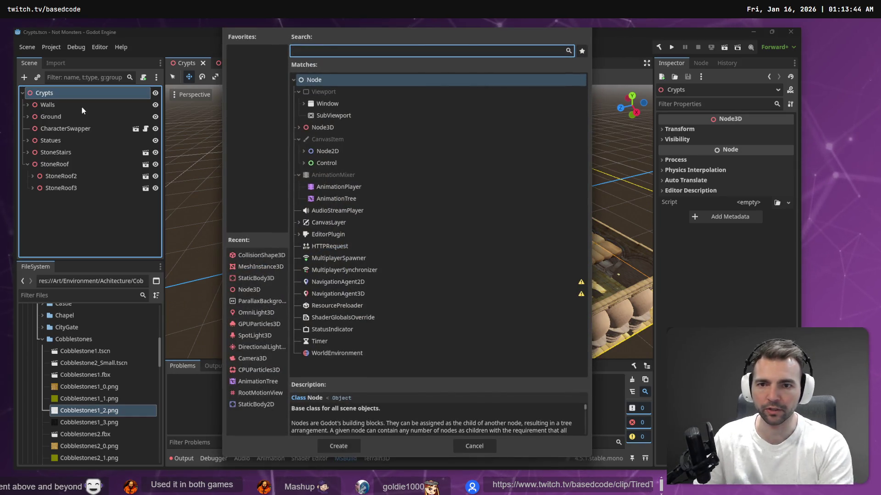
double_click(323, 131)
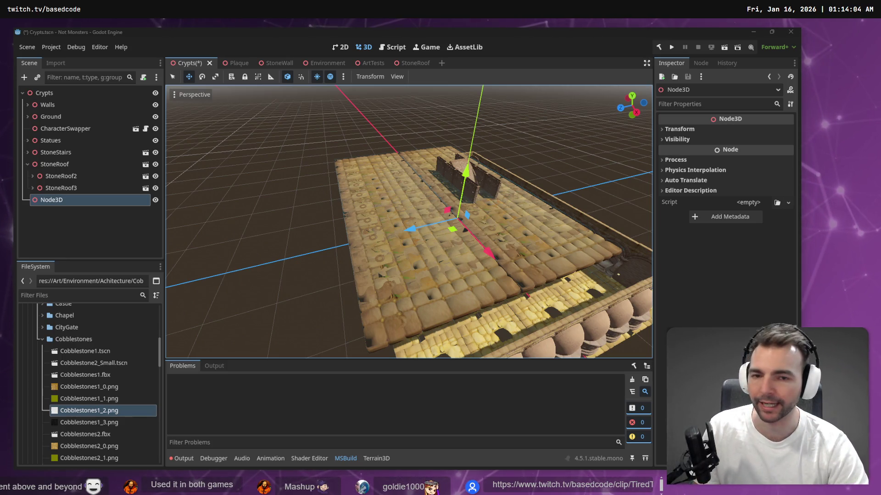
click(478, 254)
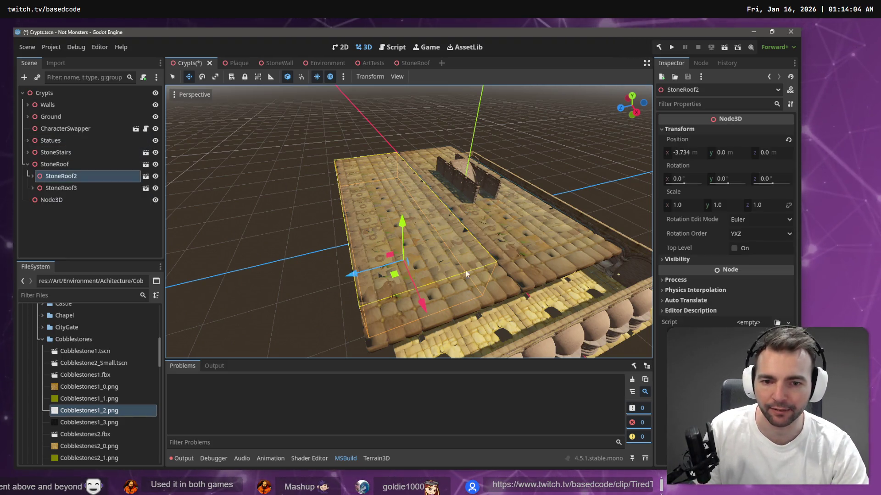
click(450, 308)
key(f)
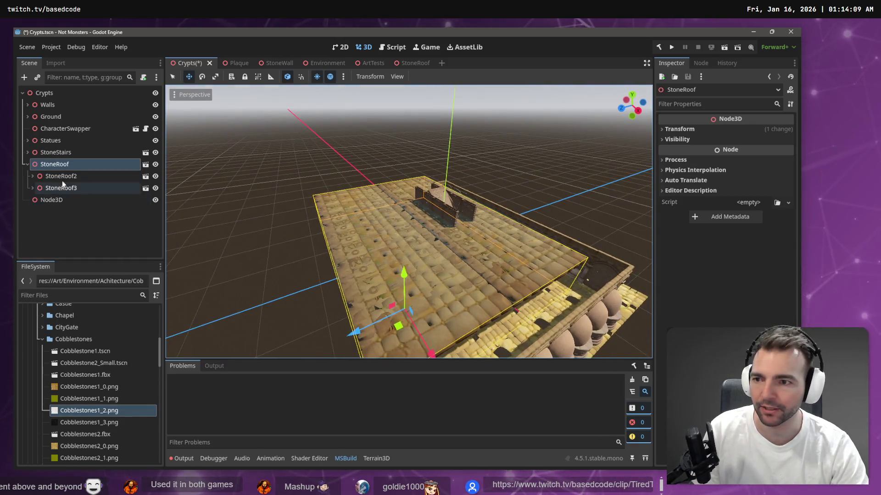
Expand the nested StoneRoof2 copies, move the deepest under StoneRoof, and delete StoneRoof2 through StoneRoof3
click(33, 176)
click(32, 176)
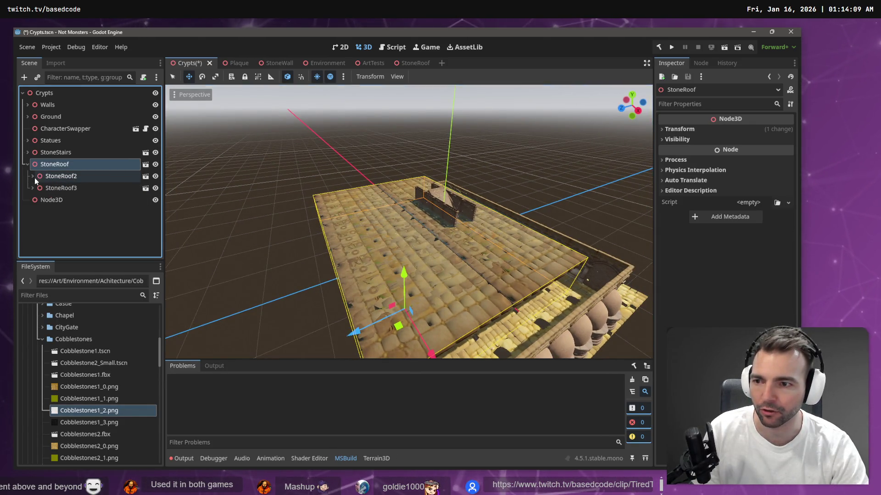
shift+click(33, 176)
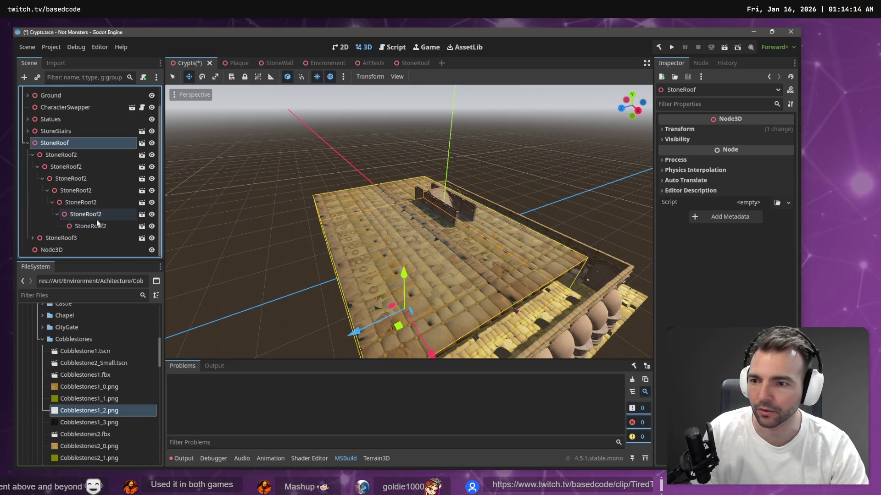
click(98, 226)
drag(97, 226, 65, 150)
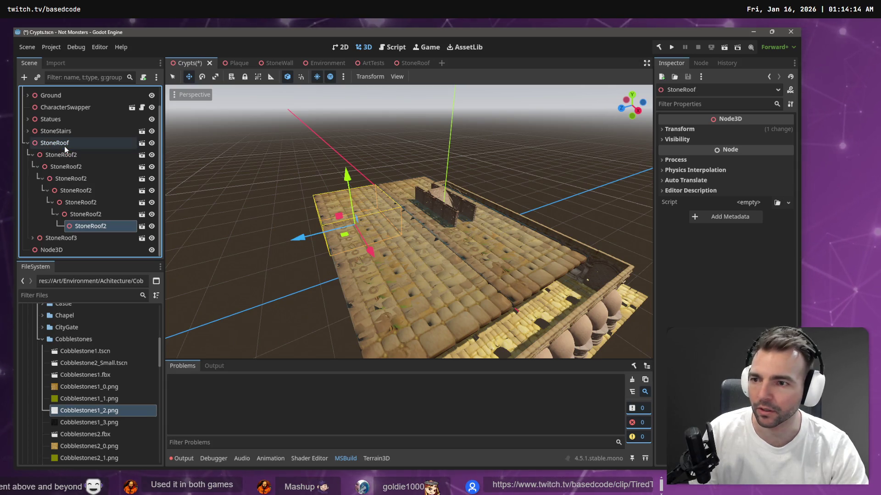
click(61, 155)
shift+click(81, 235)
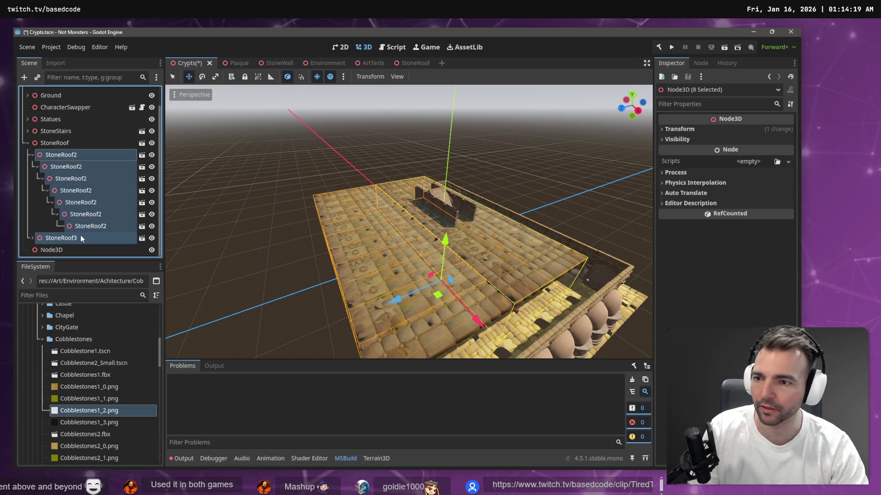
key(Delete)
Confirm deleting the extra roof copies and rename the new Node3D to 'Roof'
key(Return)
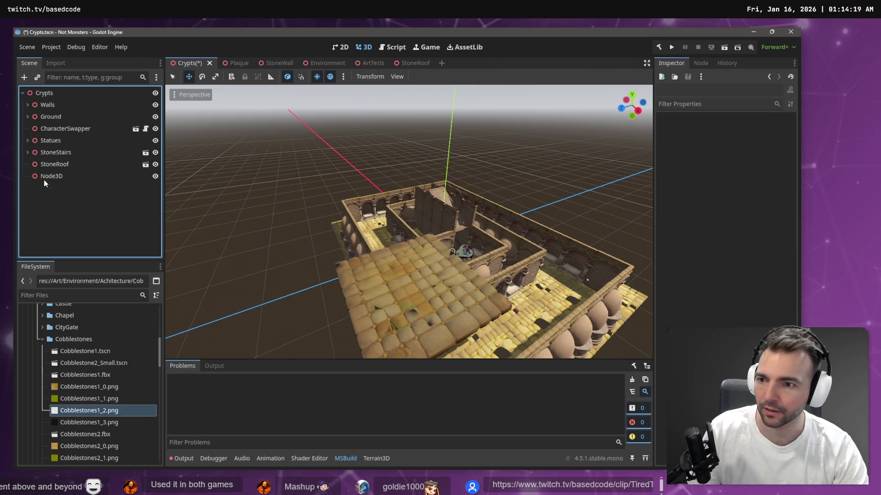
click(49, 176)
key(F2)
text(Ro)
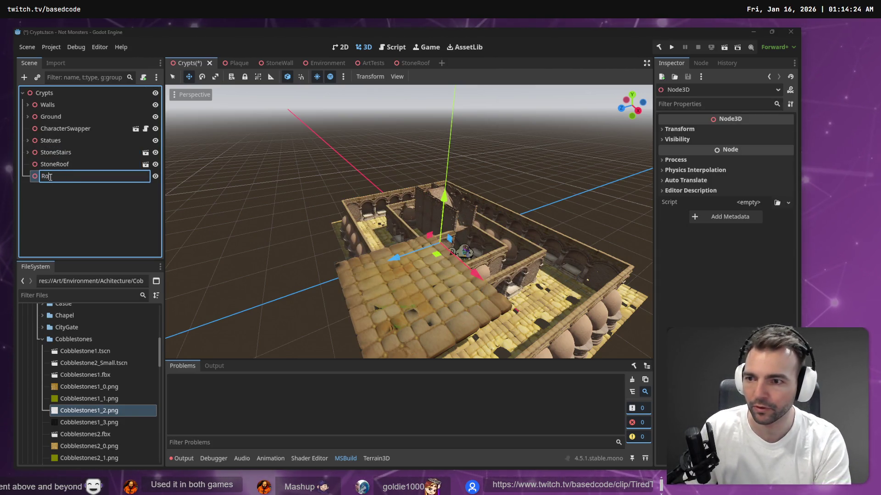
text(of)
key(Return)
click(706, 127)
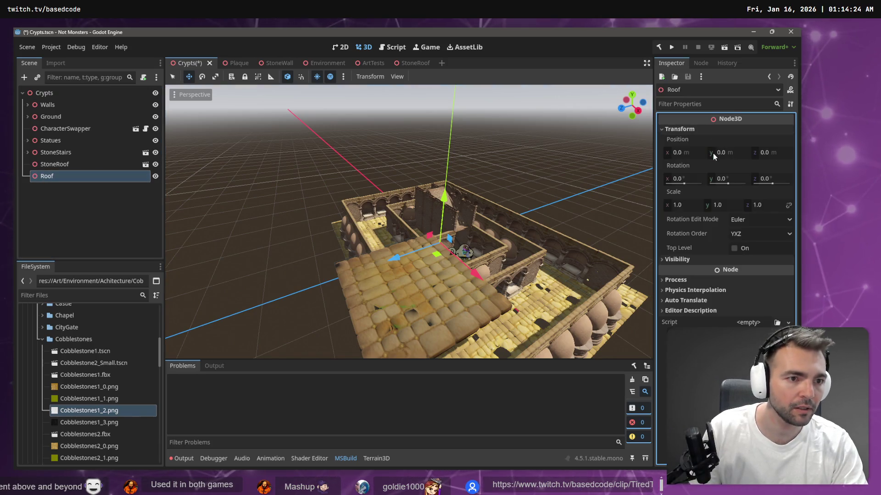
Rename the Roof node to 'Ceiling', correcting the 'Cieling' misspelling
click(79, 163)
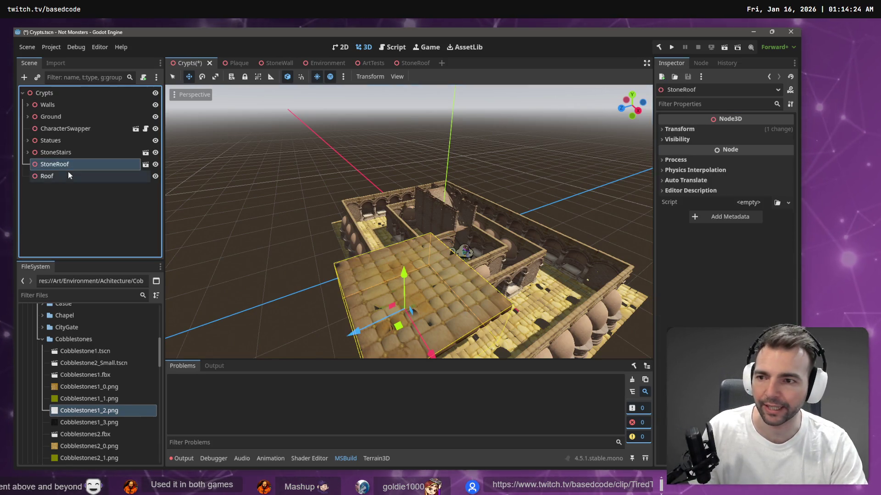
double_click(69, 176)
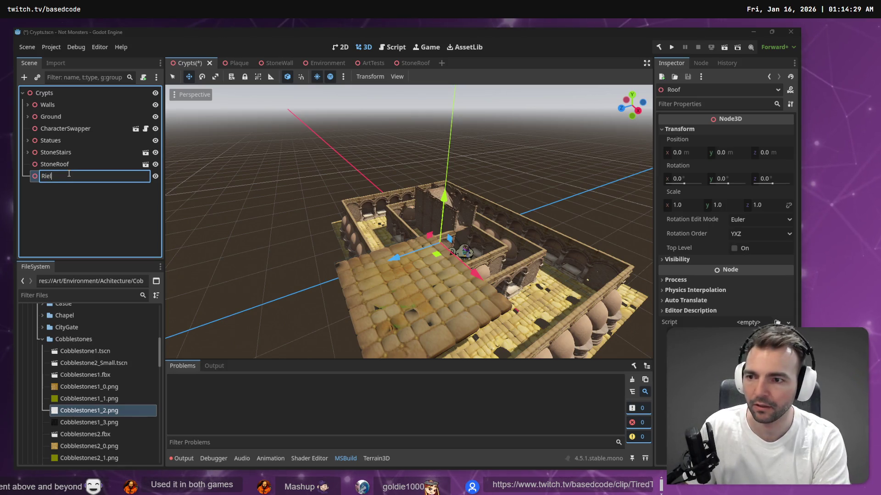
key(BackSpace)
key(BackSpace)
text(Cieling)
key(Return)
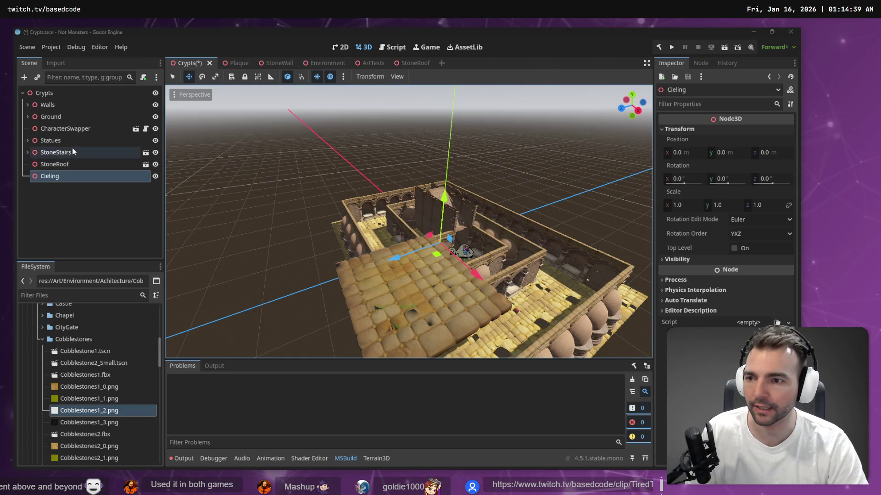
double_click(60, 177)
text(Ceiling)
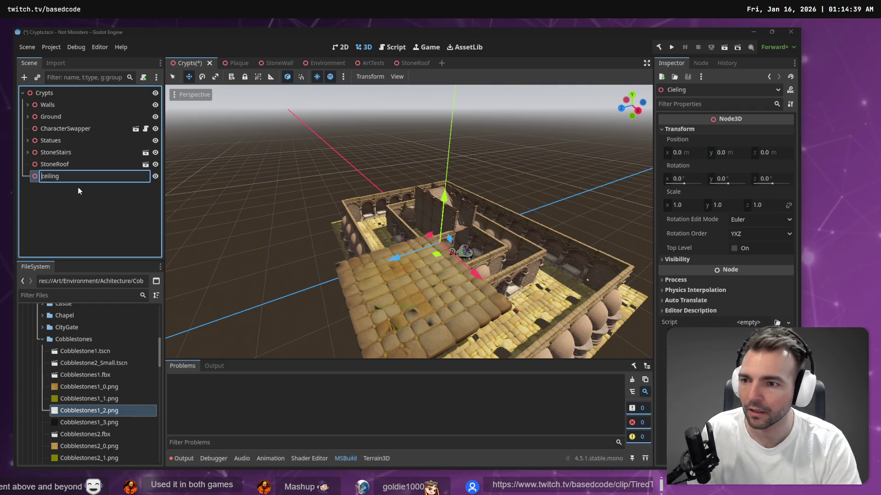
key(Return)
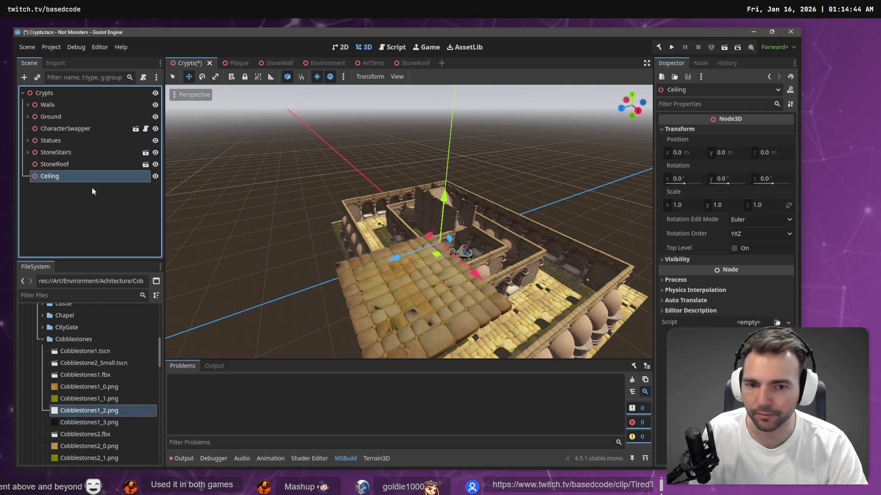
Parent StoneRoof under Ceiling, reset its position to 0, and slide it to Z 9.527
click(55, 165)
drag(56, 166, 69, 177)
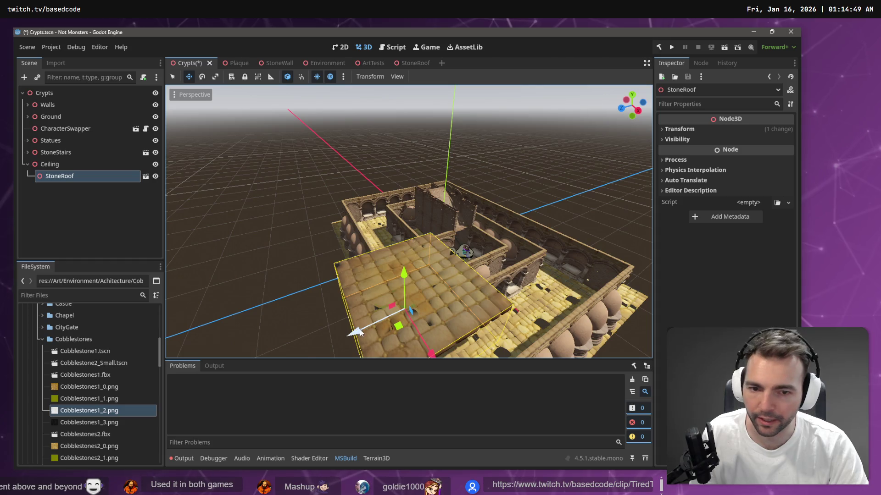
drag(359, 330, 432, 317)
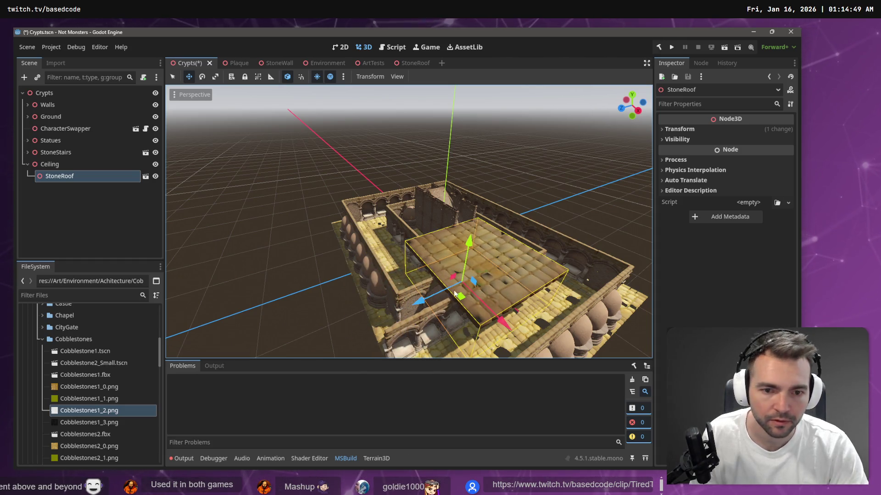
click(679, 129)
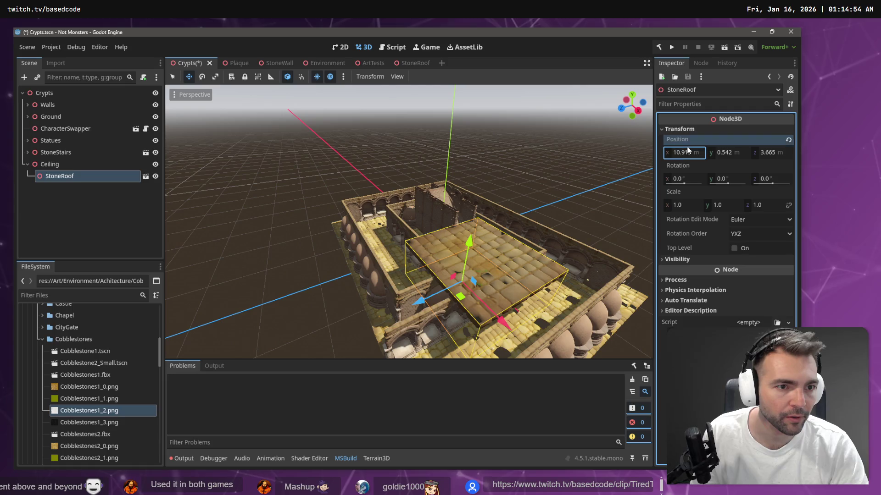
click(788, 140)
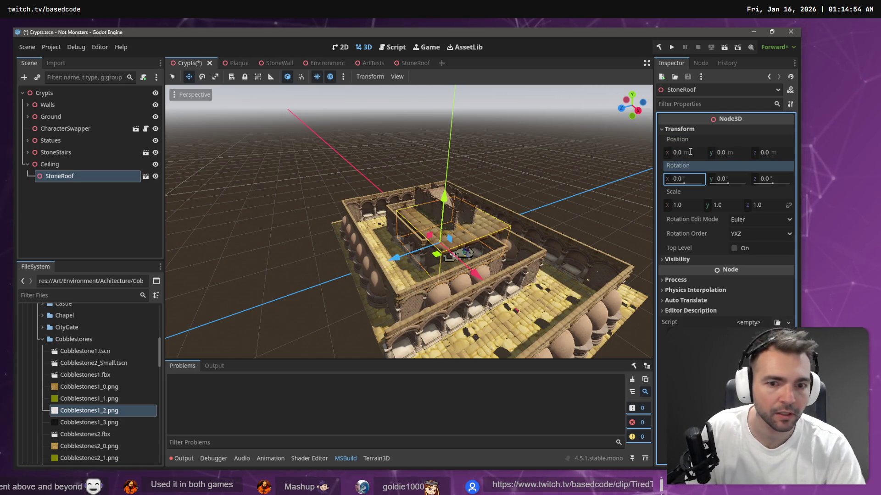
key(w)
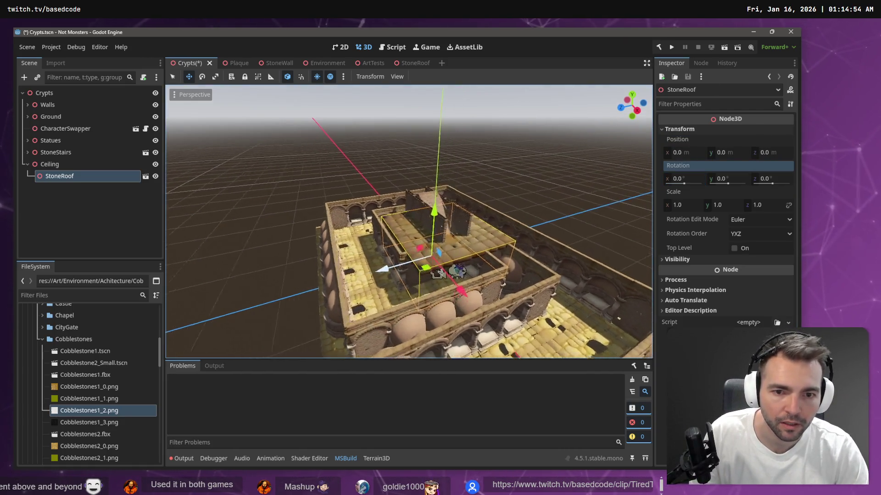
key(w)
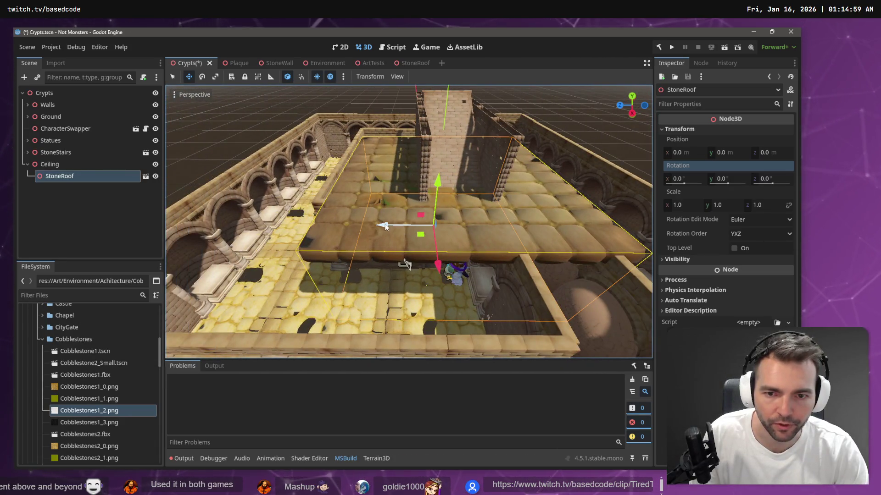
drag(386, 225, 291, 226)
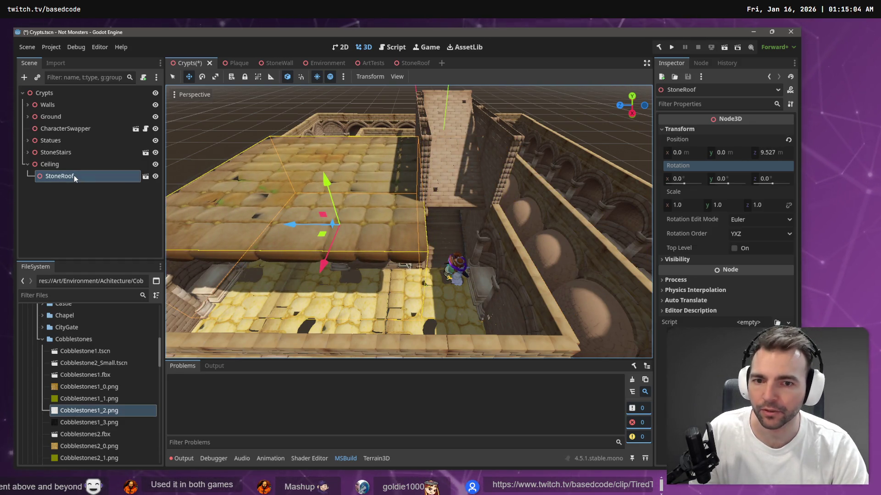
Duplicate StoneRoof and move the copy along the Z axis
key(ctrl+d)
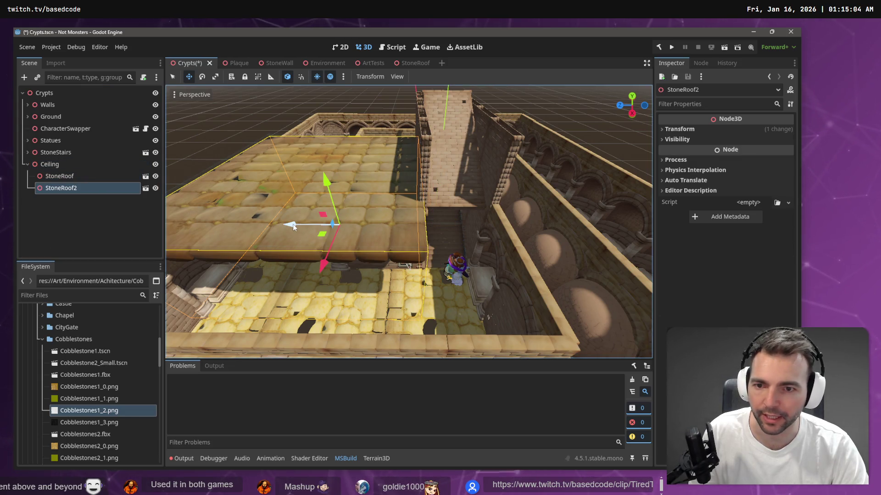
key(g)
key(z)
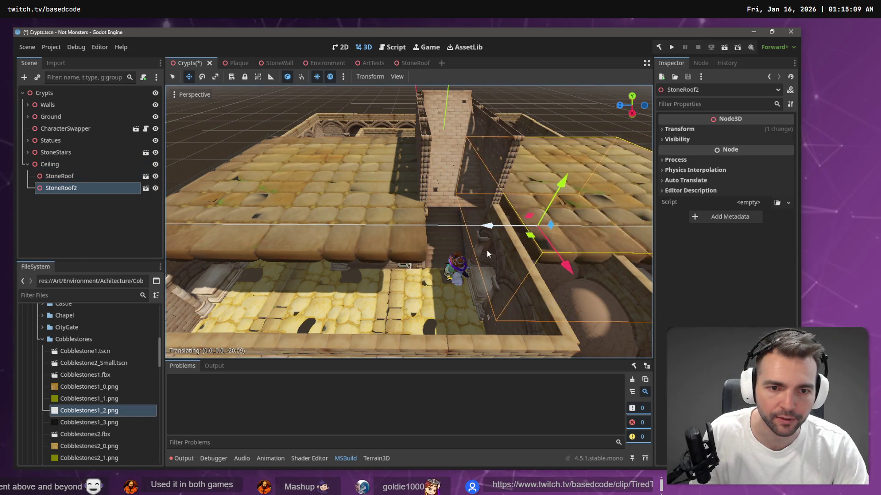
click(483, 251)
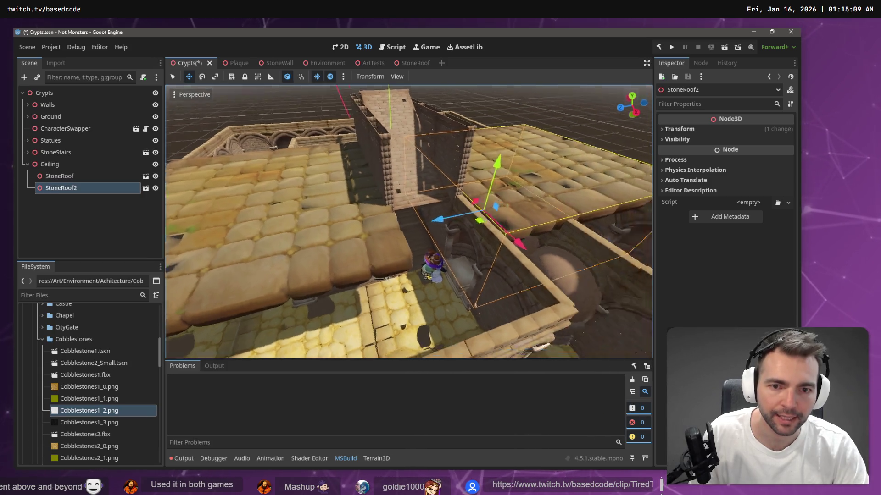
Select both roof tiles and shift them together along X
scroll(450, 237, down, 5)
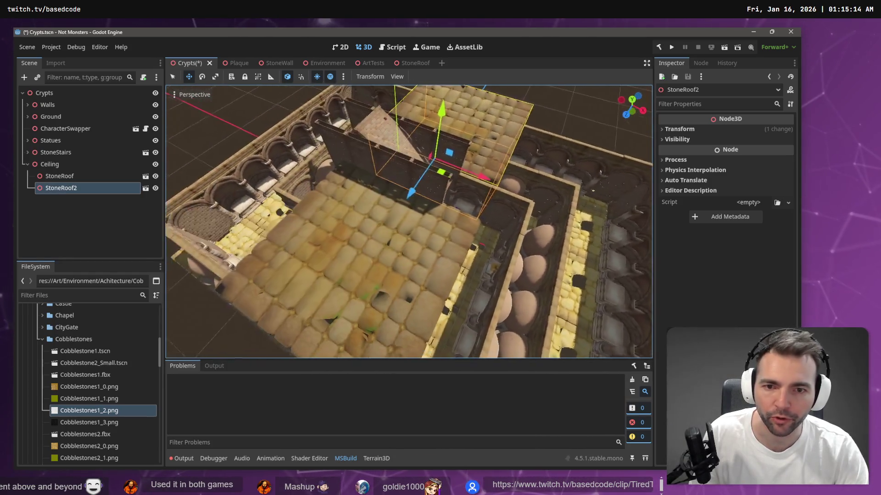
shift+click(384, 271)
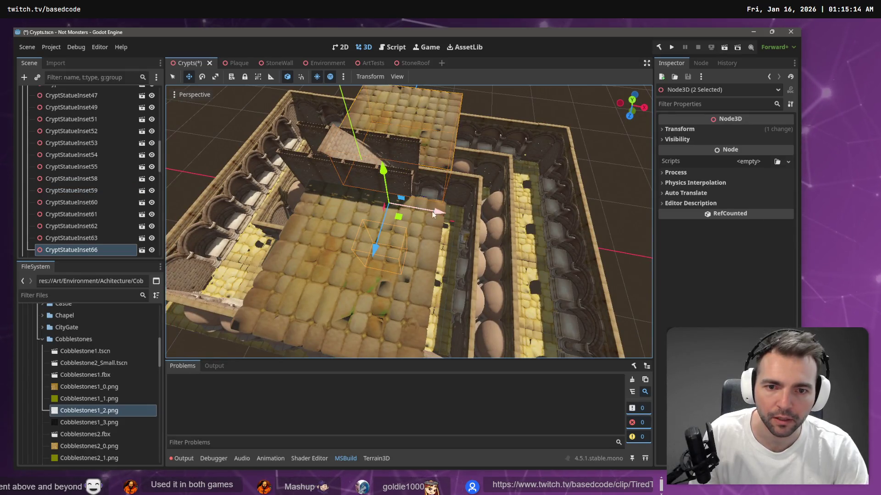
click(395, 307)
shift+click(434, 137)
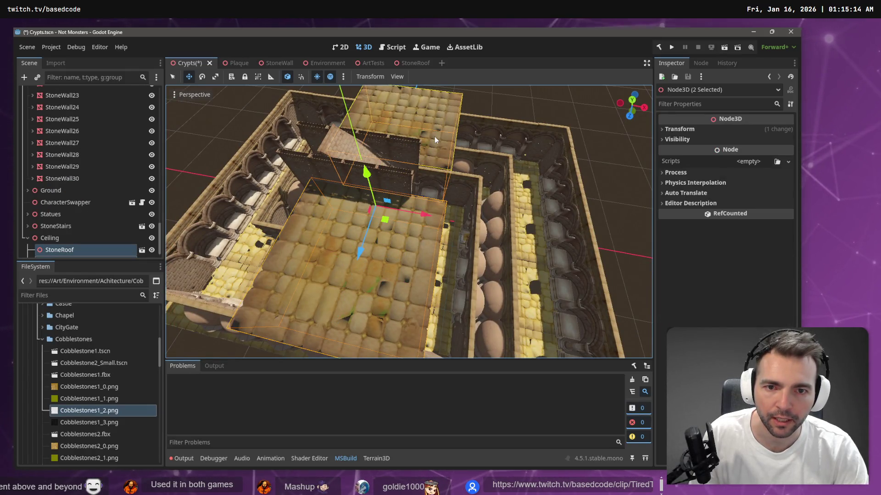
mouse_move(423, 219)
mouse_down()
mouse_move(508, 236)
mouse_move(506, 160)
mouse_up()
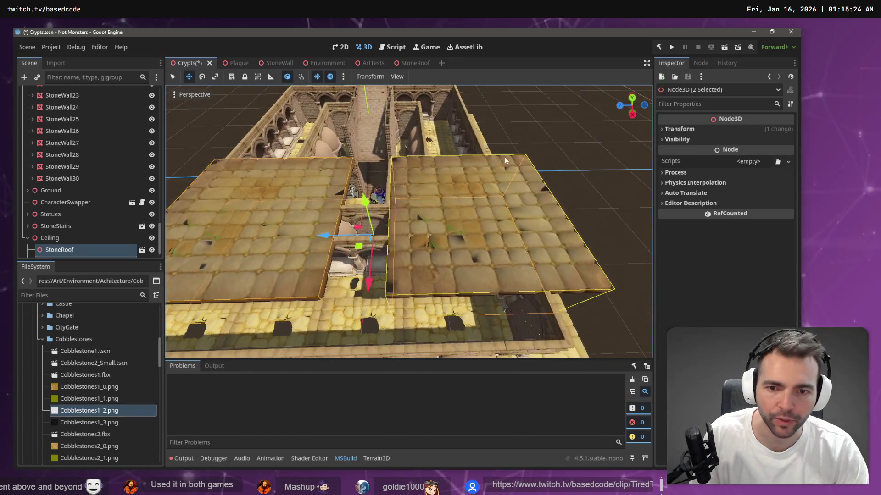
Duplicate StoneRoof2 and place the new copy on the far side along X
click(432, 236)
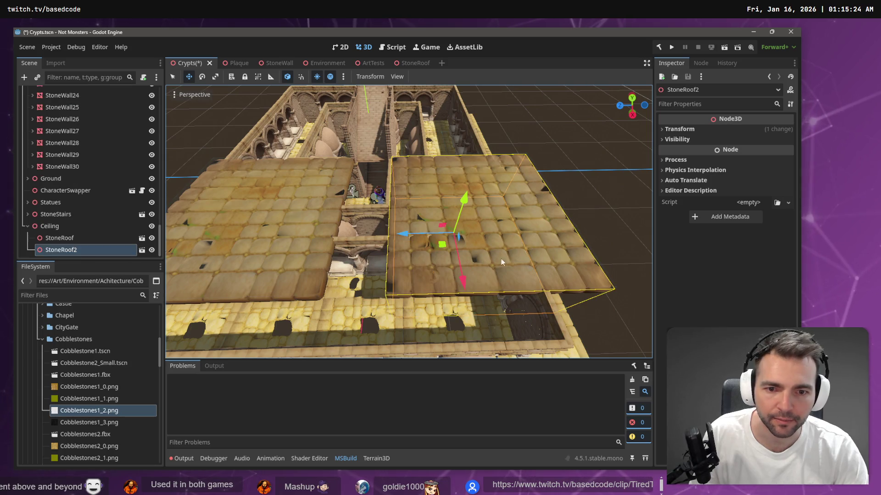
drag(402, 234, 367, 238)
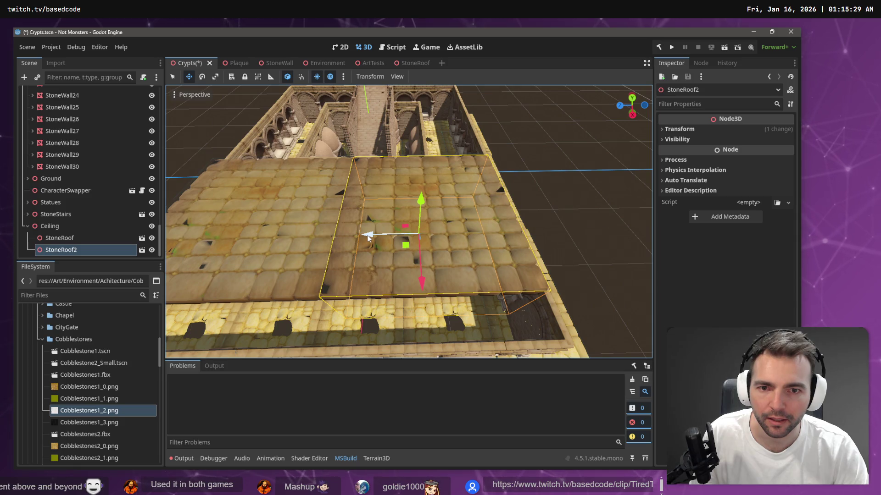
key(ctrl+z)
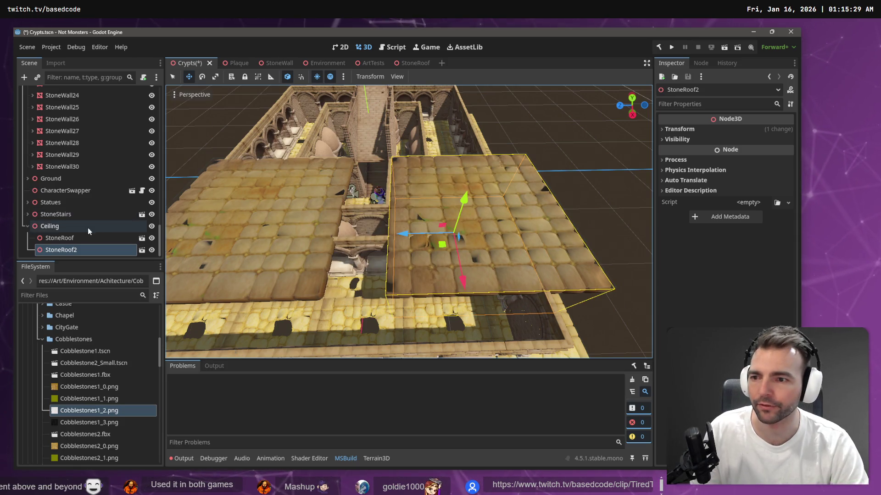
key(ctrl+d)
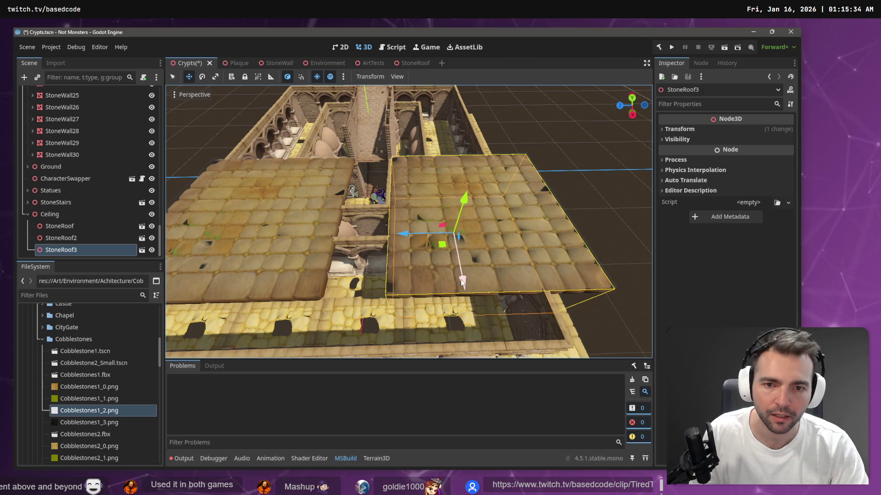
mouse_move(462, 282)
mouse_down()
mouse_move(461, 173)
mouse_move(461, 188)
mouse_move(455, 180)
mouse_move(321, 187)
mouse_up()
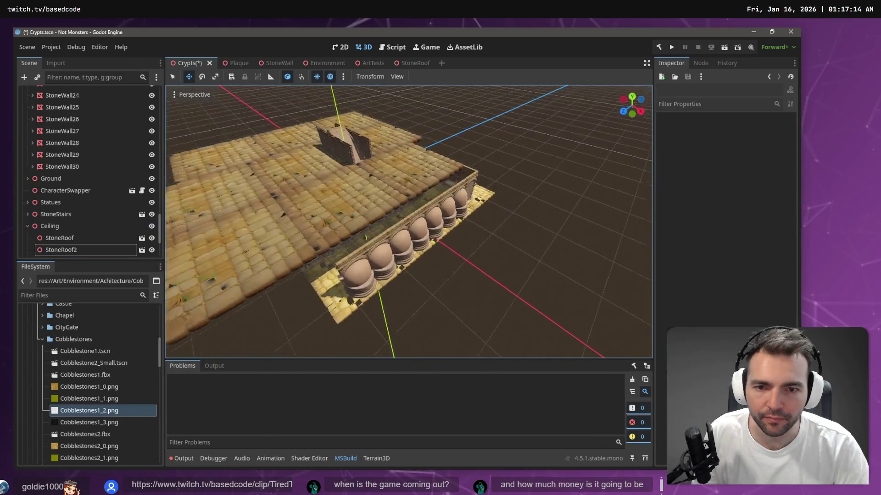